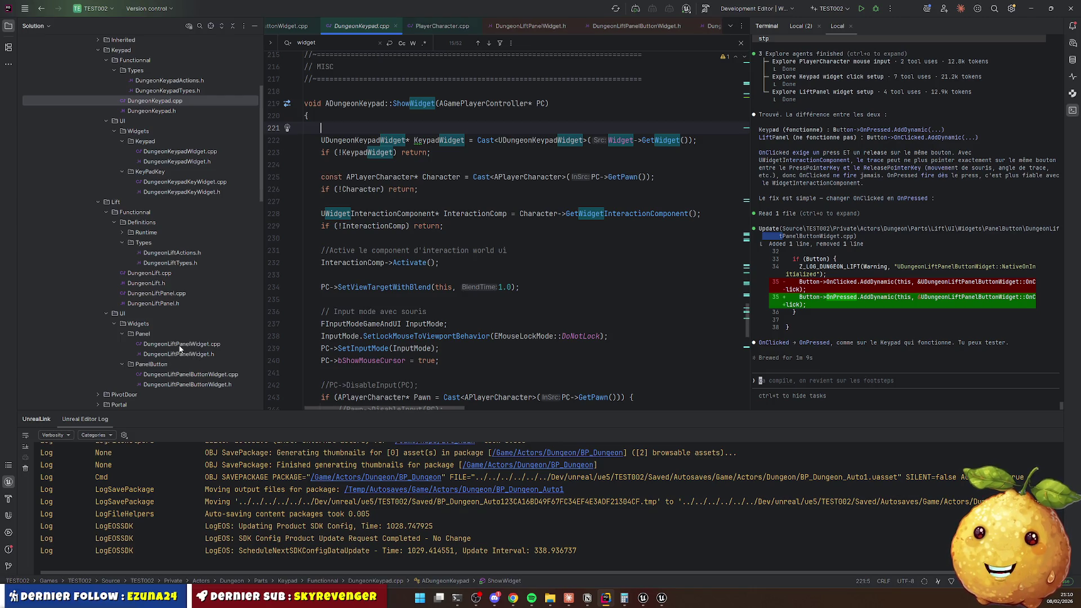
Open DungeonLiftPanelButtonWidget.cpp and look over the OnClick code.
click(191, 374)
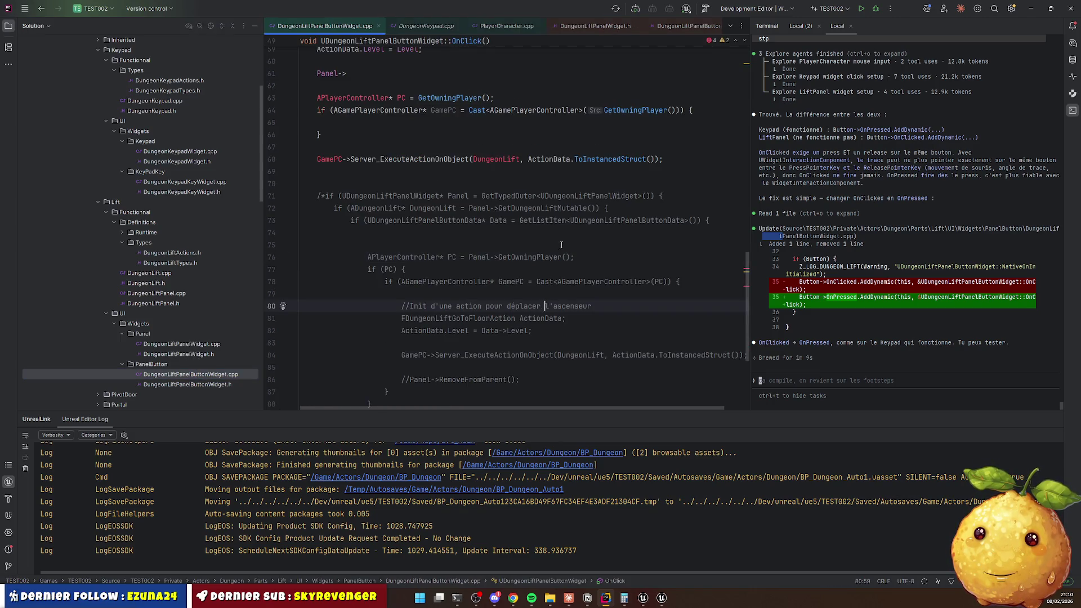
scroll(541, 226, up, 2)
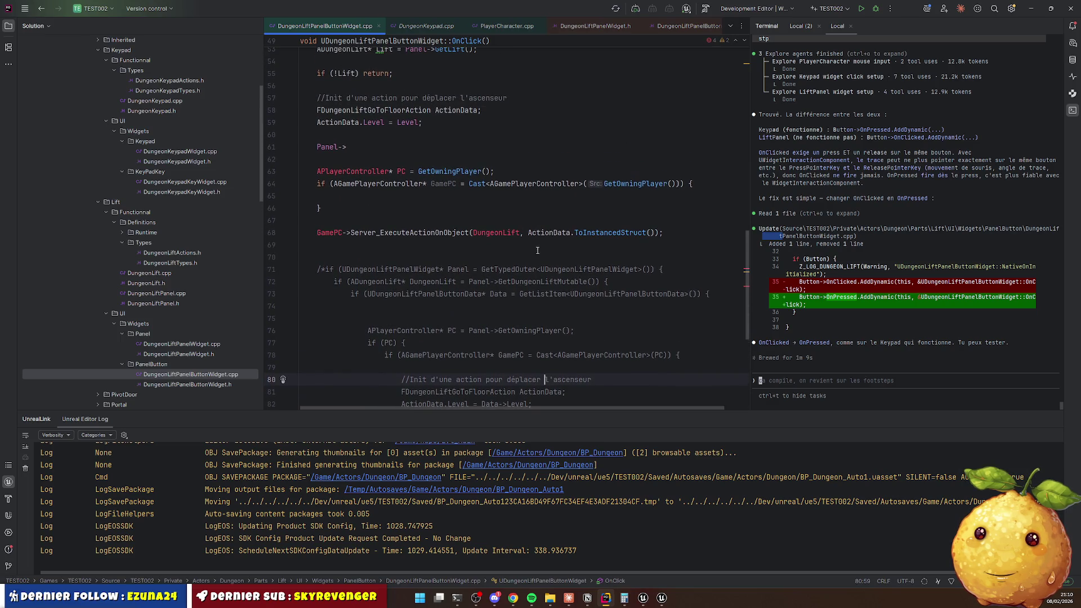
scroll(537, 251, down, 2)
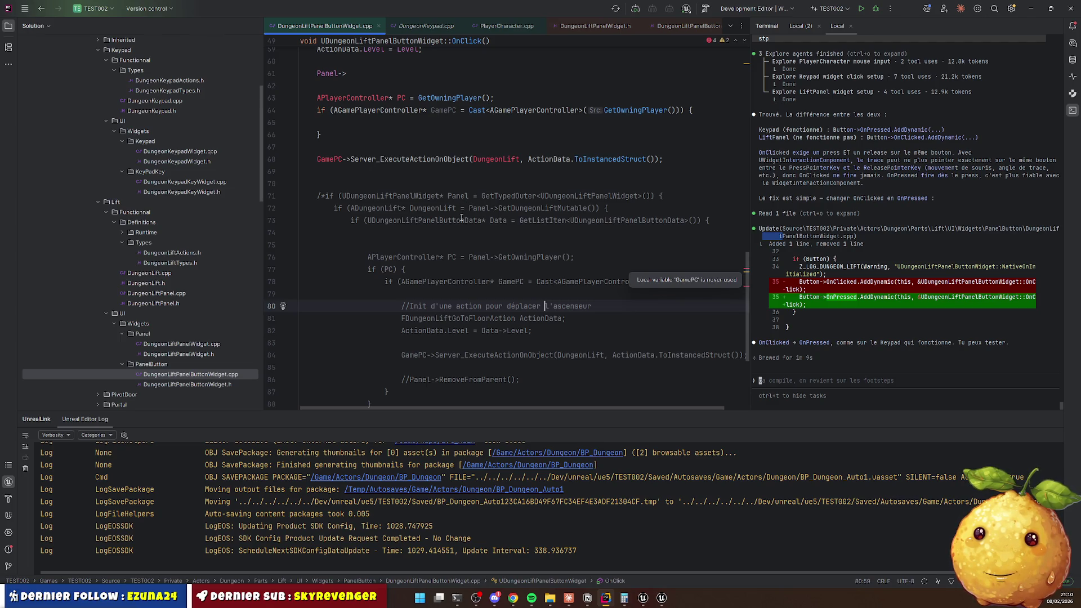
scroll(438, 210, up, 1)
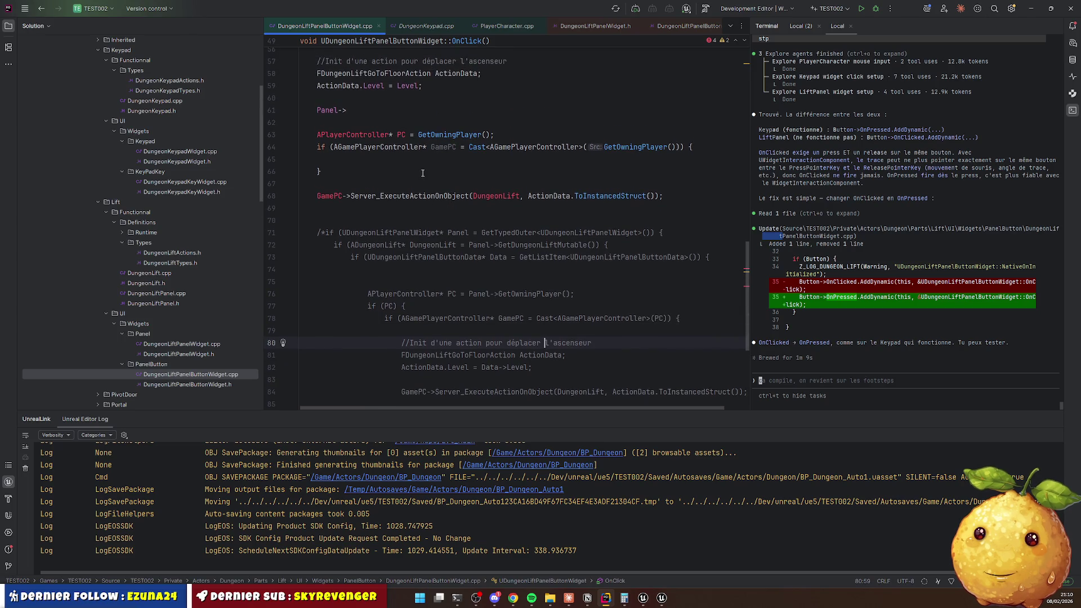
Delete the standalone server call and separate controller line, and rename the cast variable GamePC to PC.
drag(385, 183, 675, 198)
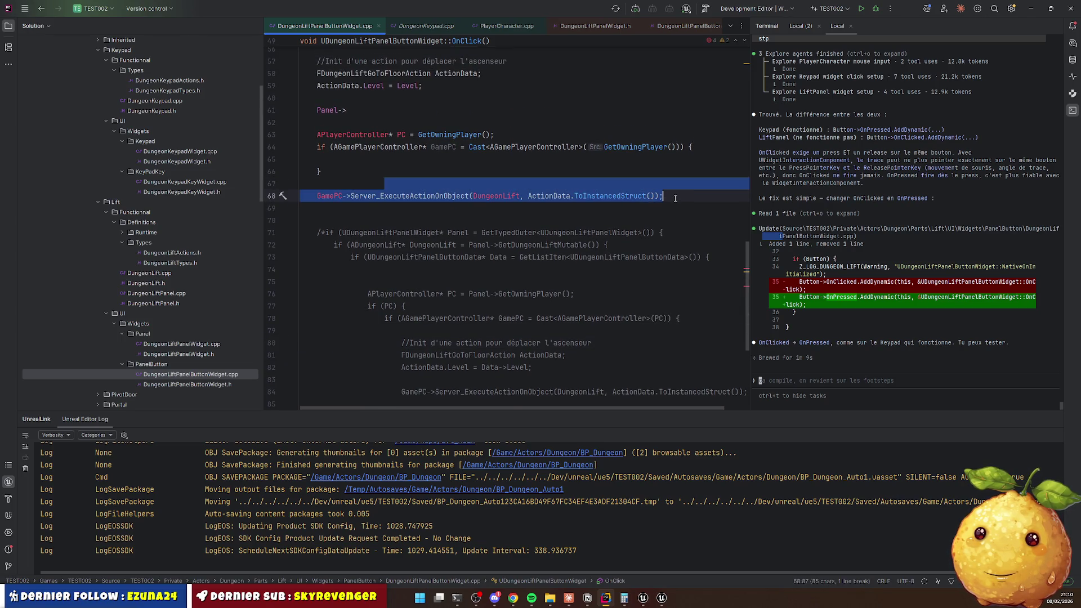
key(BackSpace)
click(386, 135)
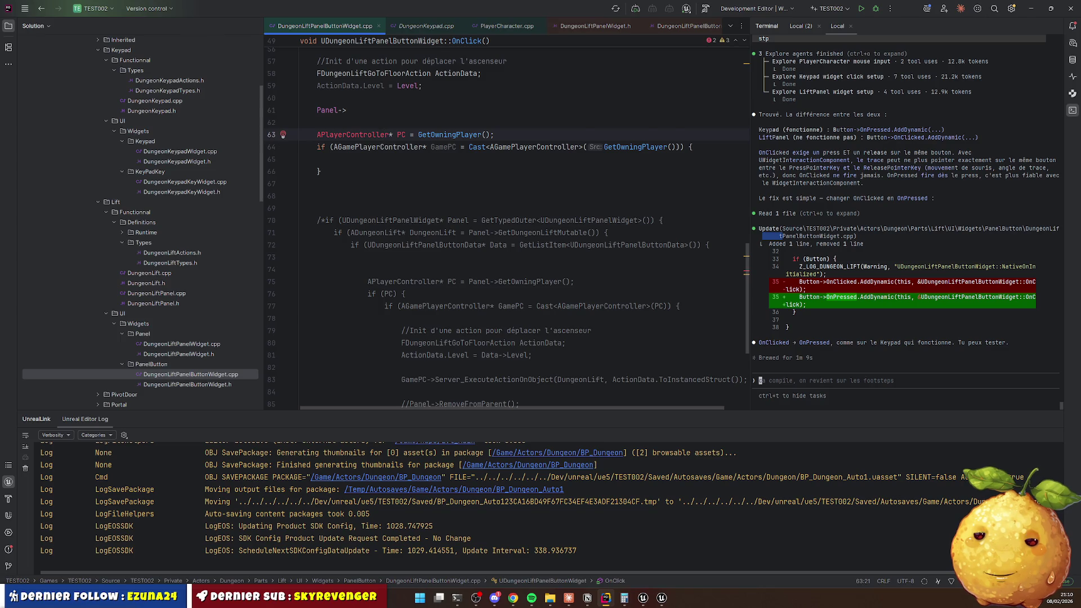
key(ctrl+y)
key(Down)
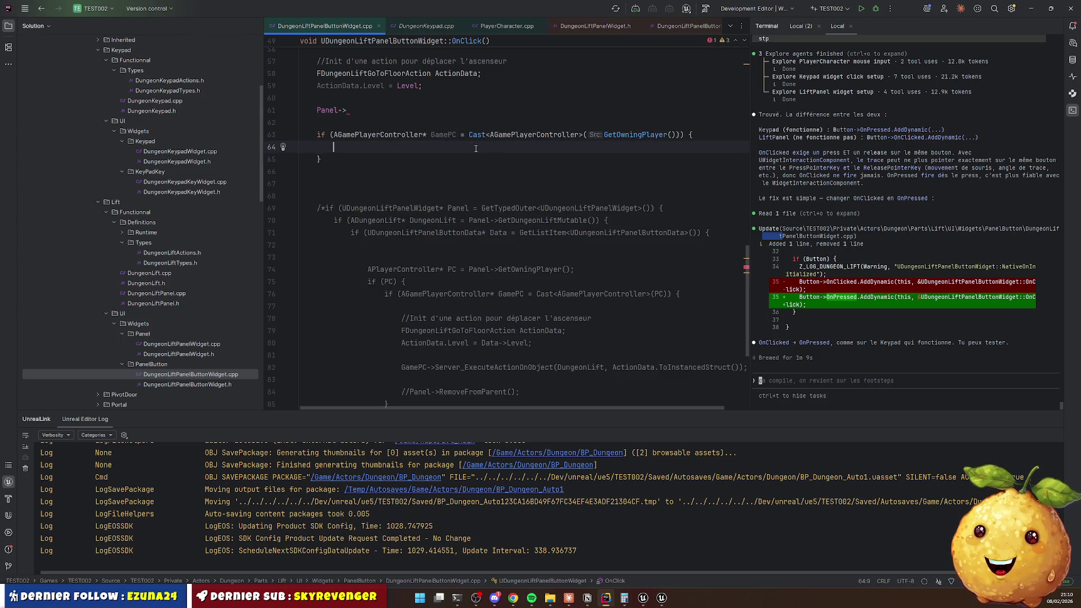
double_click(445, 135)
text(PC)
key(Escape)
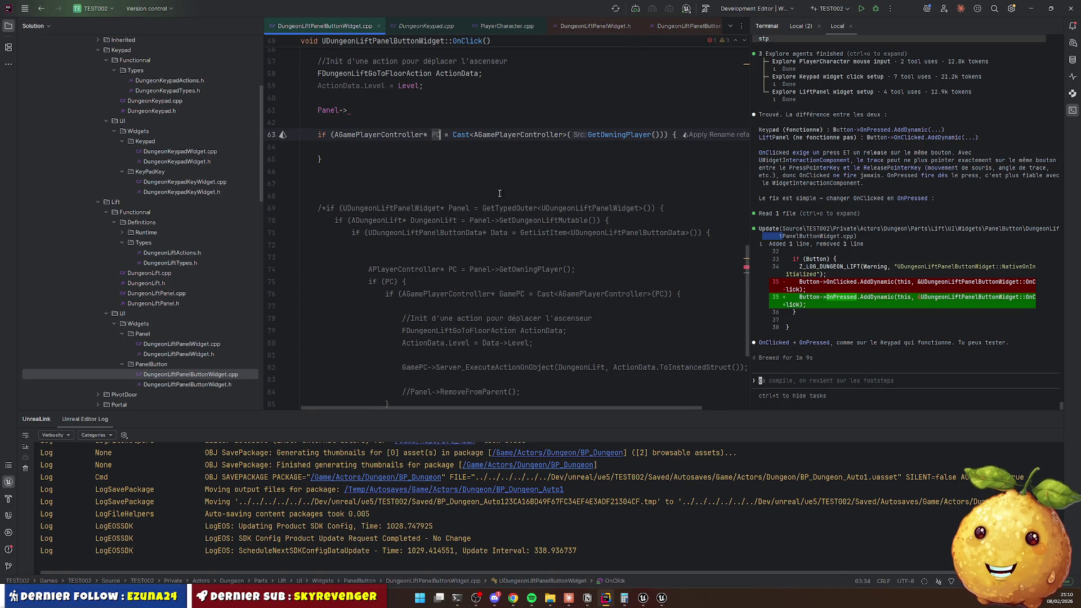
Copy the floor action setup lines into the player-controller cast block.
mouse_move(400, 318)
mouse_down()
mouse_move(420, 320)
mouse_move(450, 376)
mouse_up()
key(ctrl+c)
click(355, 147)
key(ctrl+v)
click(355, 147)
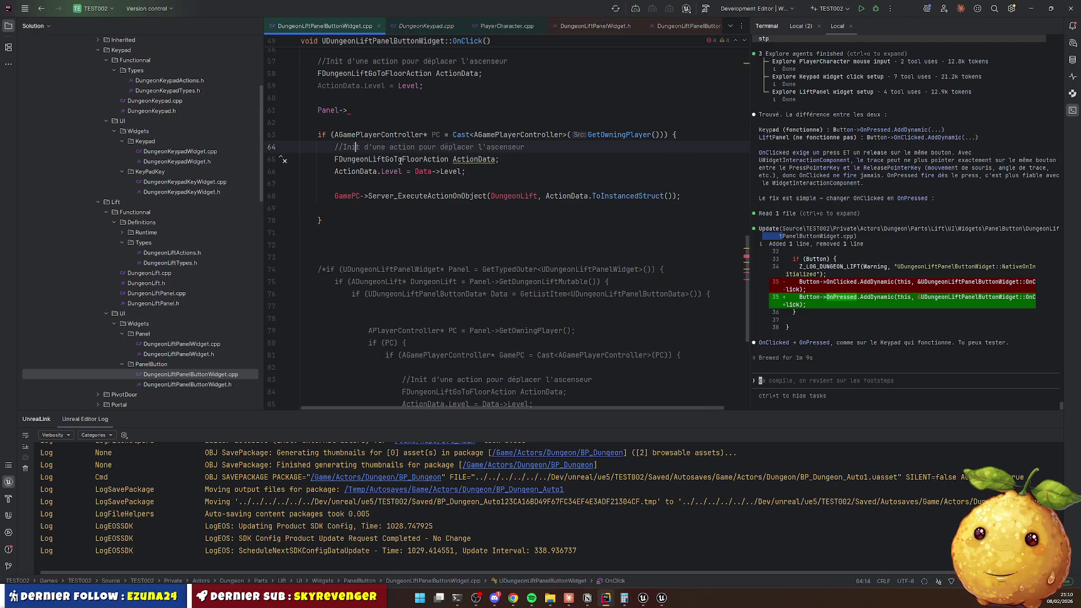
Remove Data-> from the level assignment so the button's own Level is used.
click(471, 160)
double_click(422, 172)
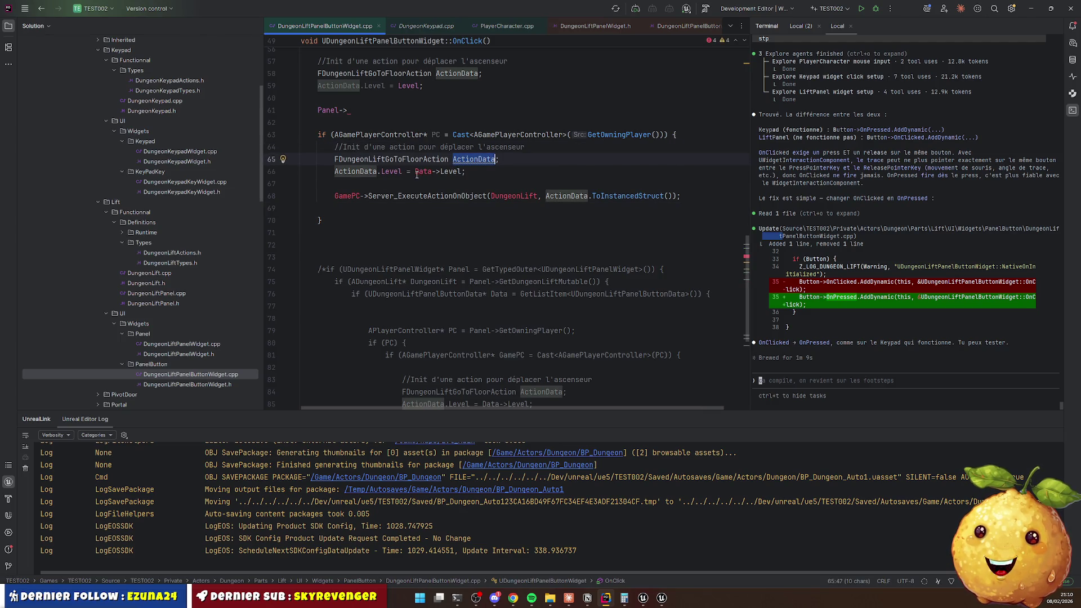
click(418, 187)
key(Delete)
key(Delete)
key(Delete)
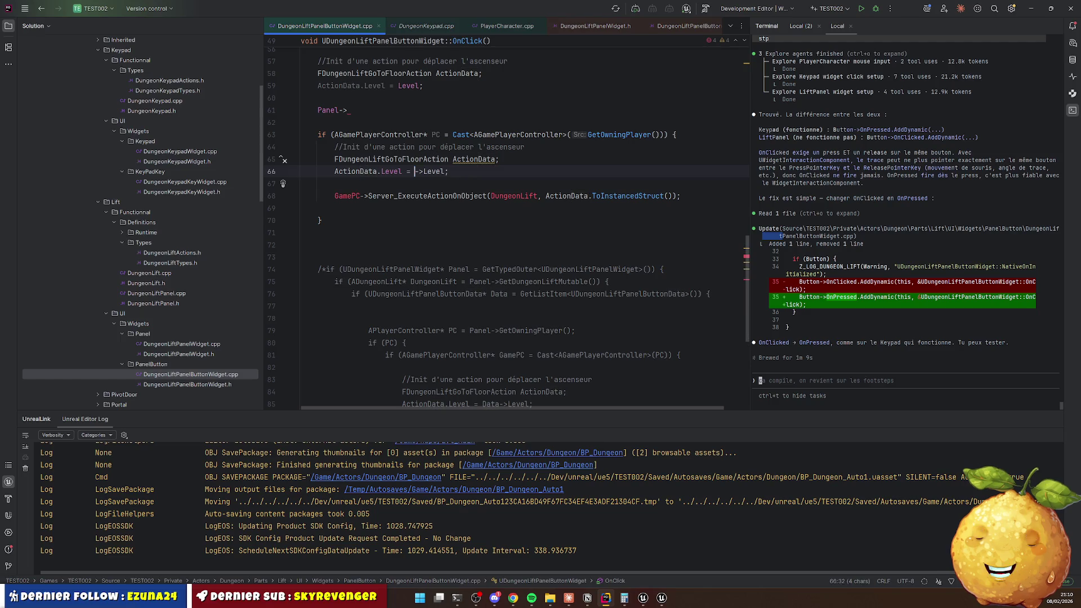
key(Down)
Make the send call use PC and target Lift instead of DungeonLift.
click(334, 196)
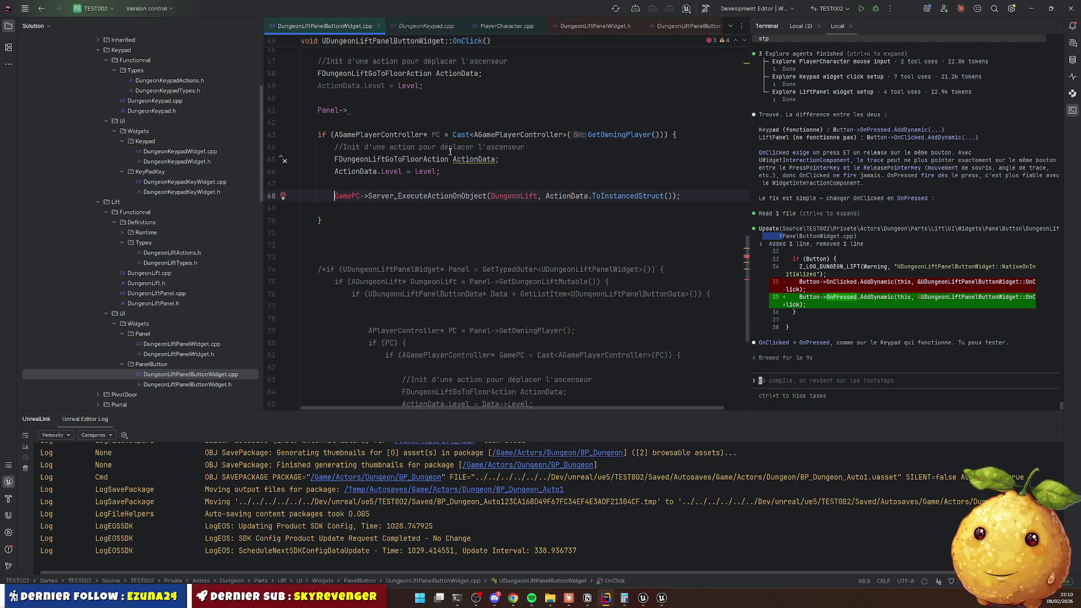
text(PC)
key(Delete)
key(Delete)
key(Delete)
double_click(491, 196)
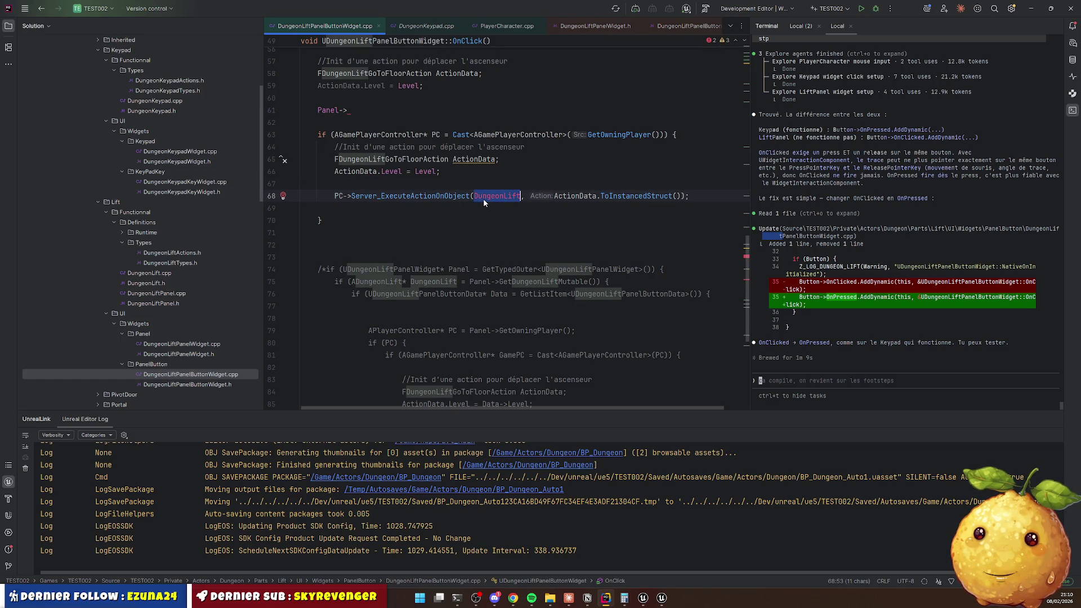
scroll(467, 185, up, 1)
text(Lift) return;)
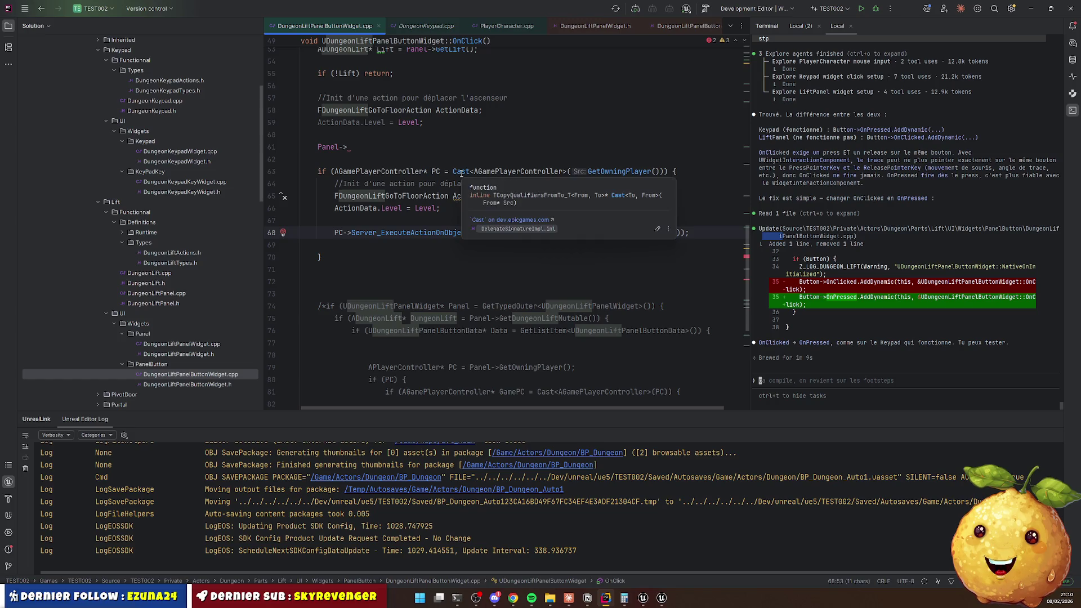
click(318, 245)
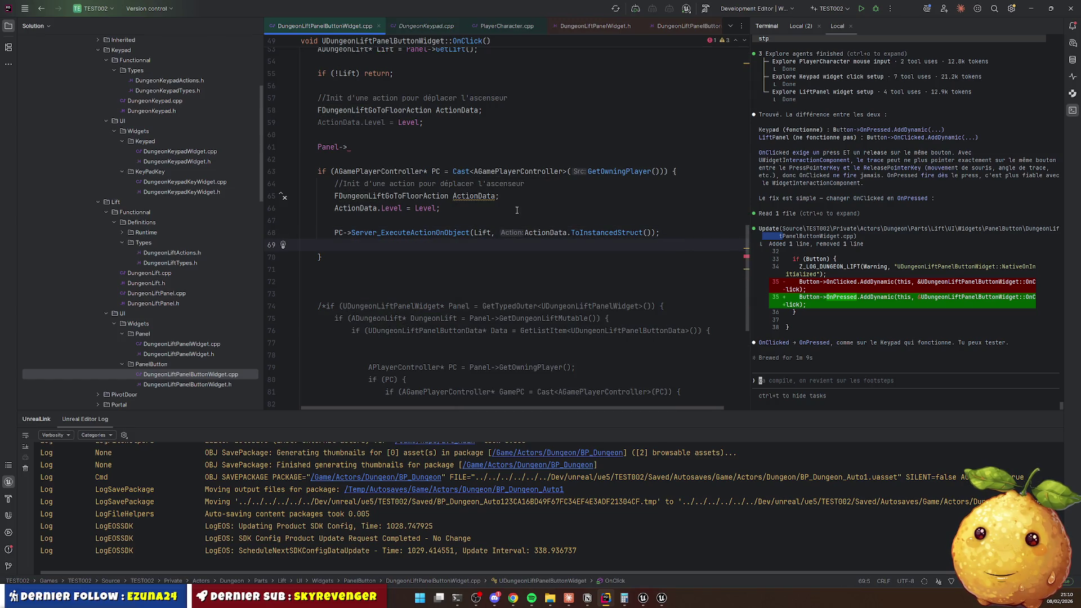
Delete the unfinished Panel-> line and the blank line after it.
click(383, 143)
key(ctrl+y)
key(BackSpace)
scroll(401, 165, up, 3)
Delete the duplicate ActionData setup above the cast and the stray blank lines in OnClick.
drag(302, 196, 592, 230)
key(BackSpace)
key(Delete)
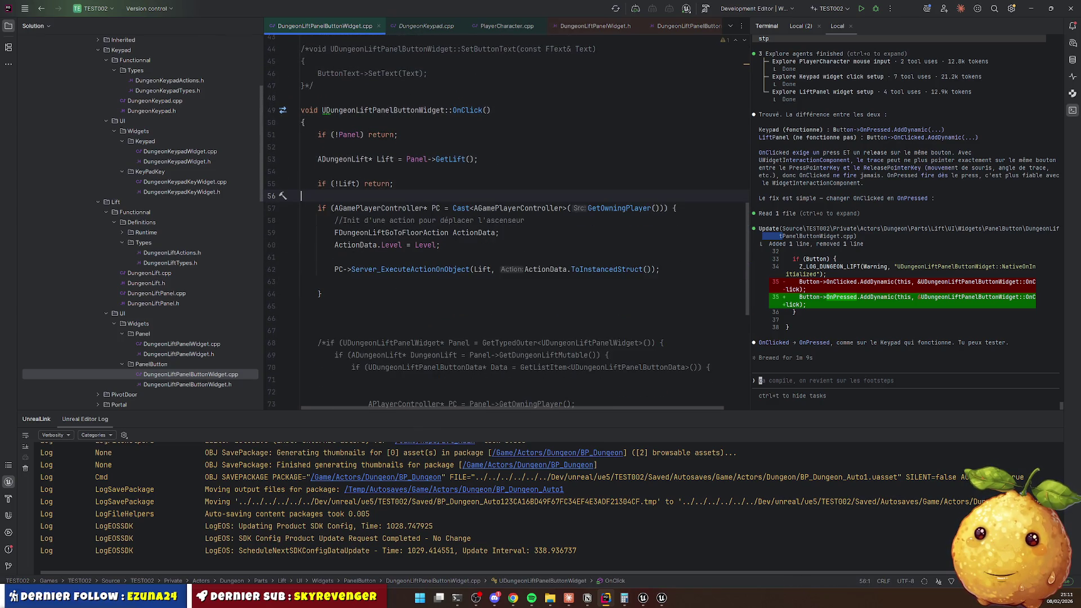
key(Down)
key(Down)
key(Down)
key(Delete)
key(Down)
key(Down)
key(BackSpace)
Remove the old commented-out block below OnClick and the leftover comment line.
scroll(325, 138, down, 4)
click(324, 137)
mouse_move(324, 137)
mouse_down()
mouse_move(366, 256)
mouse_move(394, 284)
mouse_move(388, 329)
mouse_move(370, 306)
mouse_move(430, 297)
mouse_up()
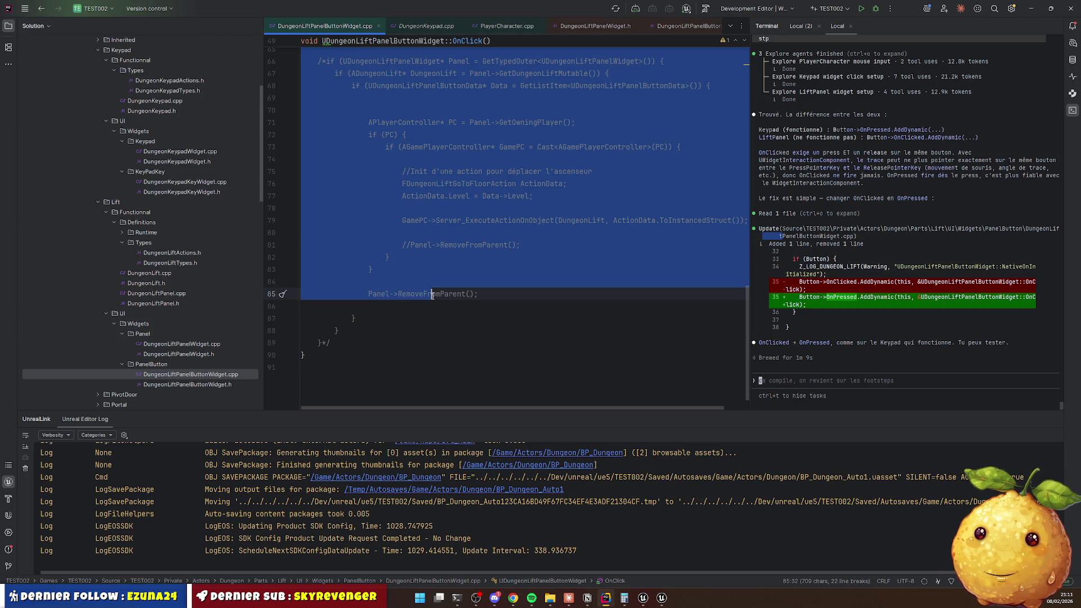
mouse_move(432, 295)
mouse_down()
mouse_move(394, 308)
mouse_move(409, 331)
mouse_move(403, 343)
mouse_up()
scroll(401, 315, up, 6)
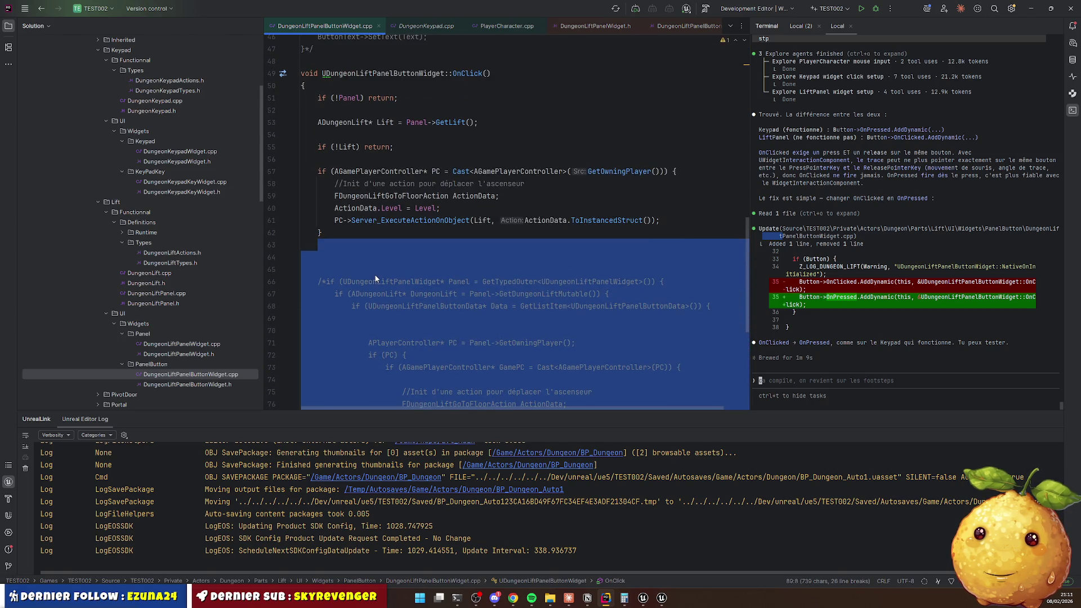
key(Delete)
click(458, 208)
click(372, 258)
key(ctrl+y)
key(Down)
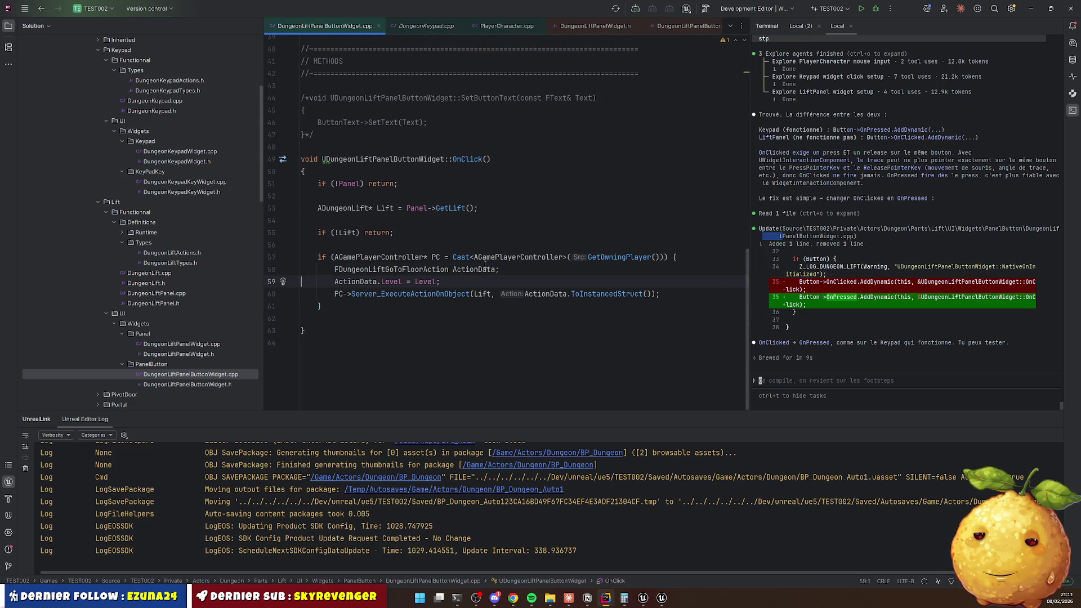
Delete the commented-out SetButtonText block and start a Live Coding recompile with Ctrl+Alt+F11.
click(476, 229)
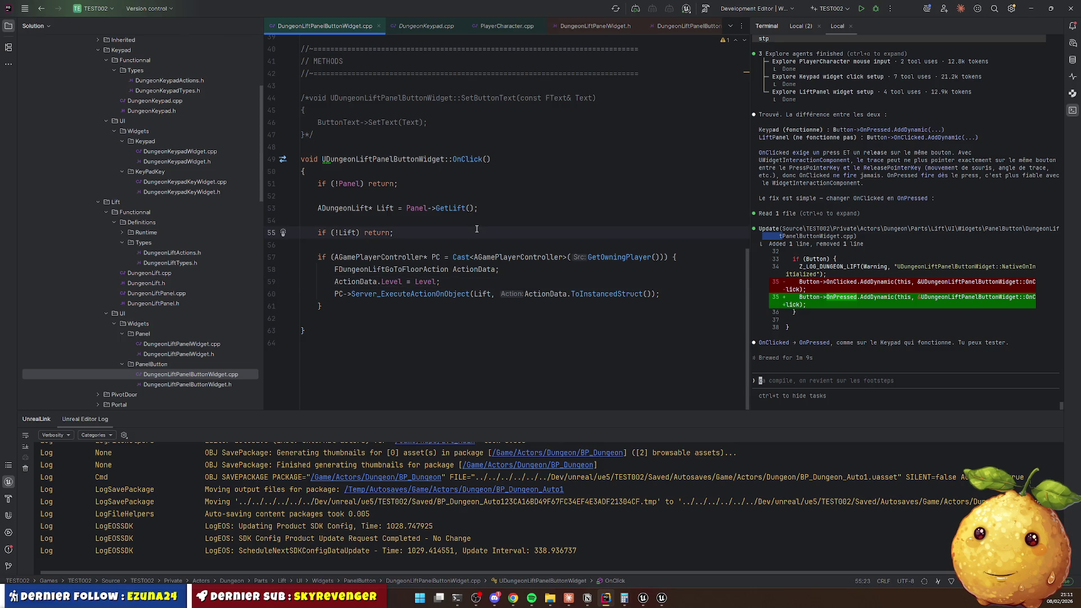
scroll(396, 171, up, 2)
drag(320, 164, 304, 225)
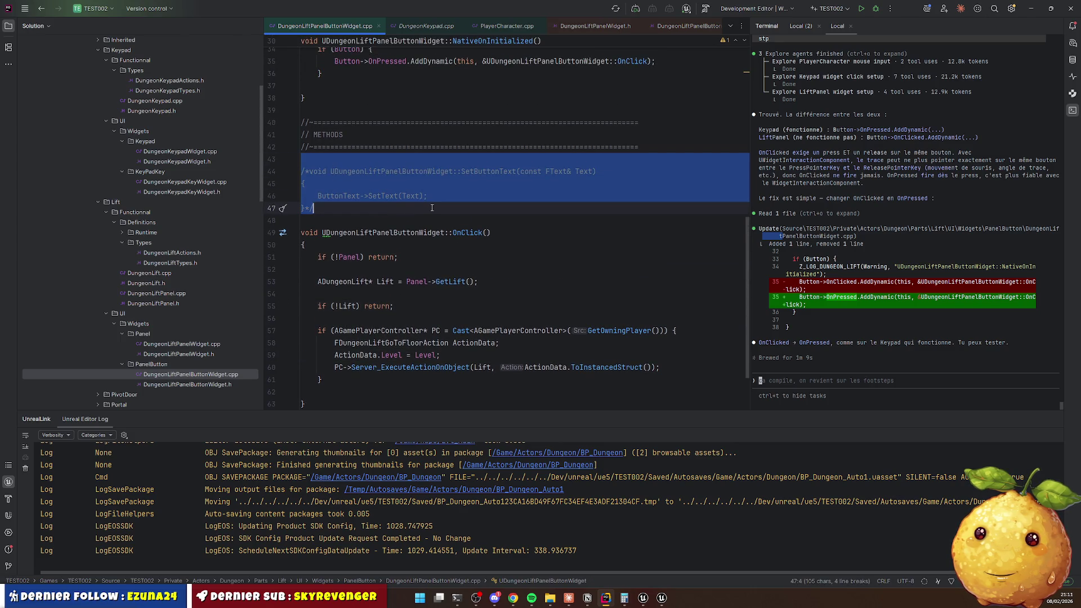
key(Delete)
key(ctrl+alt+F11)
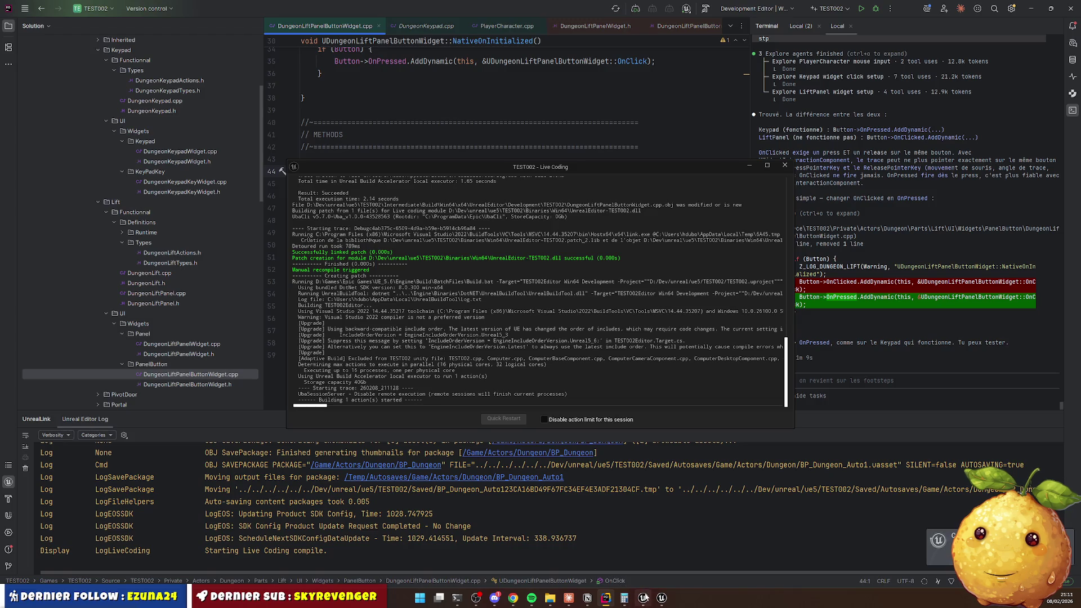
Switch to Unreal Editor and start a Play-In-Editor session with Alt+P.
mouse_move(644, 599)
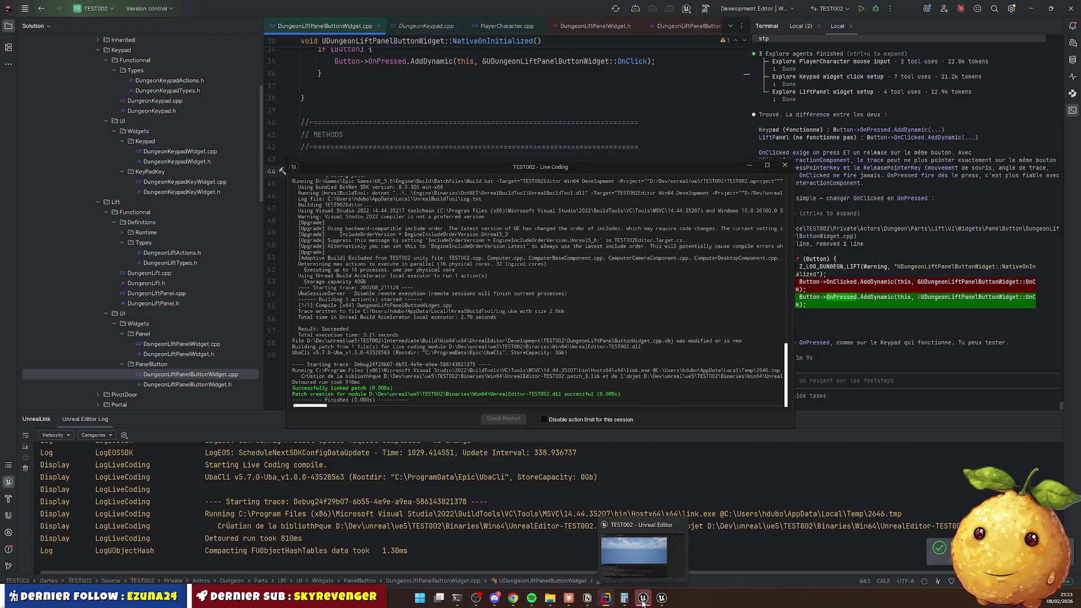
click(634, 550)
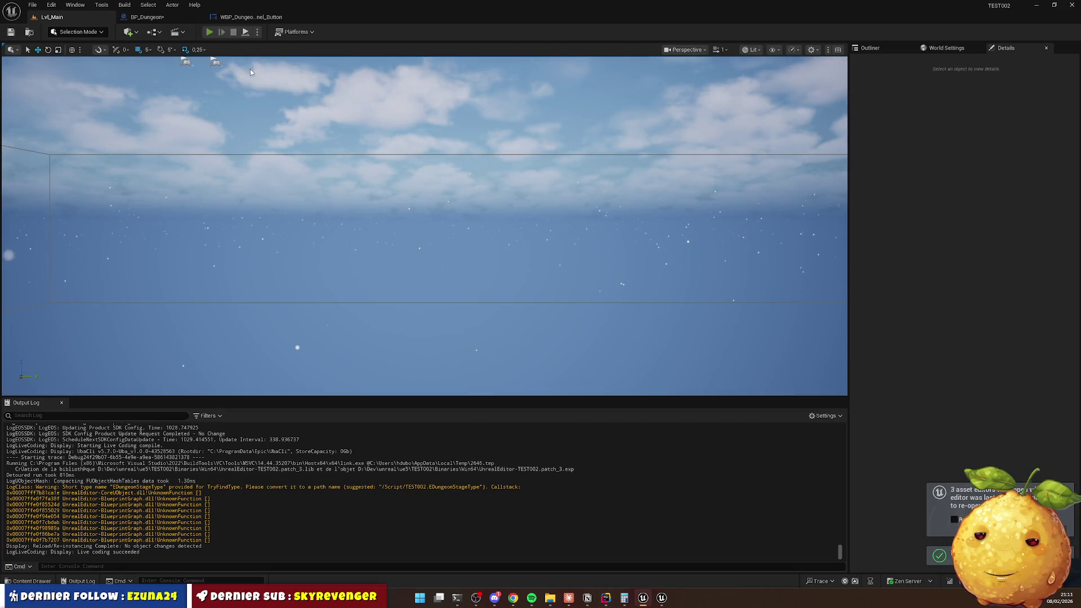
key(alt+p)
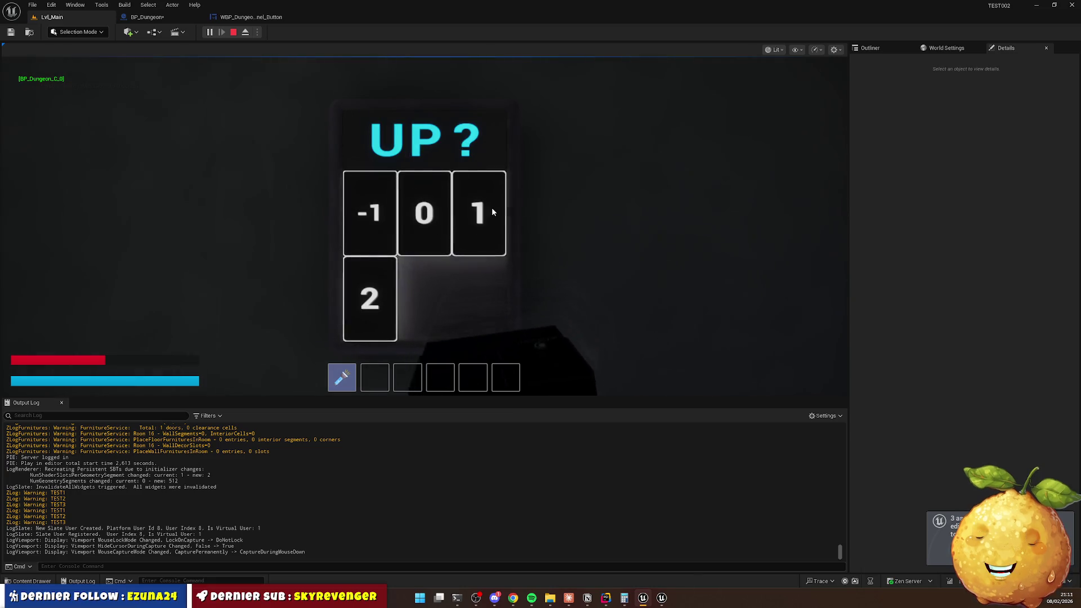
Use the lift panel to press floors 1 and 2, then stop play and return to Rider.
click(491, 210)
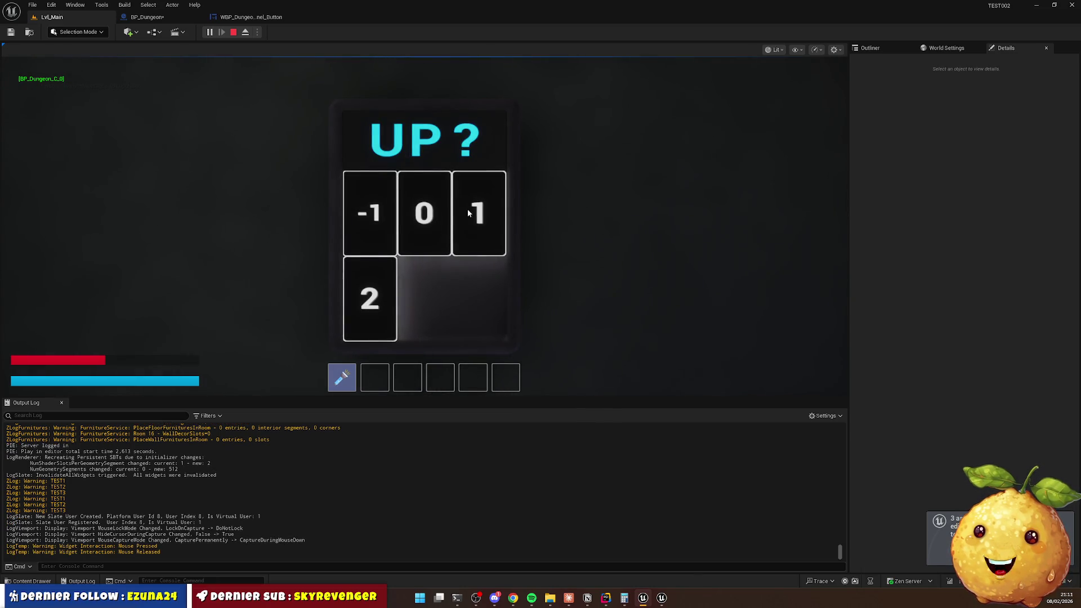
click(486, 206)
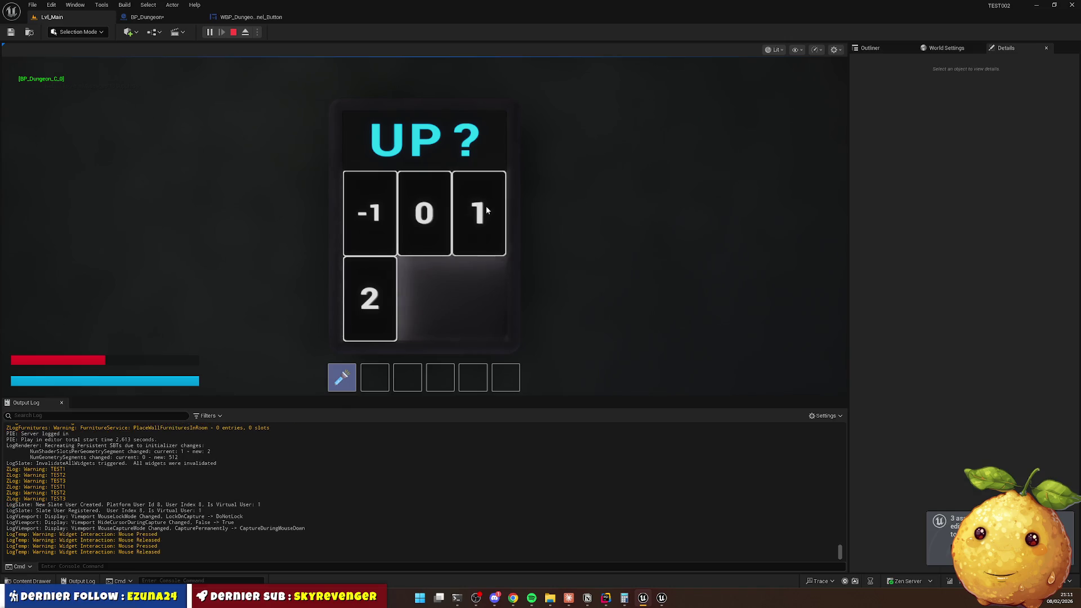
click(357, 308)
click(370, 220)
click(370, 221)
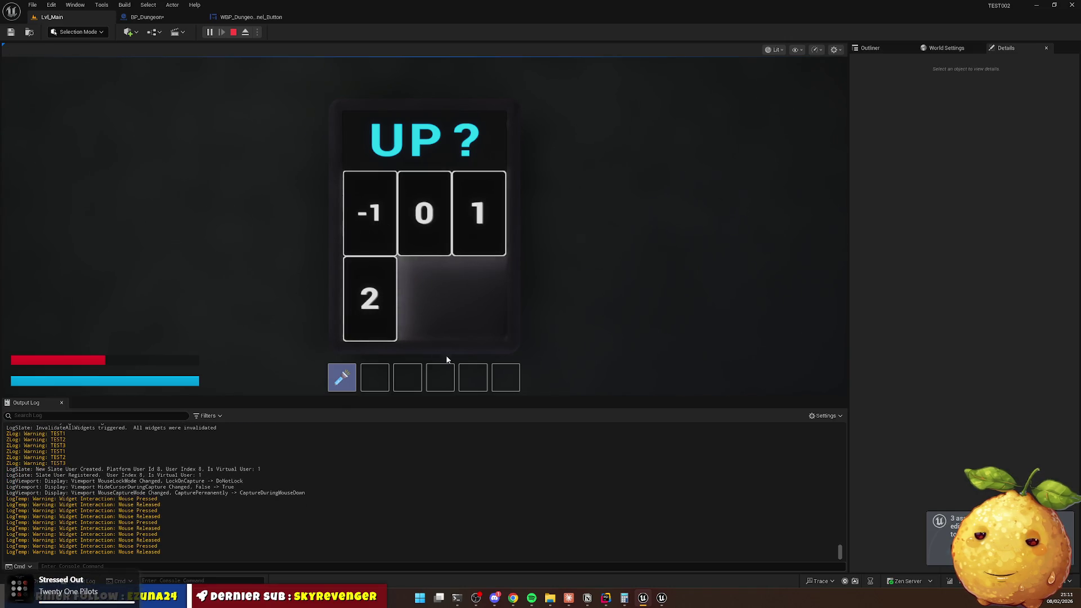
key(Escape)
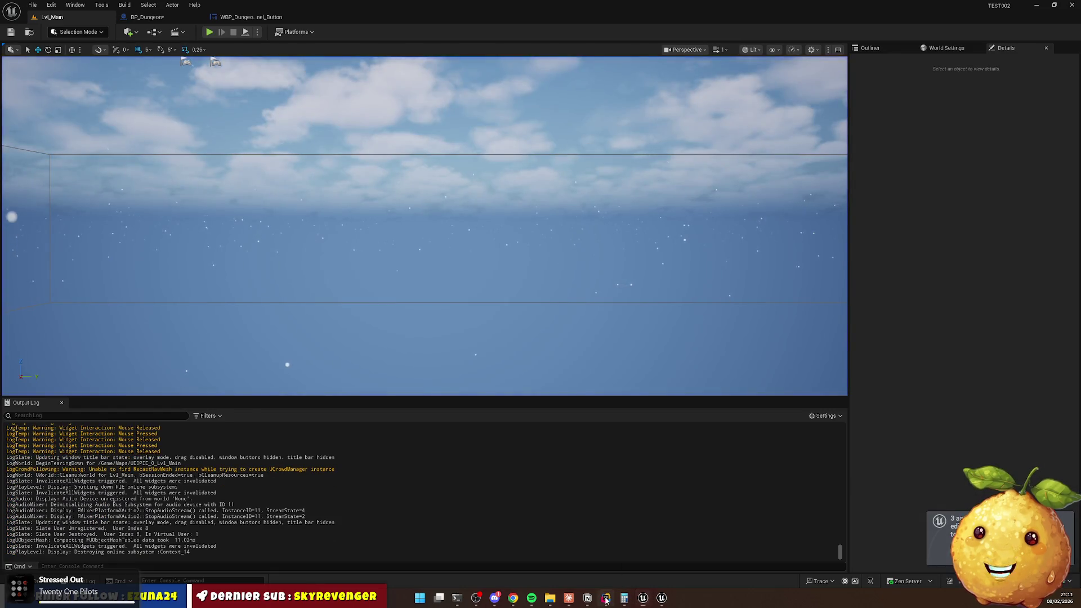
click(605, 598)
click(407, 211)
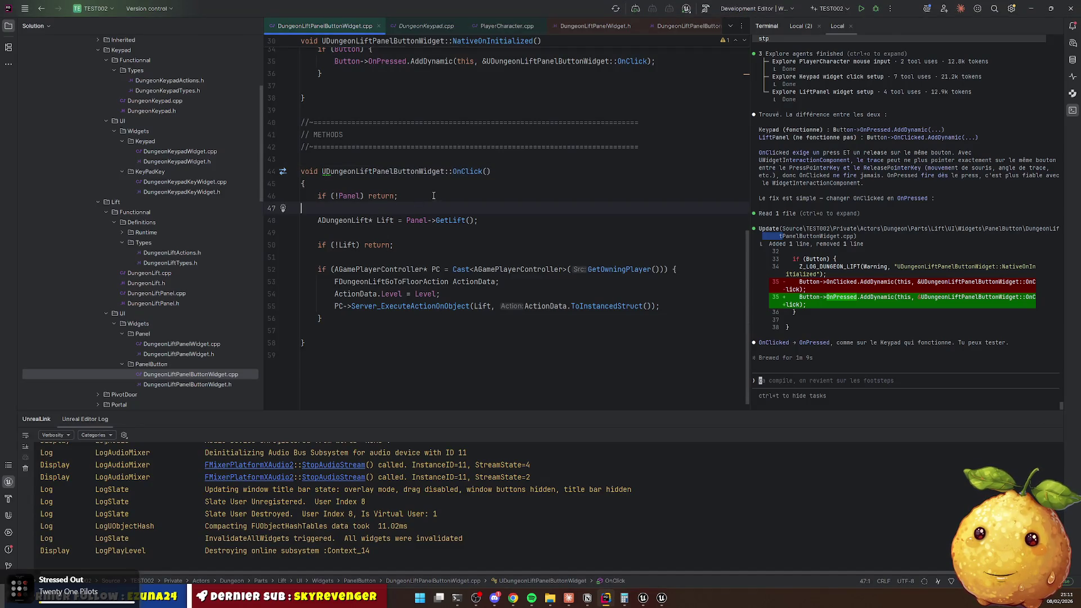
Add a Z_LOG_DUNGEON_LIFT OnClick1 log line at the top of OnClick.
key(Up)
key(Up)
key(End)
key(Return)
text(Z_LO)
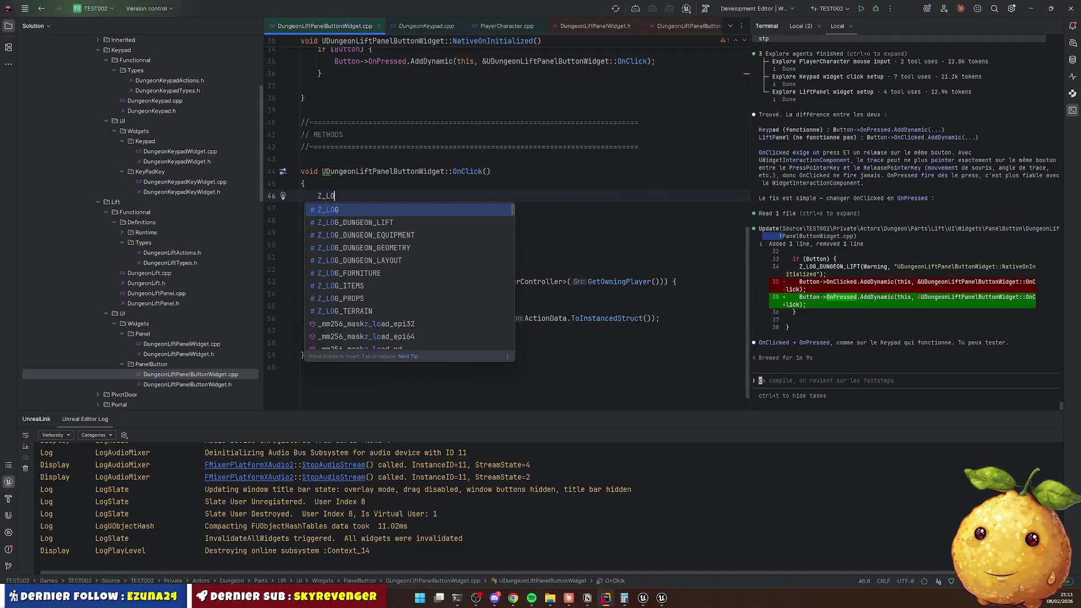
key(Tab)
key(Left)
key(Left)
text(1)
Add an OnClick2 log line below the Panel check.
key(shift+End)
key(ctrl+c)
key(Down)
key(Down)
key(ctrl+v)
key(Left)
key(BackSpace)
text(2)
key(Down)
key(Down)
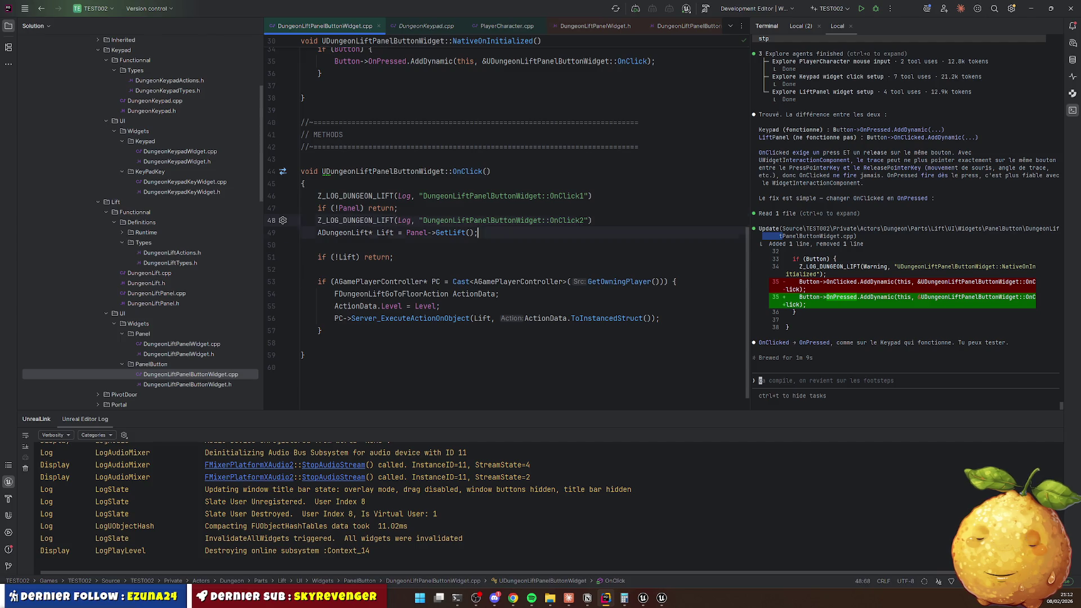
Place an OnClick3 log line below the Lift check and tidy the surrounding blank lines.
key(ctrl+v)
key(Left)
key(Left)
key(End)
key(shift+Home)
key(ctrl+x)
key(Down)
key(End)
key(Return)
key(ctrl+v)
key(Left)
key(Left)
key(BackSpace)
text(3)
key(Up)
key(Up)
key(alt+shift+Up)
key(Up)
key(Return)
Add an OnClick4 log inside the player-controller block and trigger Live Coding with Ctrl+Alt+F11.
key(Down)
key(Down)
key(Down)
key(Home)
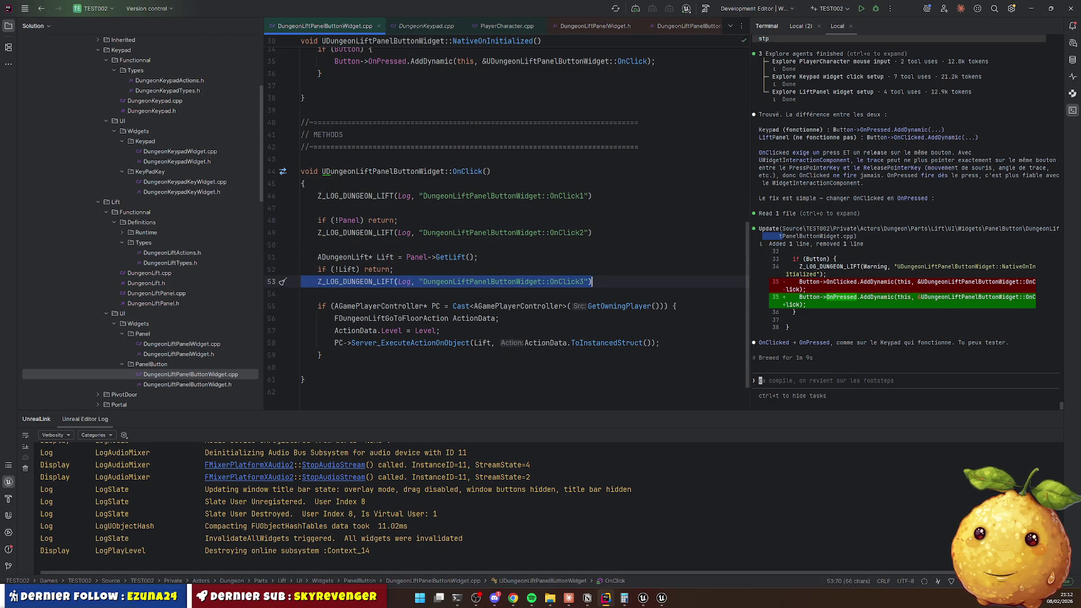
key(Home)
key(shift+End)
key(ctrl+c)
key(Down)
key(Down)
key(End)
key(Return)
key(Return)
key(ctrl+v)
key(Return)
key(Up)
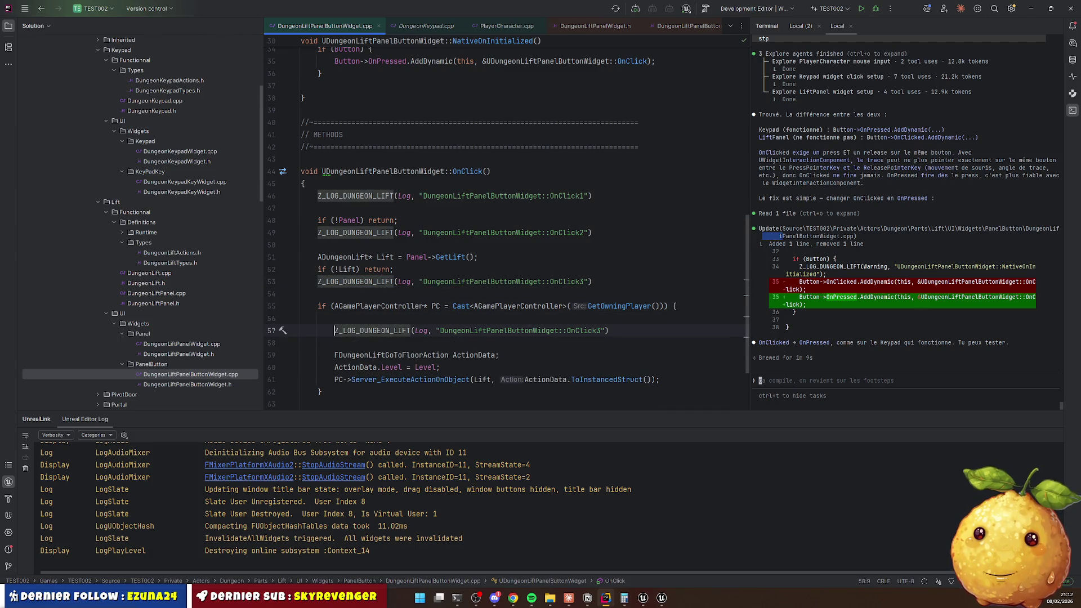
key(End)
key(Left)
key(Left)
key(BackSpace)
text(4)
key(Down)
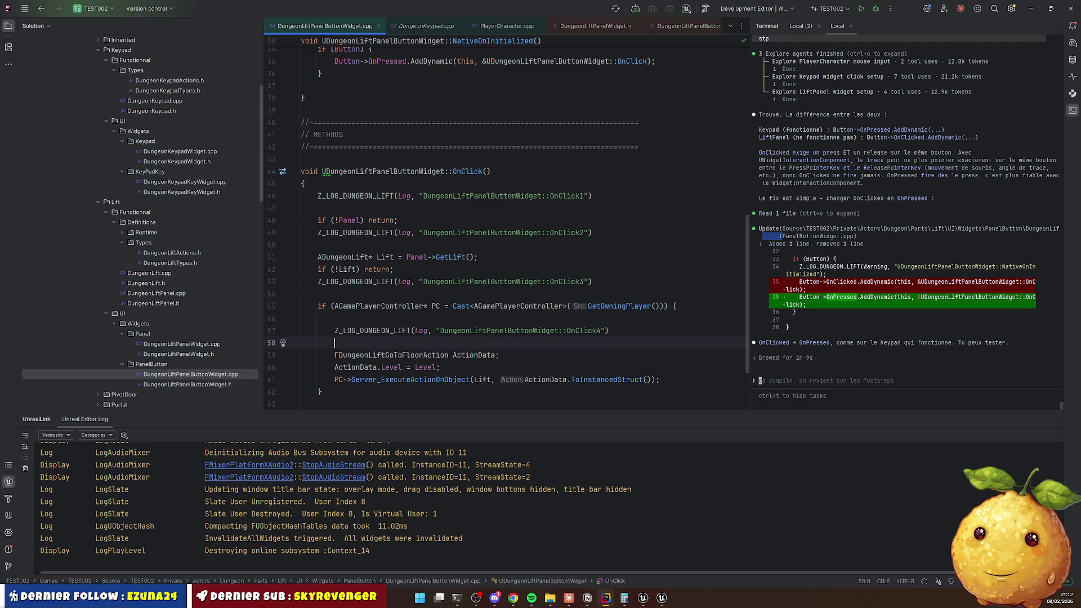
key(ctrl+alt+F11)
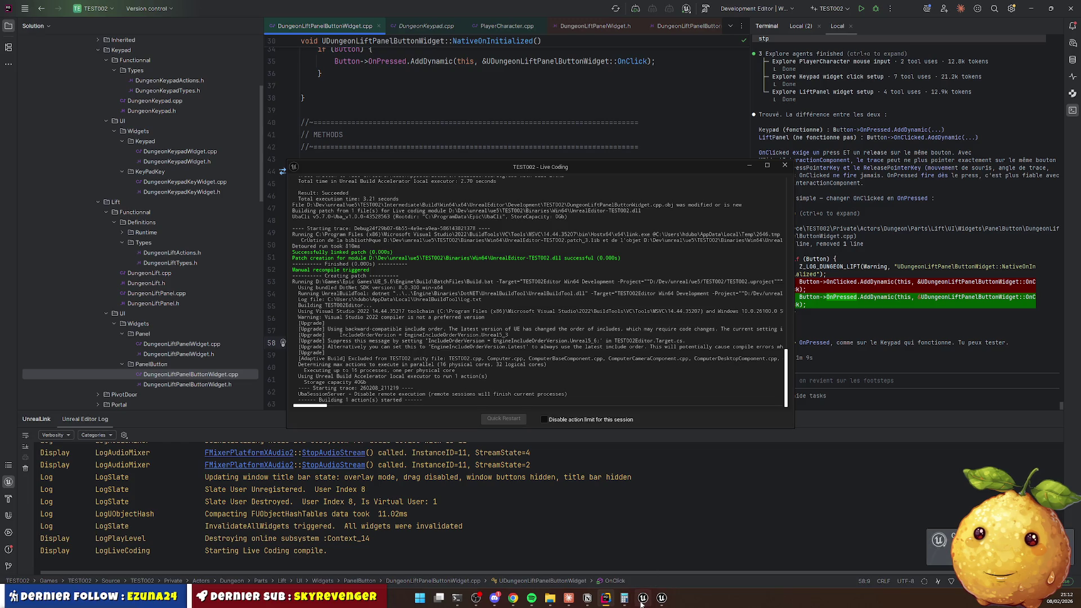
Bring Unreal Editor forward and start a play session with Alt+P.
mouse_move(642, 601)
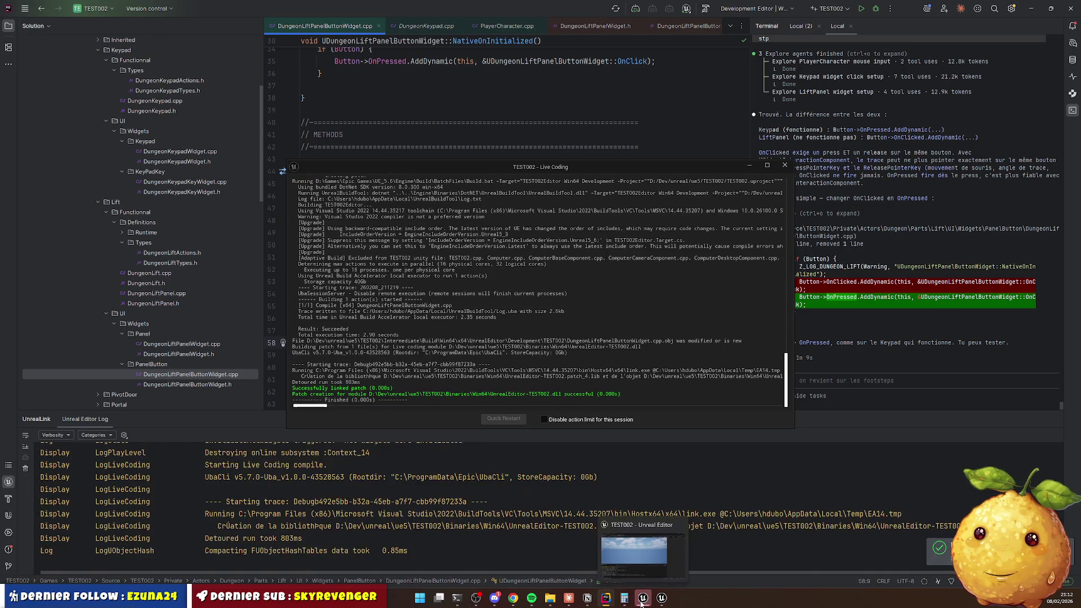
click(642, 601)
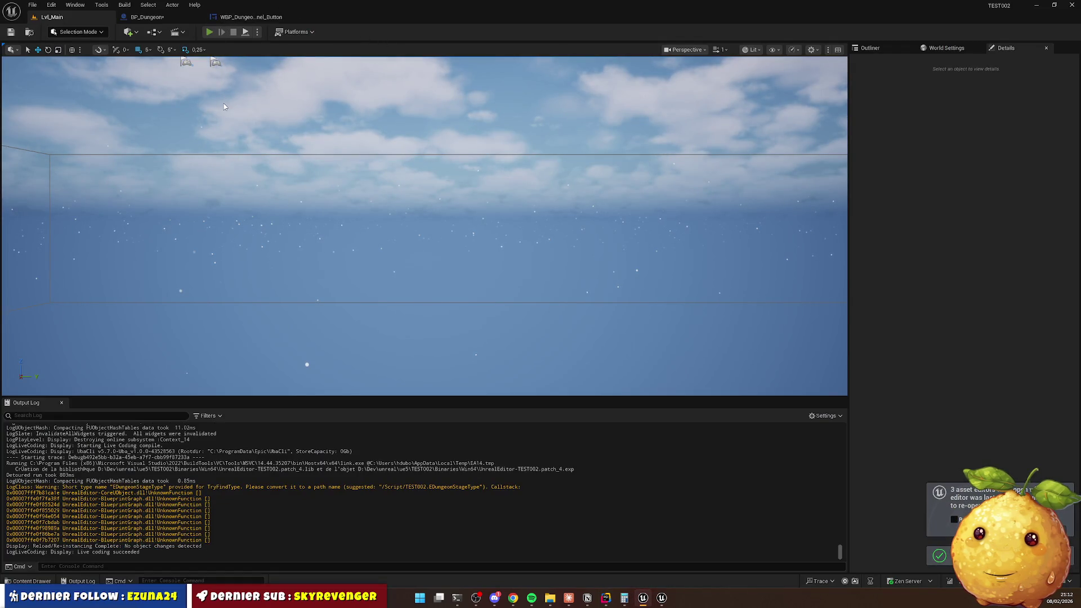
key(alt+p)
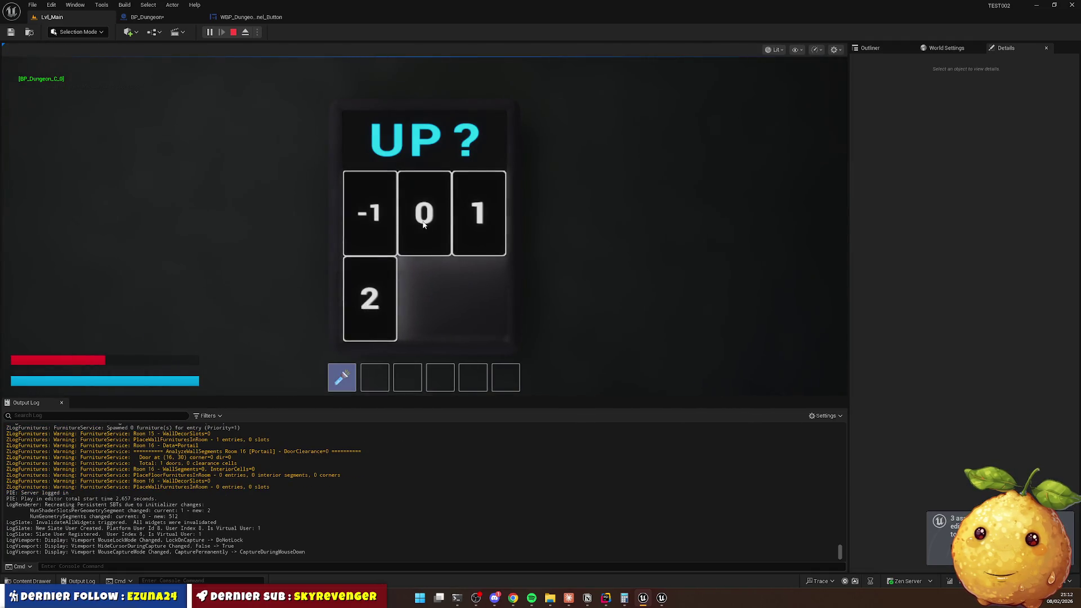
Press the lift's 0, 1, 2 and -1 floor buttons, then stop play and return to Rider.
click(422, 217)
click(477, 218)
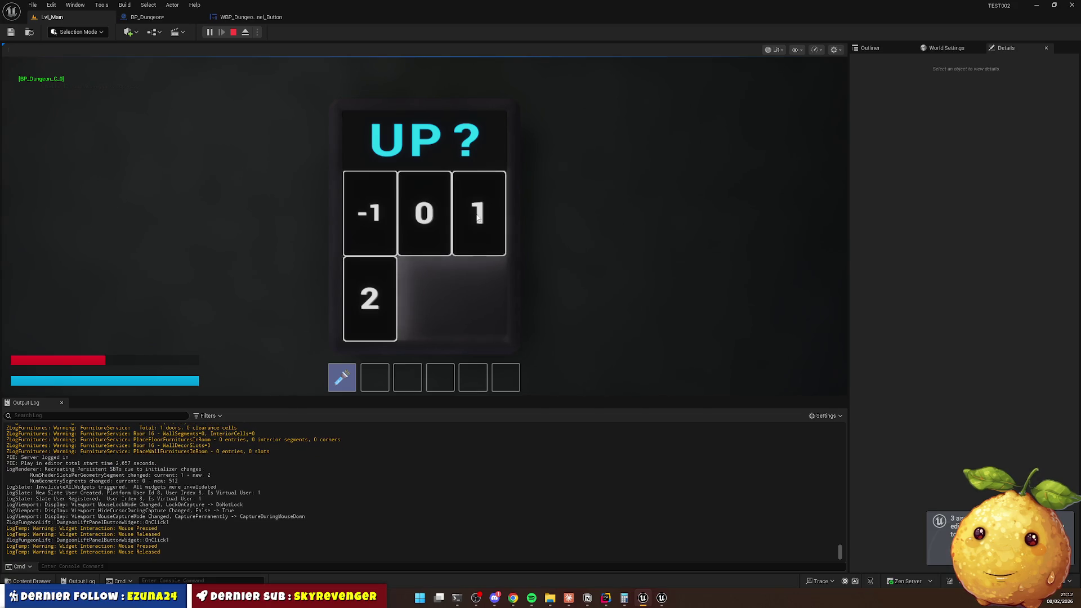
click(380, 299)
click(370, 225)
click(371, 227)
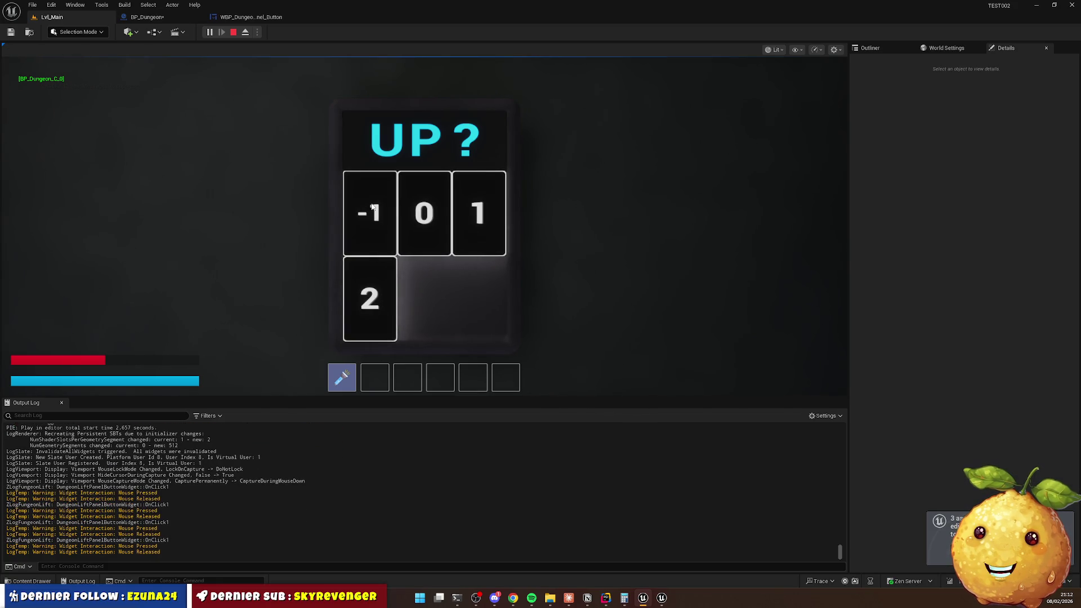
click(371, 229)
click(371, 229)
key(Escape)
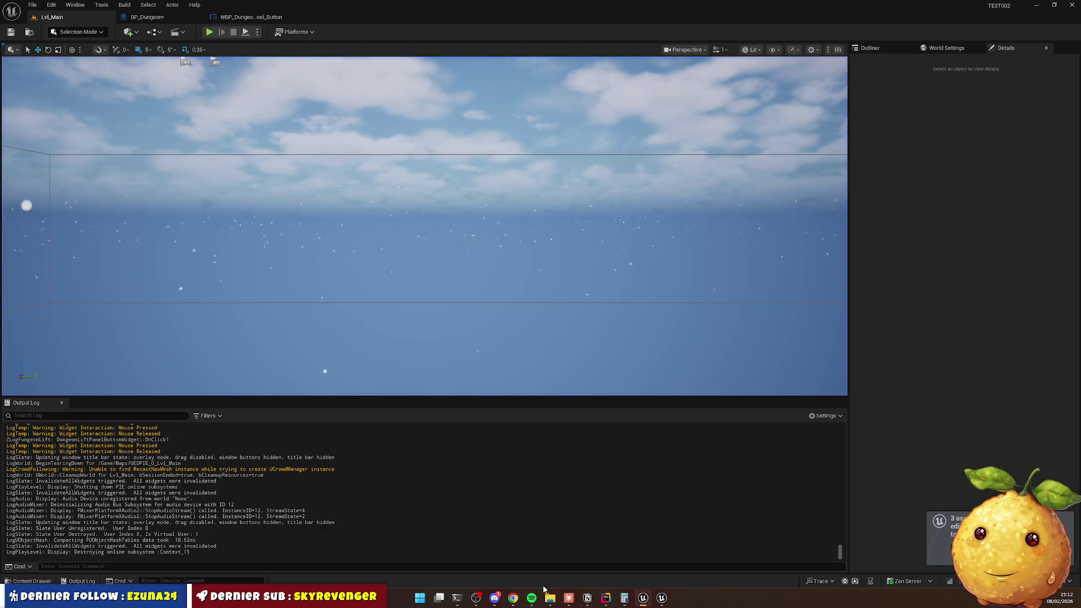
click(603, 601)
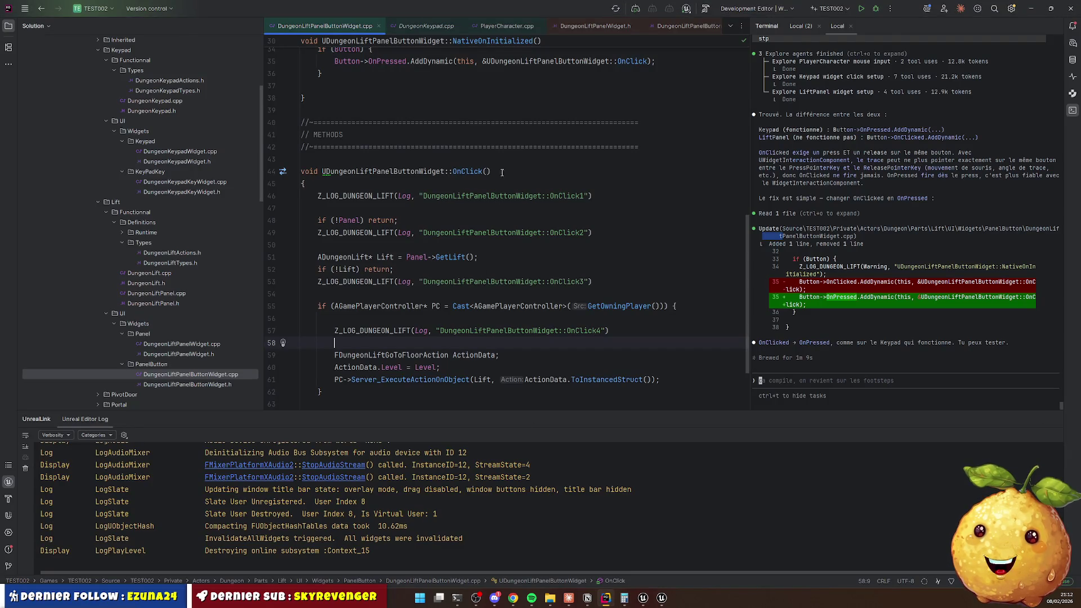
Inspect the OnPressed binding of OnClick in DungeonLiftPanelButtonWidget.cpp.
scroll(504, 286, up, 8)
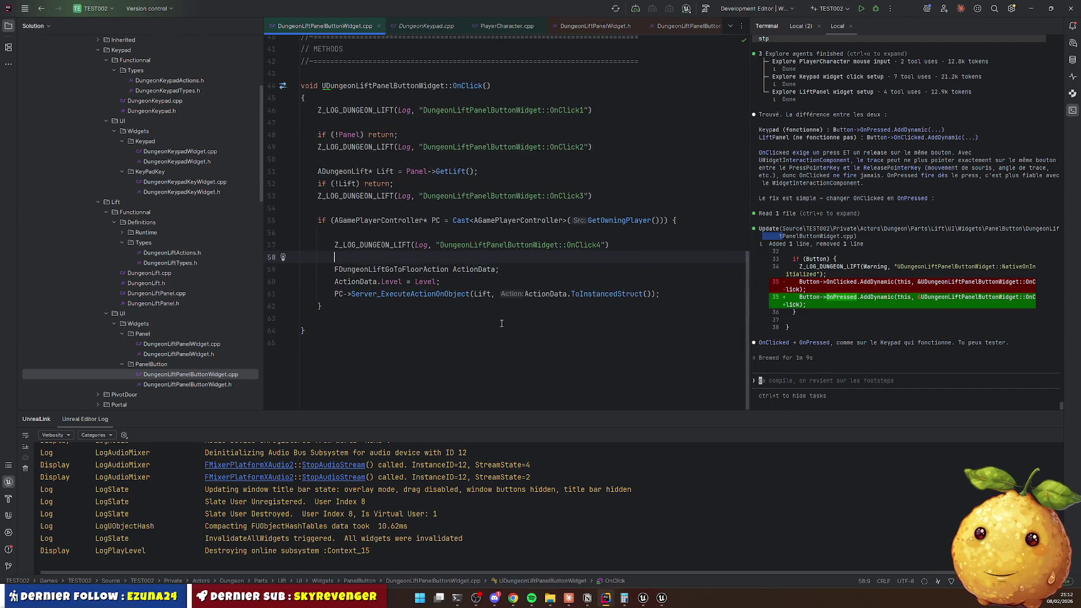
scroll(504, 285, up, 2)
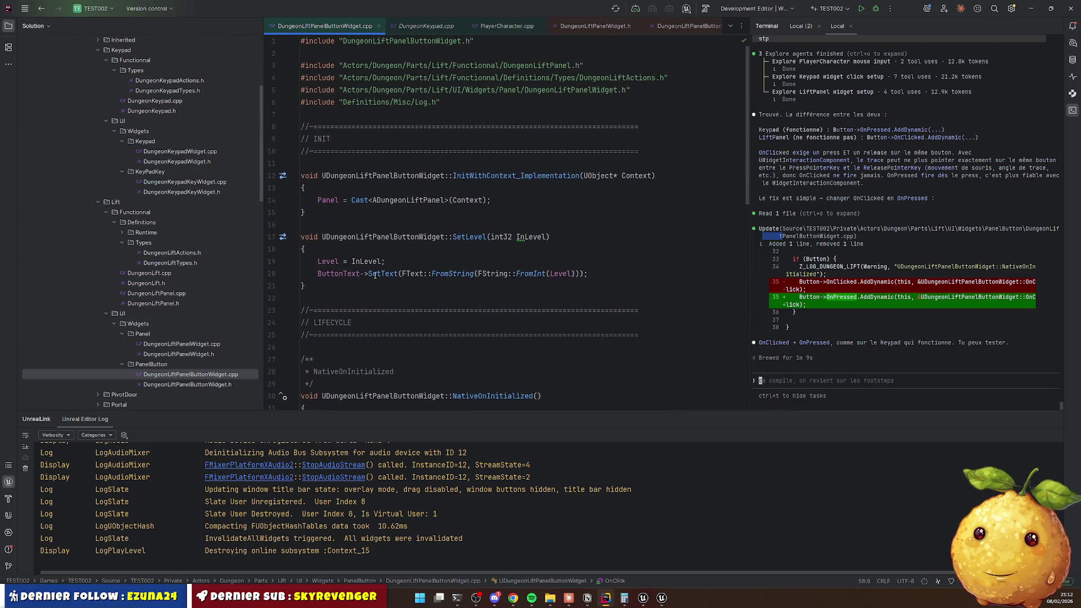
scroll(369, 213, down, 5)
double_click(383, 278)
scroll(425, 250, down, 6)
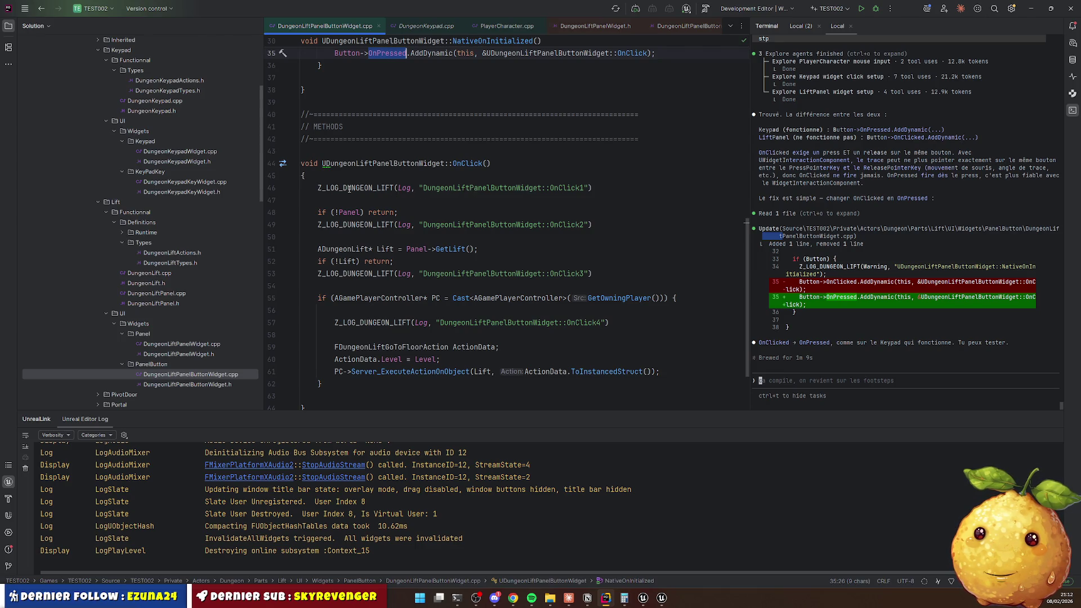
In Unreal's Output Log, check the category filters, then find the repeated OnClick1 entries.
key(alt+Tab)
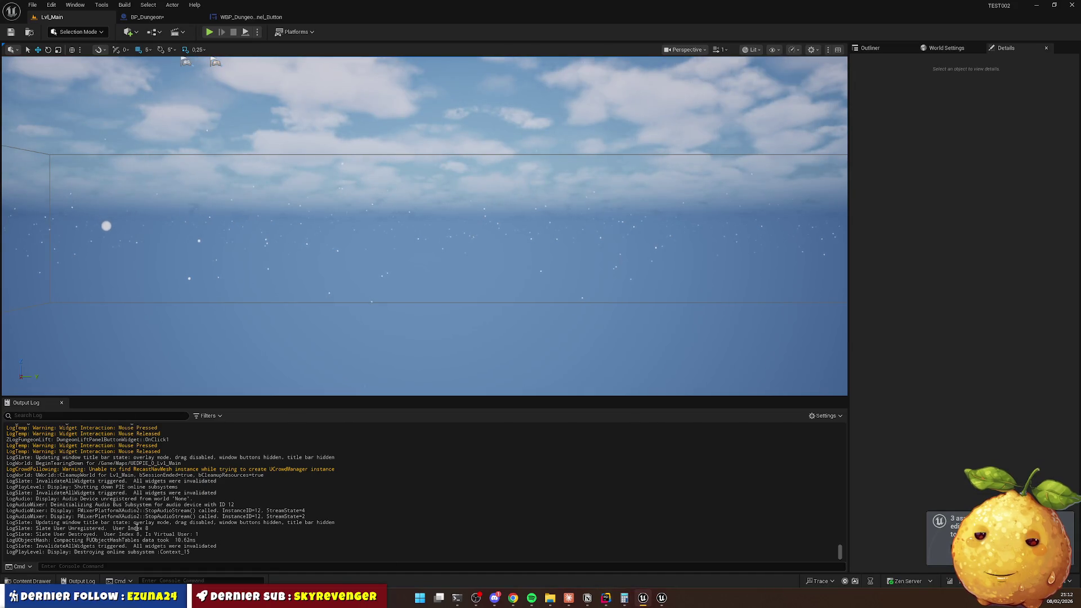
click(208, 417)
mouse_move(218, 485)
scroll(330, 493, down, 20)
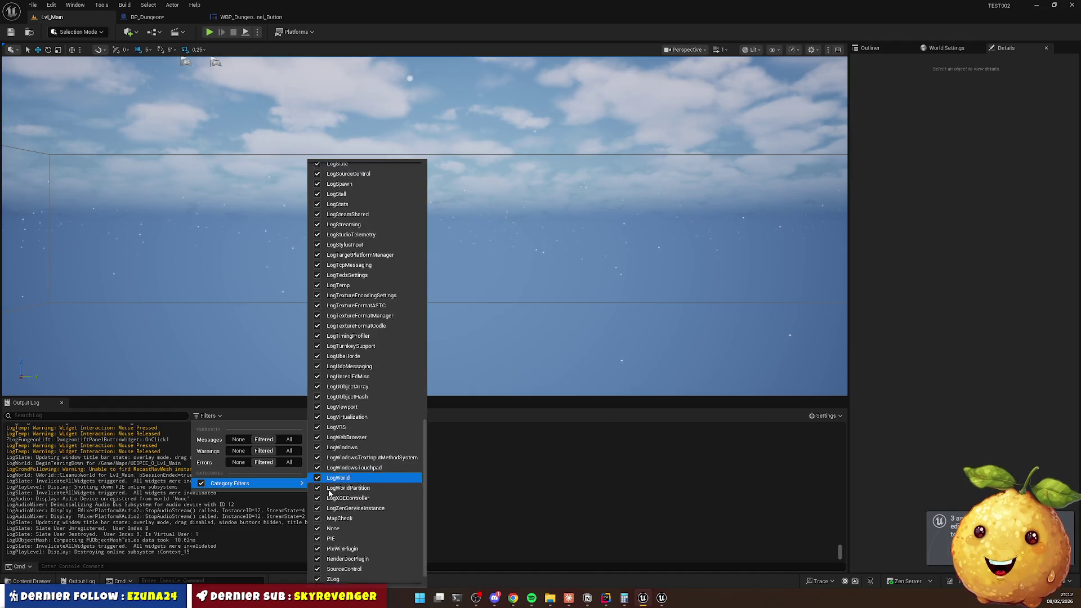
click(639, 509)
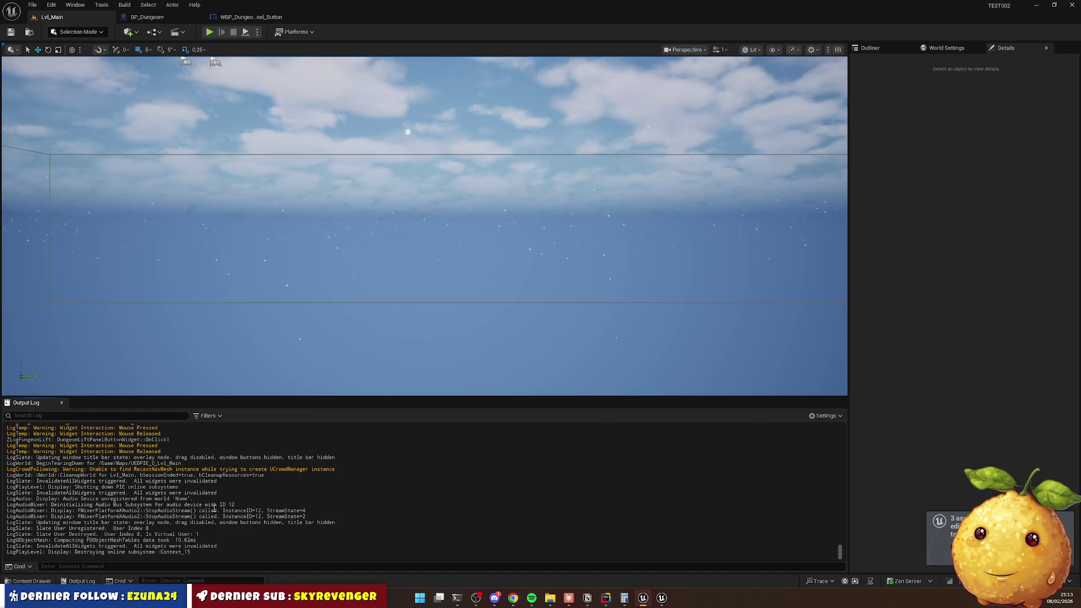
scroll(177, 509, up, 4)
double_click(153, 489)
Back in Rider, highlight Panel's uses in OnClick, then open DungeonLiftPanelWidget.cpp at InitButtons.
key(alt+Tab)
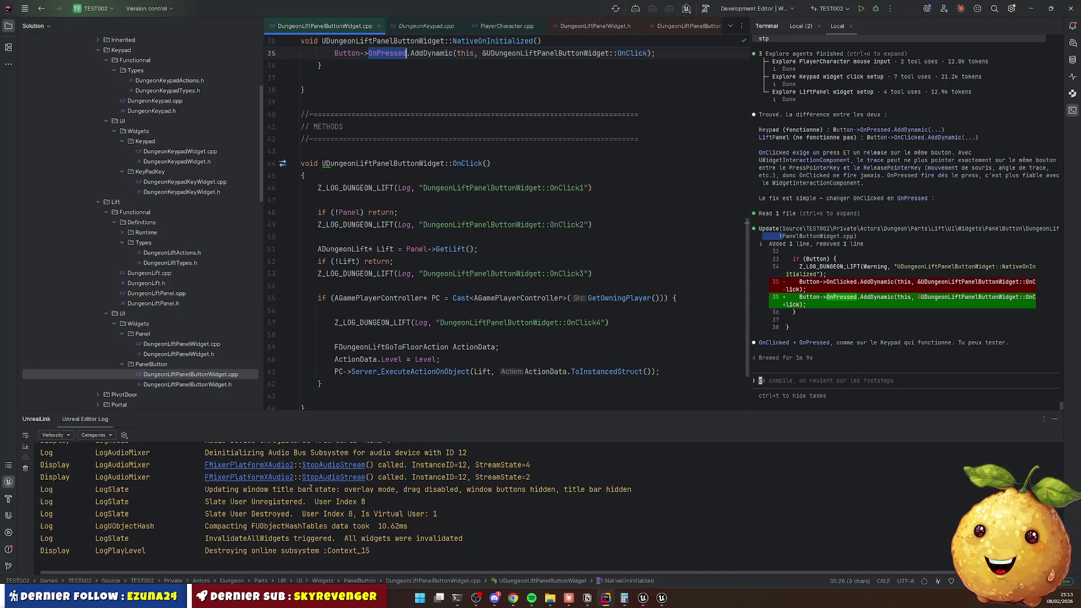
double_click(343, 212)
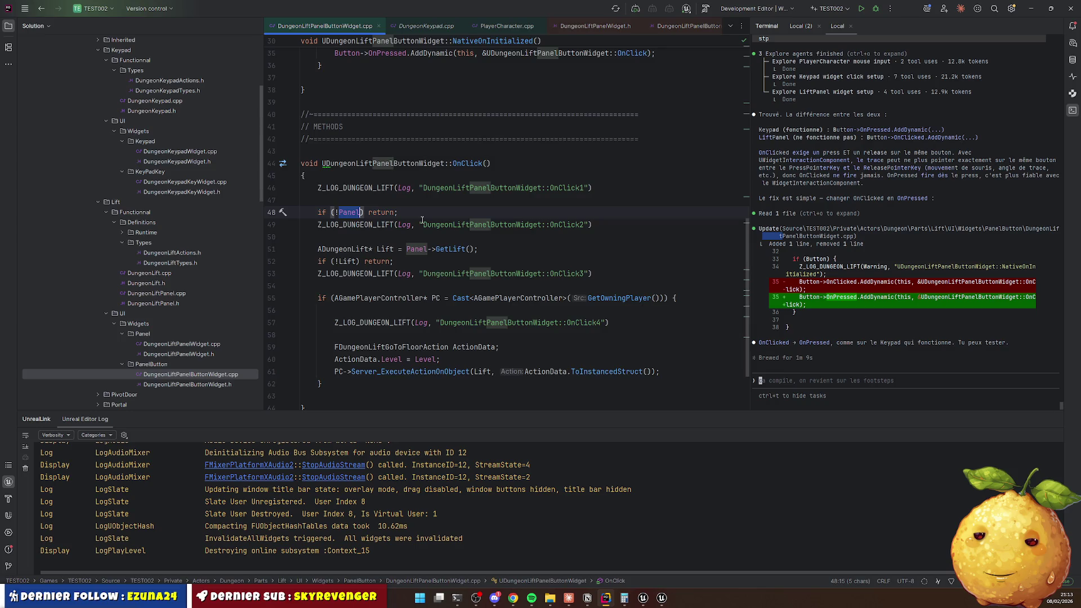
scroll(422, 219, up, 8)
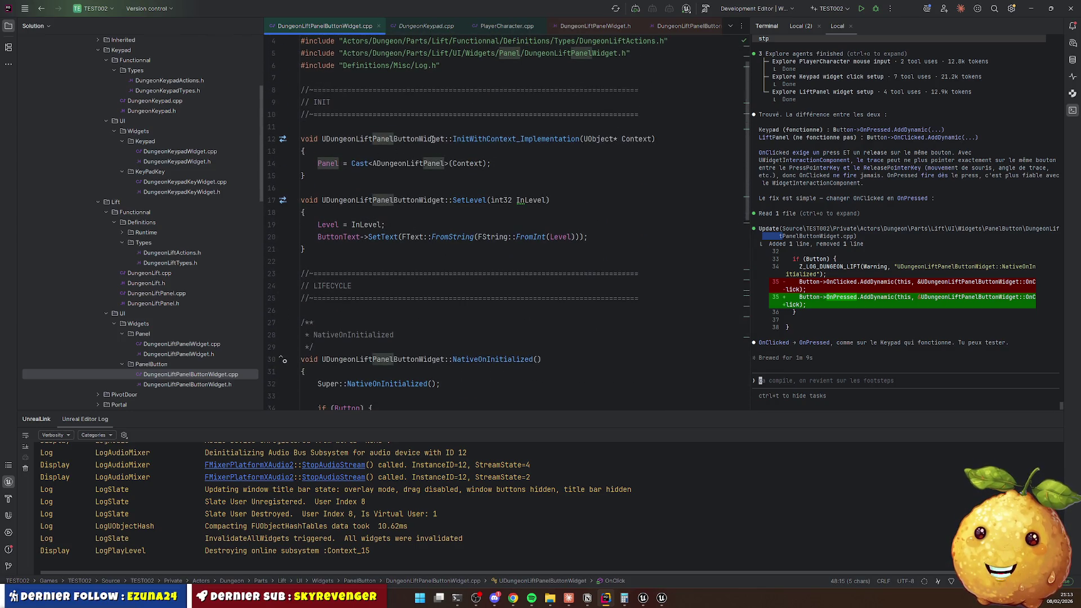
scroll(332, 26, up, 3)
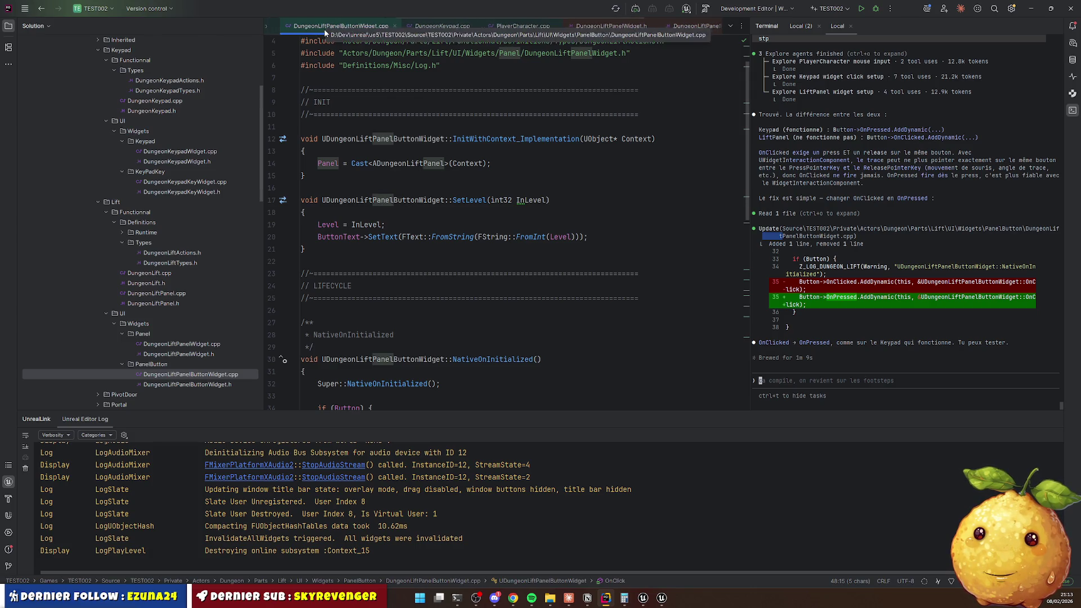
click(345, 27)
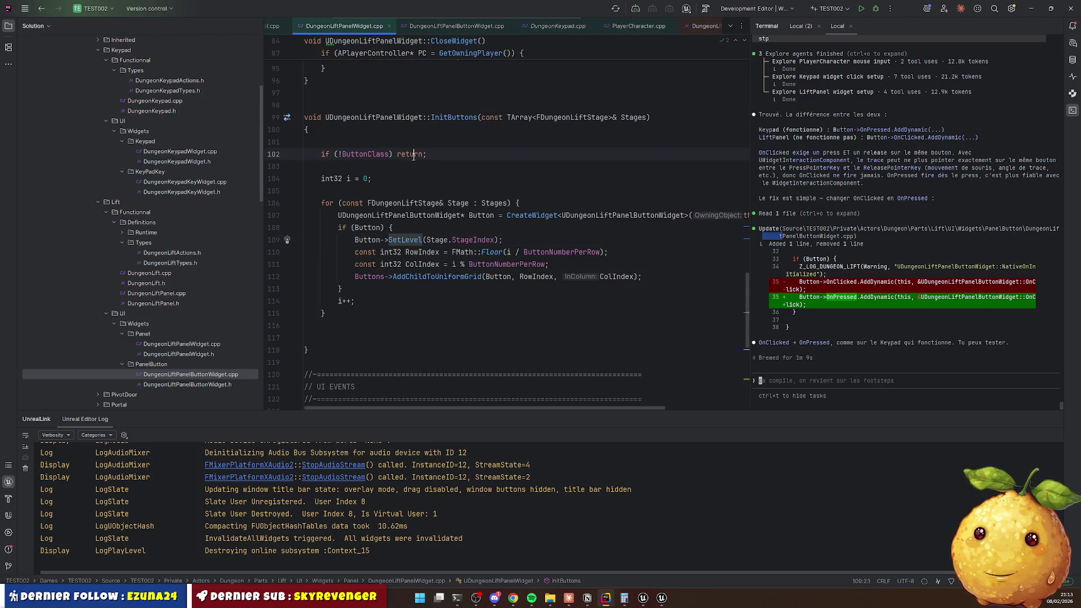
In InitButtons, add Button->InitWithContext_Implementation(this); above the SetLevel call.
key(Up)
key(Up)
key(ctrl+d)
key(ctrl+Right)
key(ctrl+Right)
text(Init)
key(Tab)
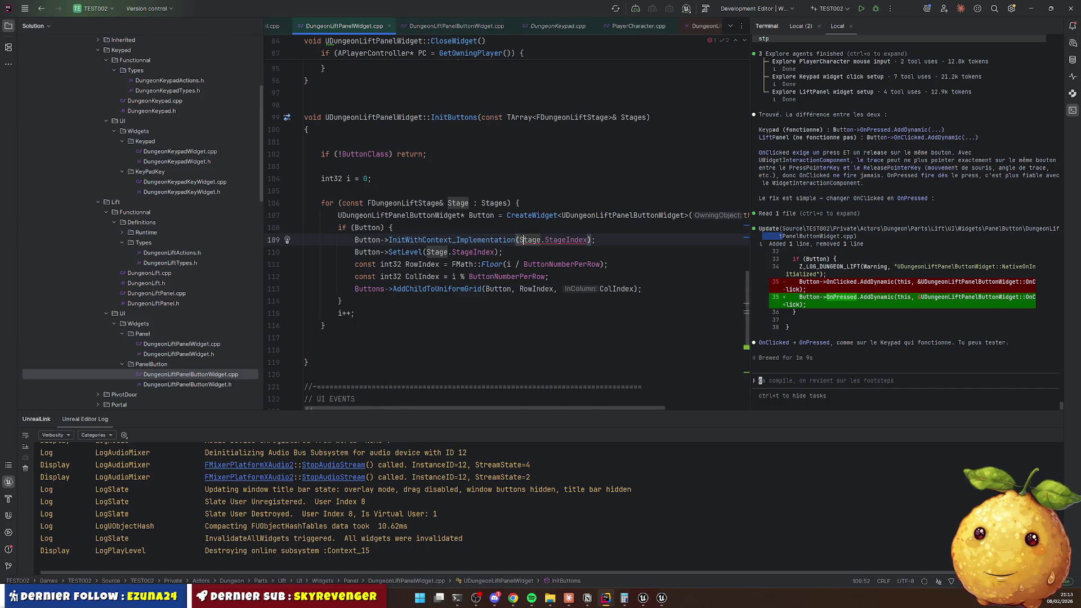
key(ctrl+w)
key(ctrl+w)
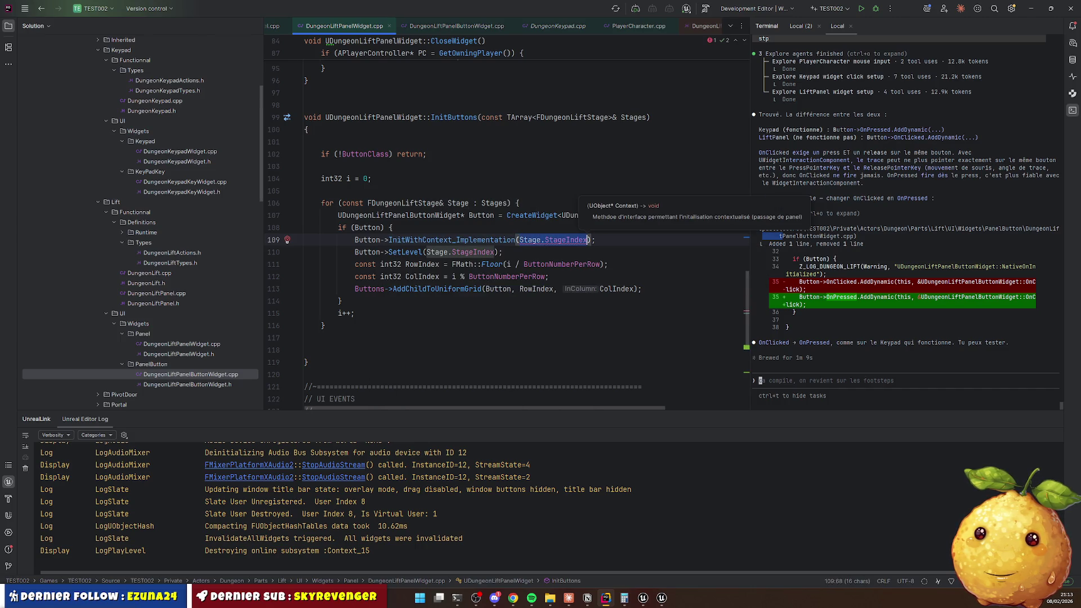
text(this)
key(Down)
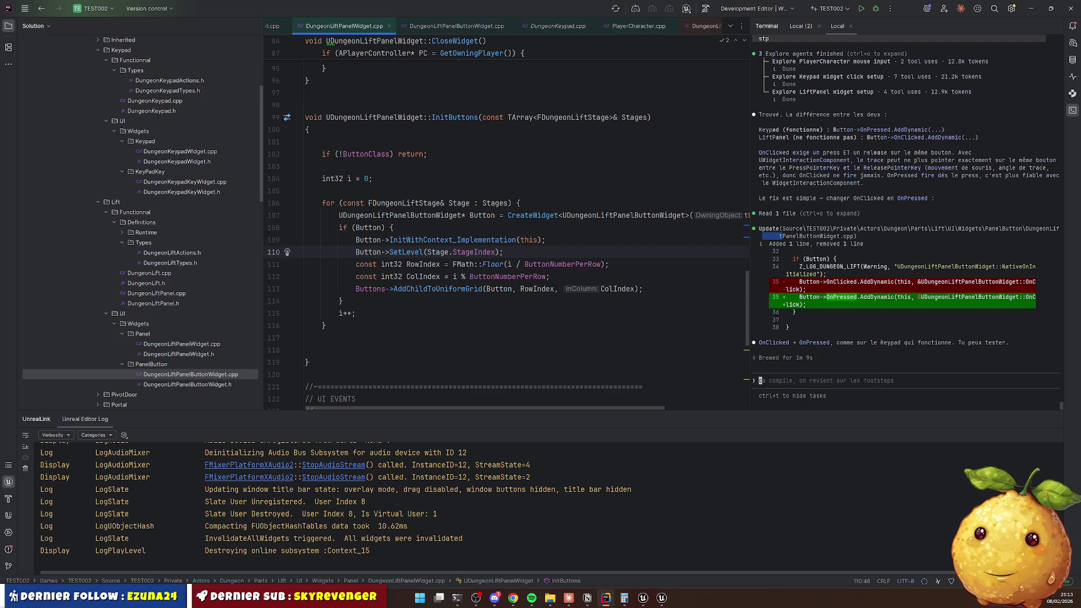
Live-compile the change with Ctrl+Alt+F11 and start a play session in Unreal Editor.
key(ctrl+alt+F11)
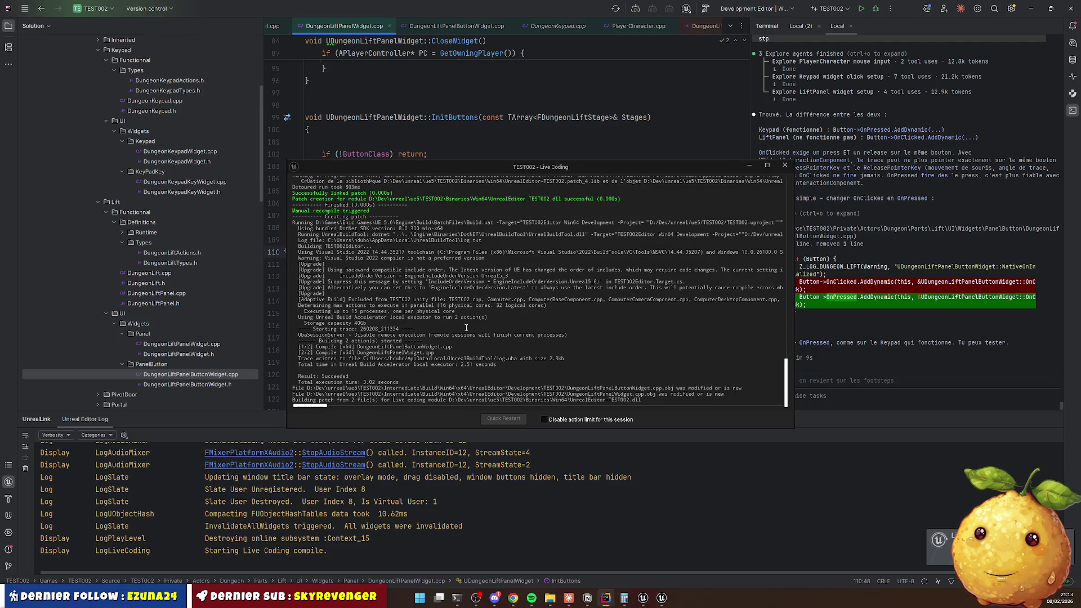
click(637, 600)
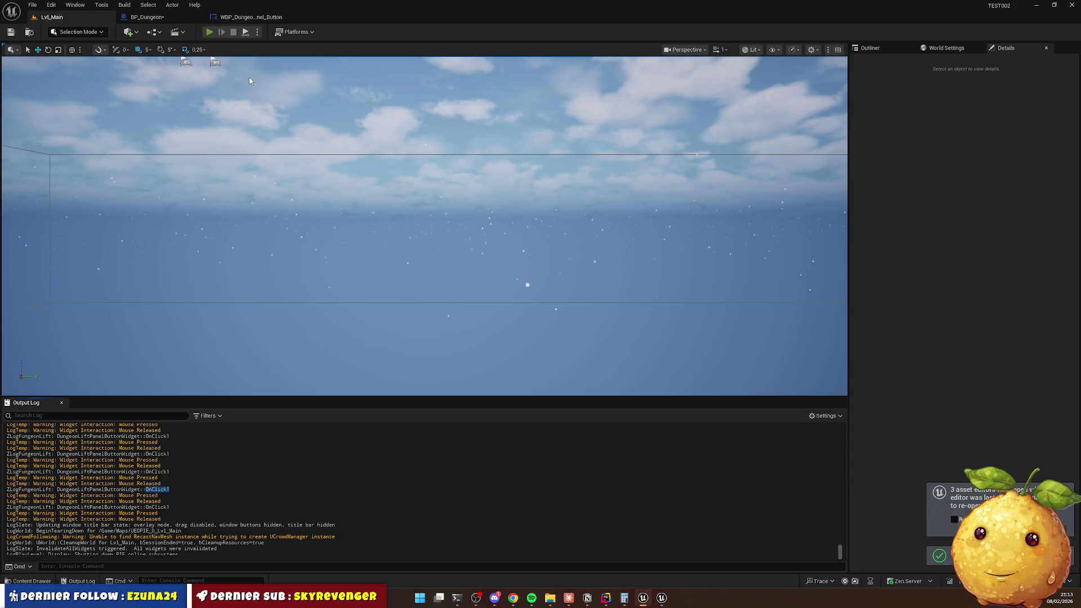
key(alt+p)
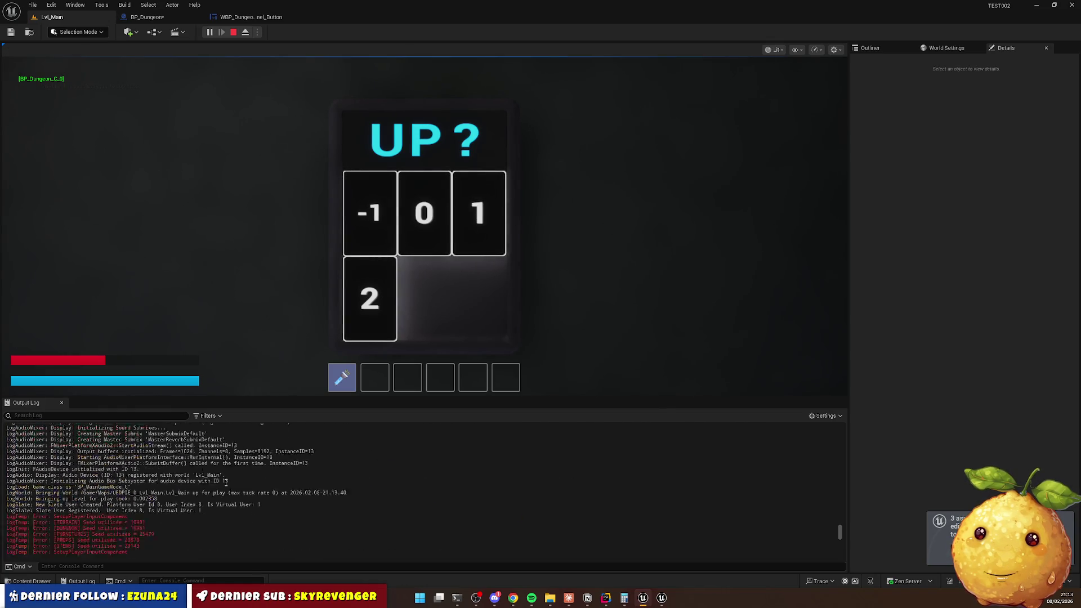
Clear the Output Log, press lift panel floor buttons four times, then stop the play session.
right_click(299, 438)
click(338, 446)
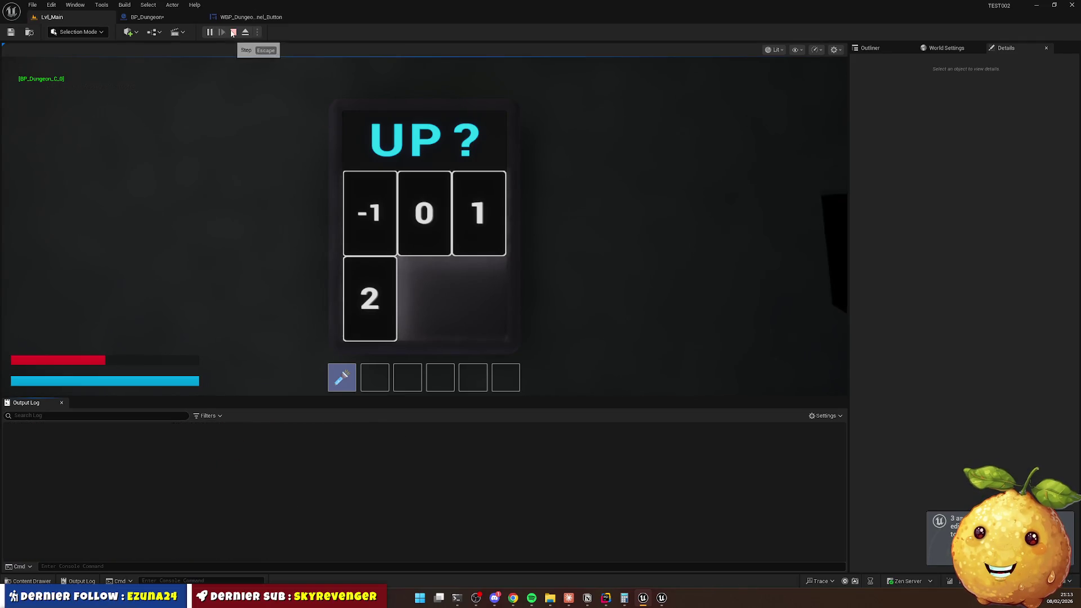
click(455, 304)
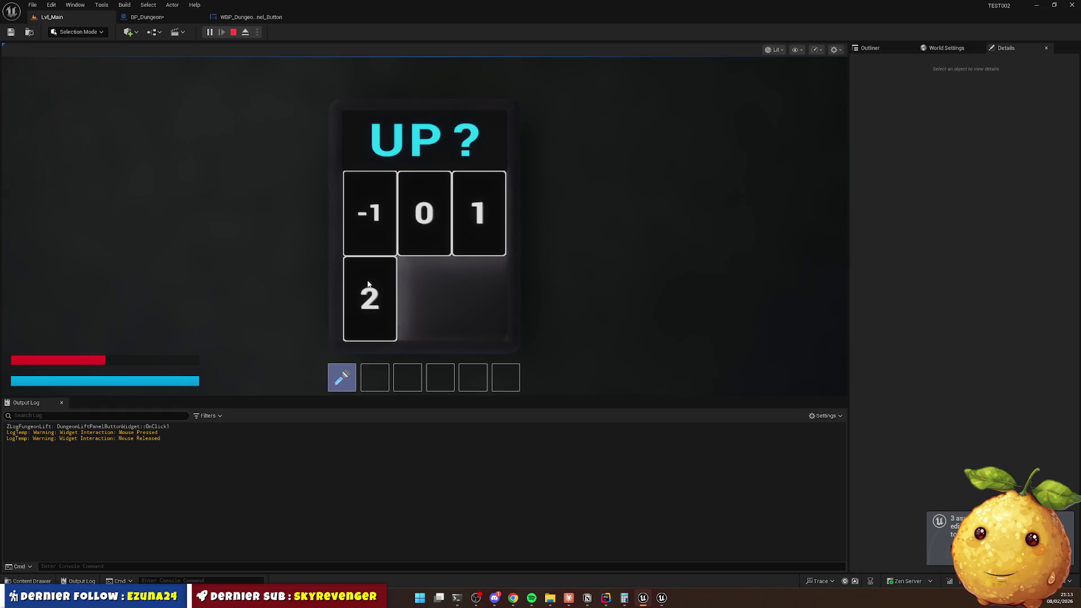
click(464, 222)
click(374, 305)
click(433, 226)
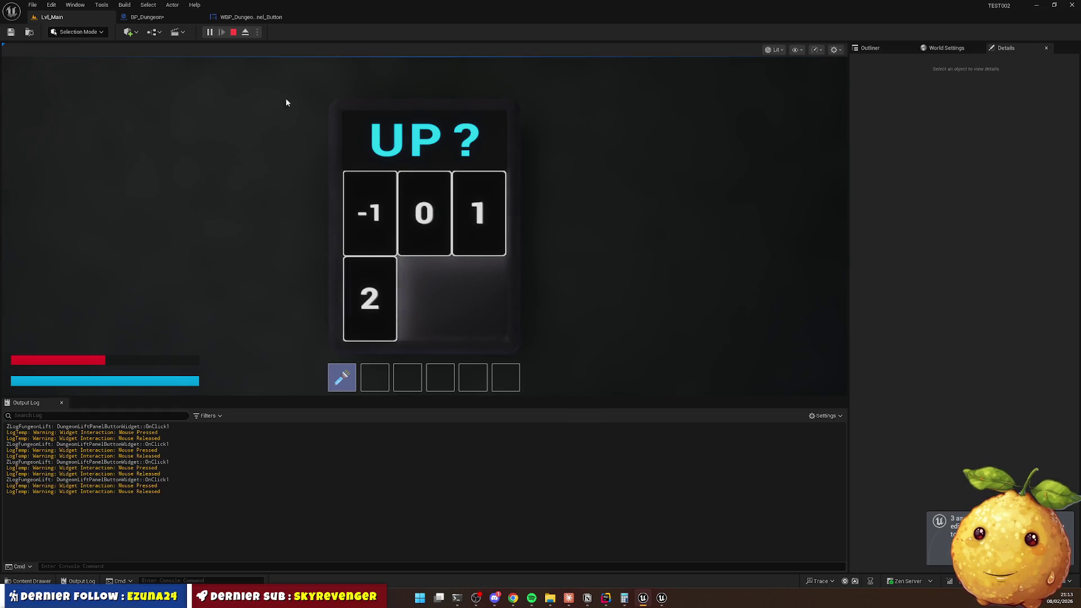
key(Escape)
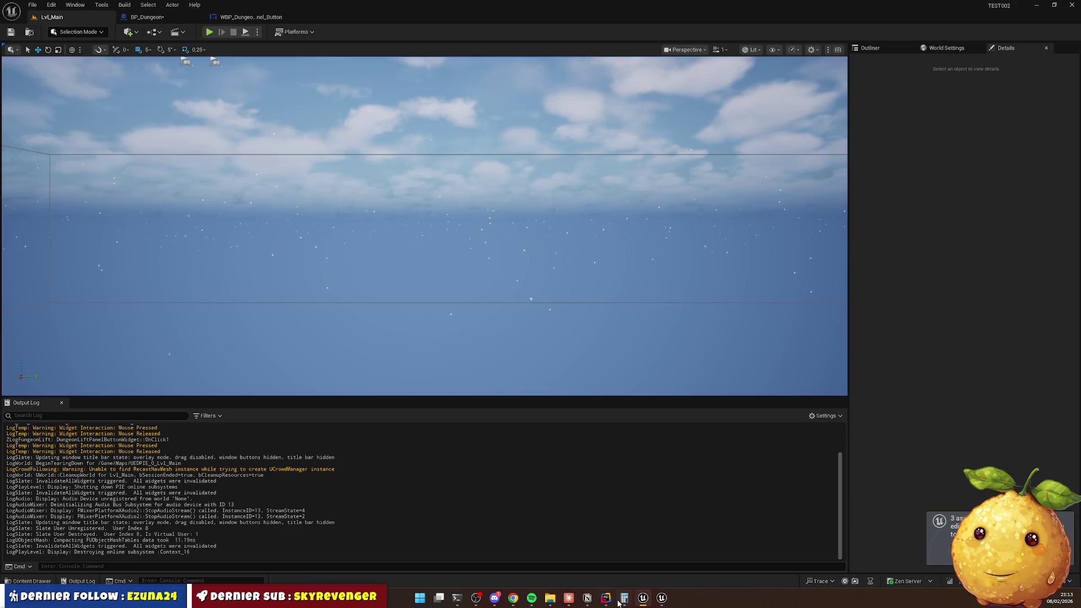
In Rider, inspect the InitWithContext_Implementation definition, then return to DungeonLiftPanelWidget.cpp.
click(605, 598)
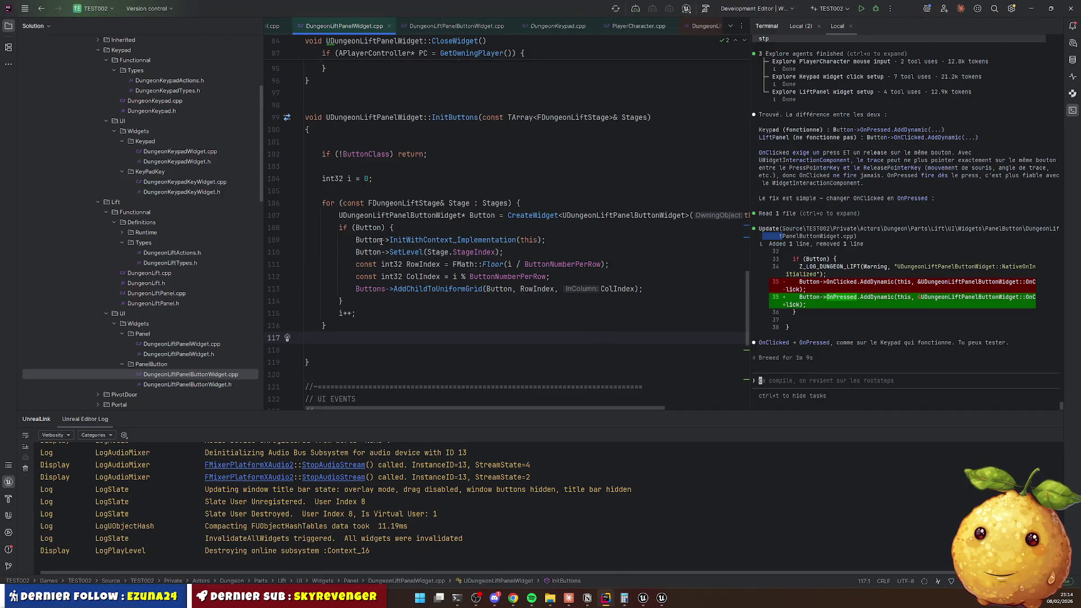
ctrl+click(455, 241)
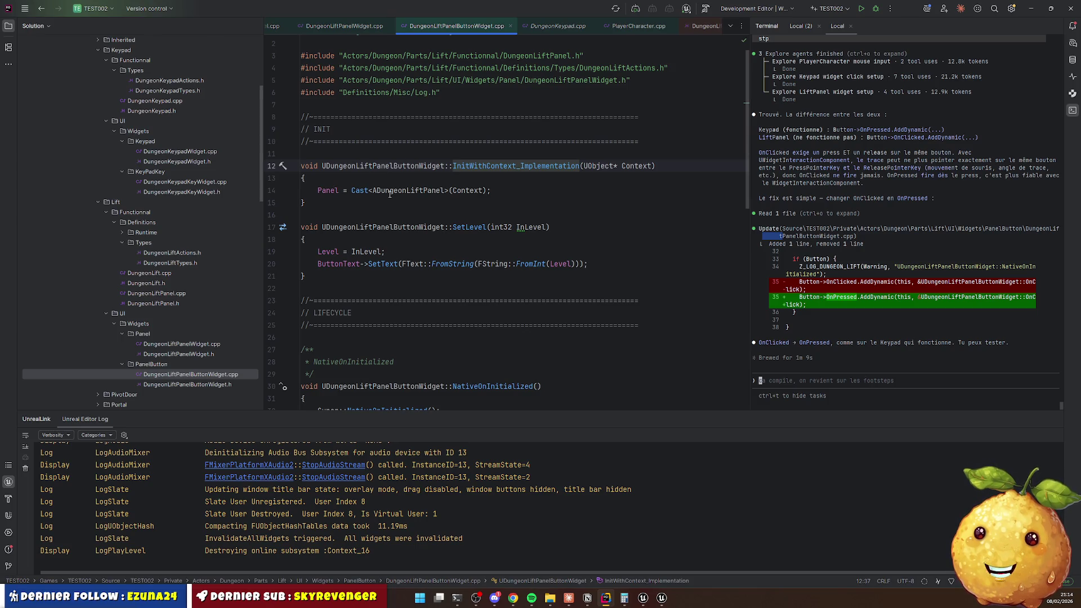
mouse_move(391, 192)
click(351, 25)
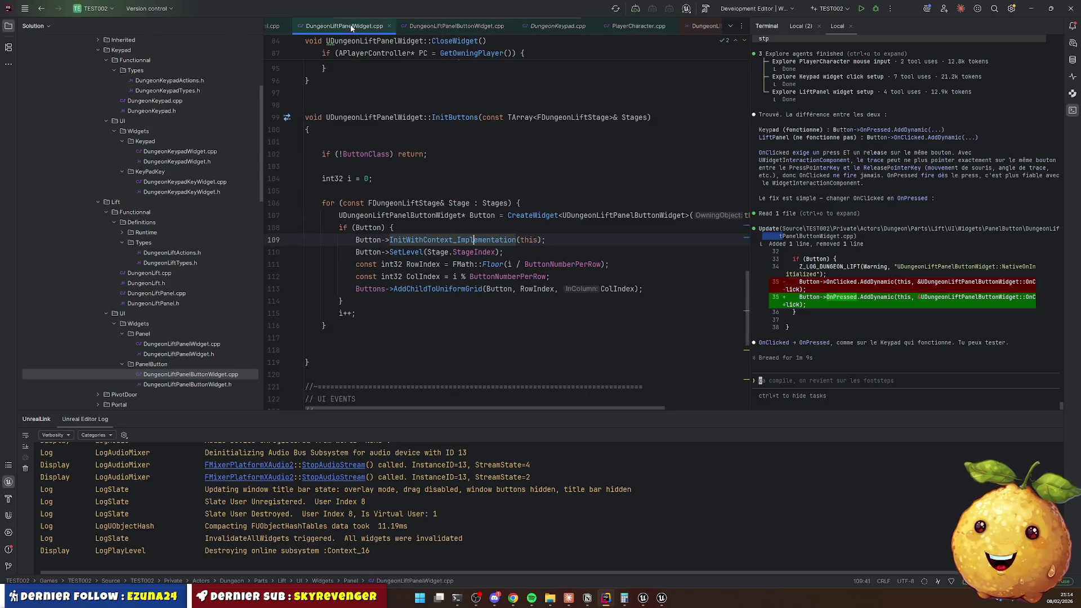
Replace 'this' with 'Panel' on line 109, live-compile, and bring Unreal Editor forward.
double_click(525, 239)
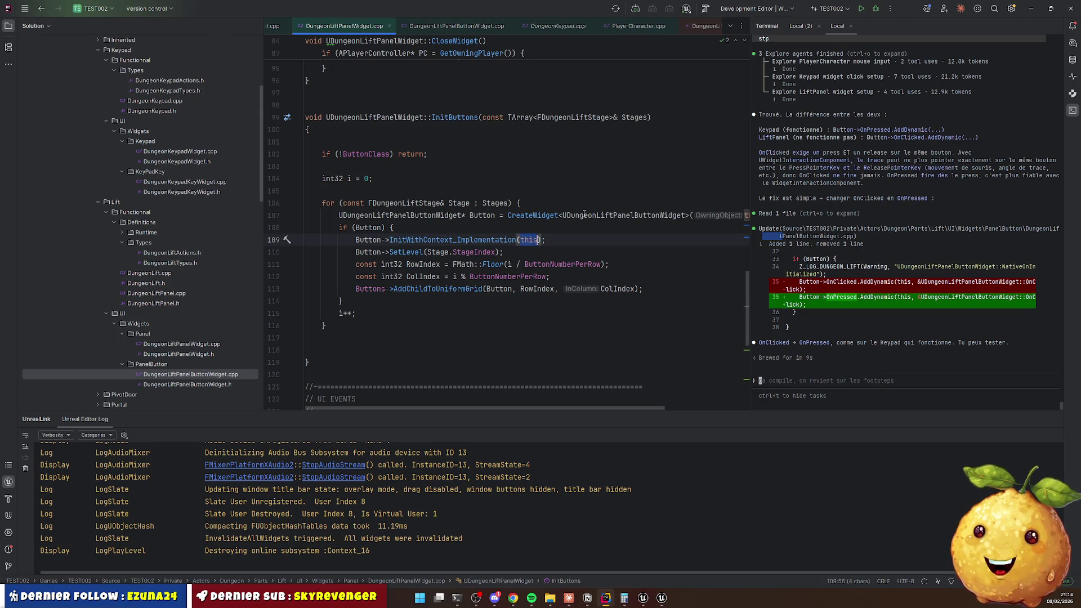
key(BackSpace)
text(Panel)
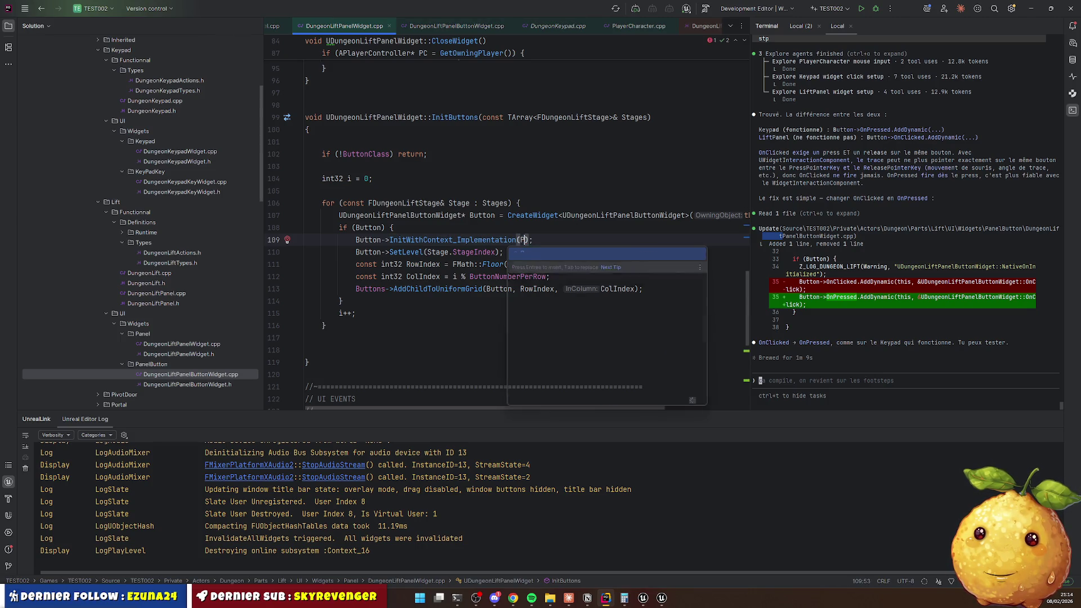
click(612, 251)
key(ctrl+alt+F11)
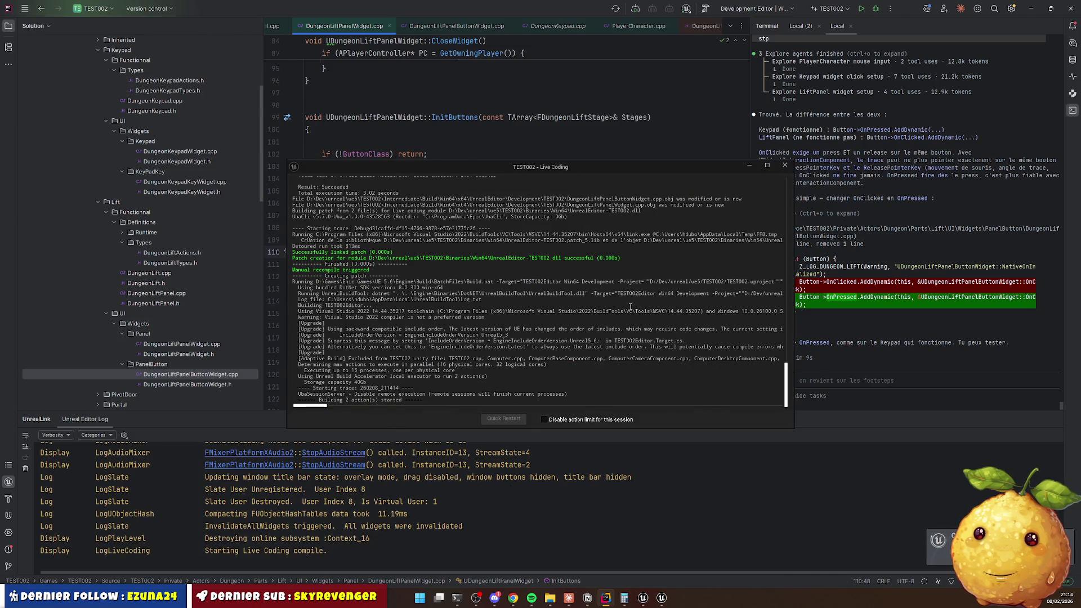
mouse_move(642, 599)
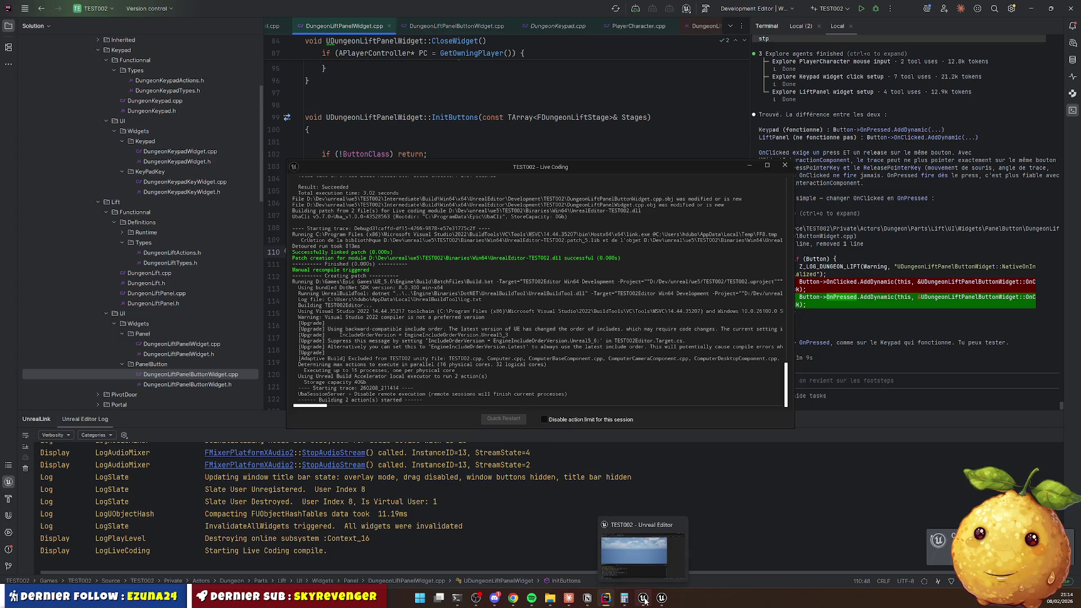
click(643, 600)
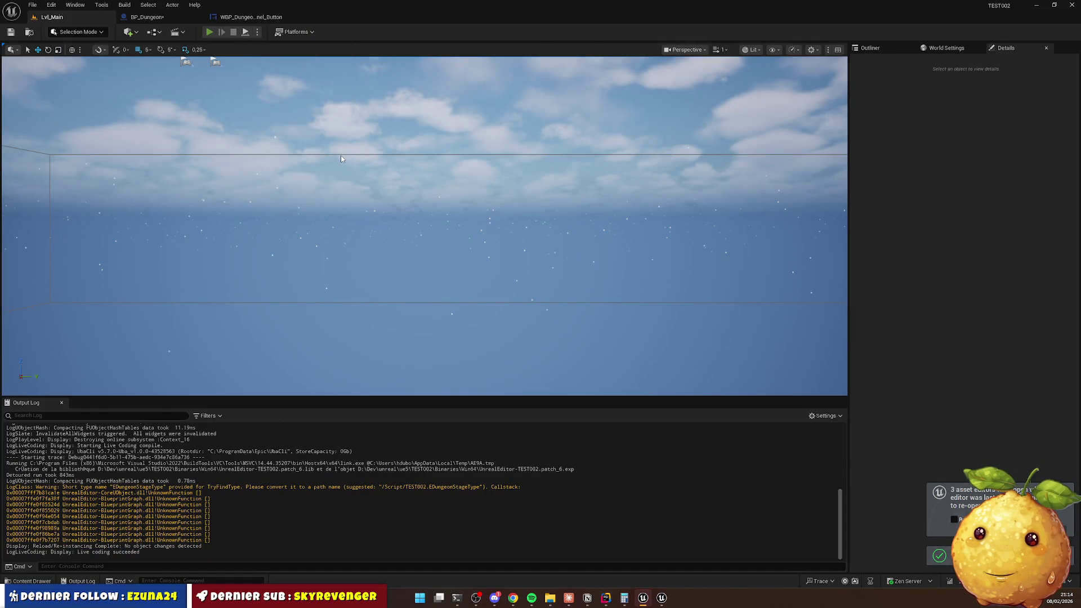
Play in editor and press the '1' floor button, which now logs Server_GoToFloor_Implementation.
key(alt+p)
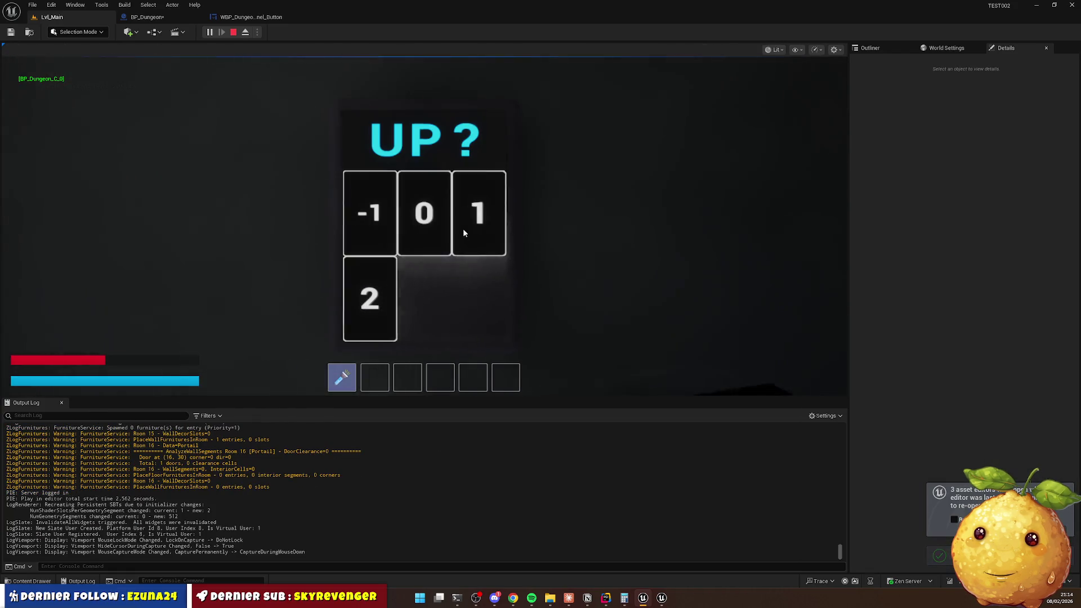
click(464, 232)
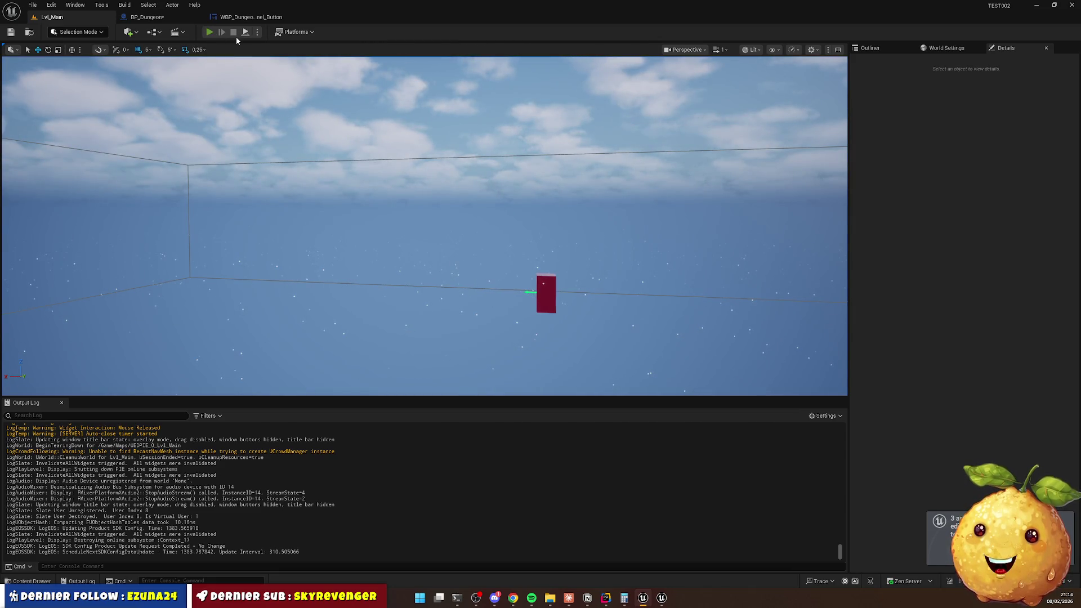
Play, run to the lift, choose floors 1, 0 and 2, then stop and return to Rider.
click(208, 32)
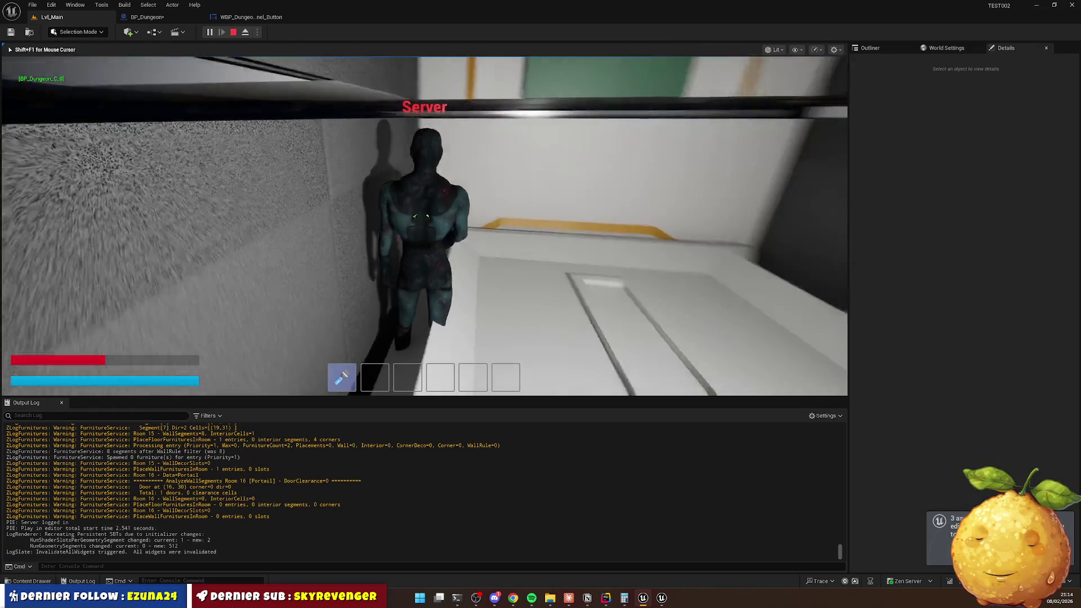
key(w)
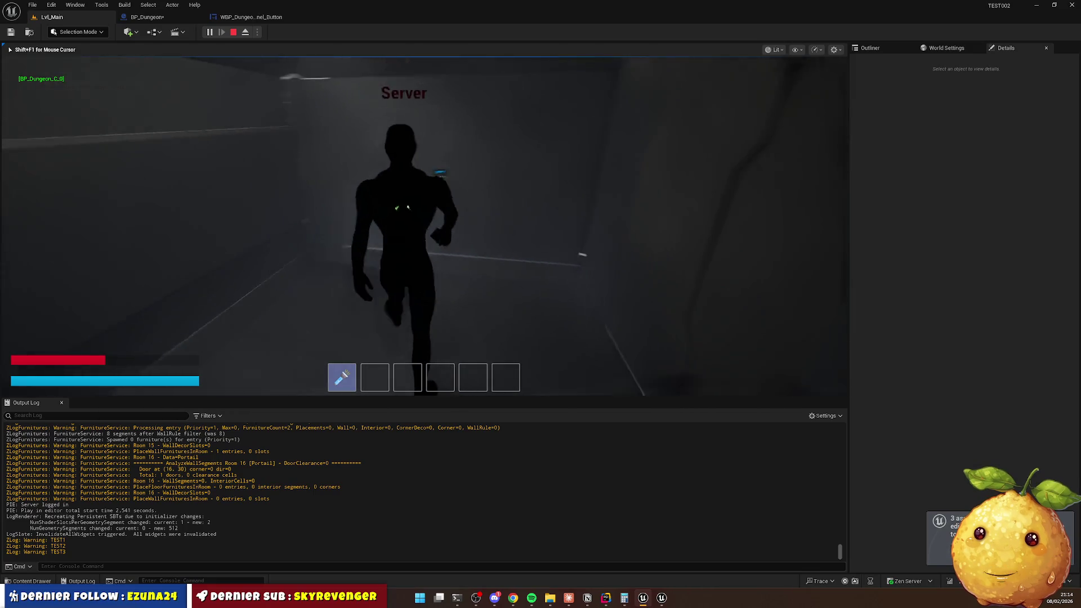
key(shift+F1)
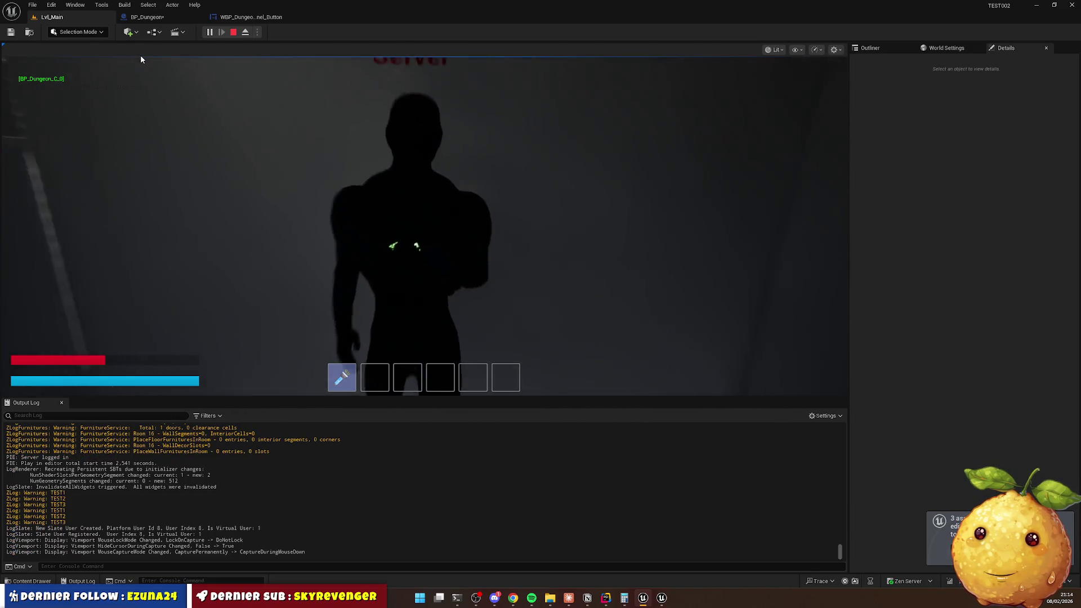
click(482, 209)
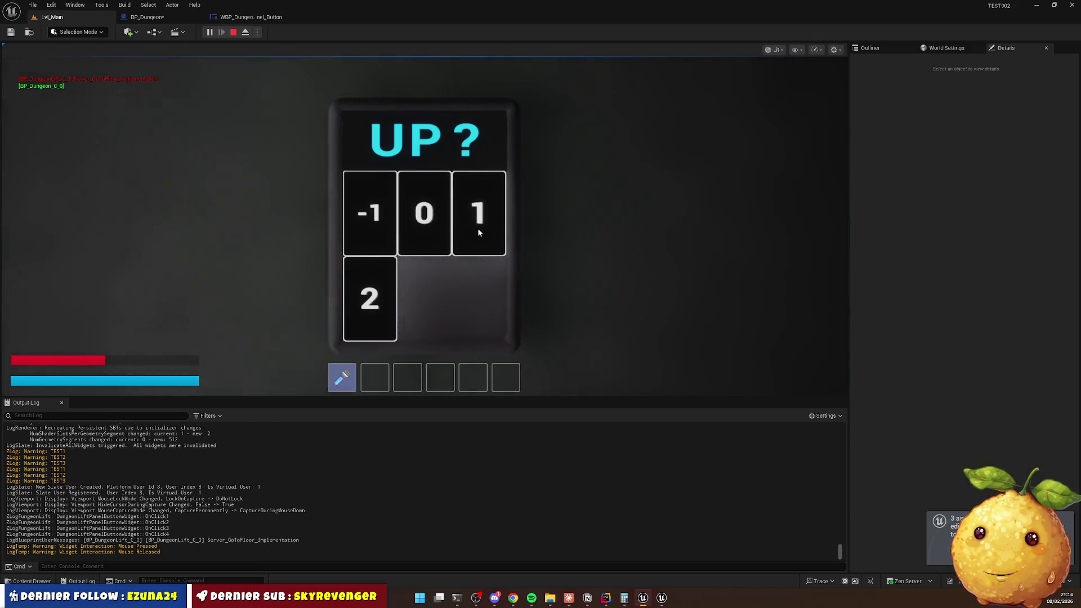
click(431, 237)
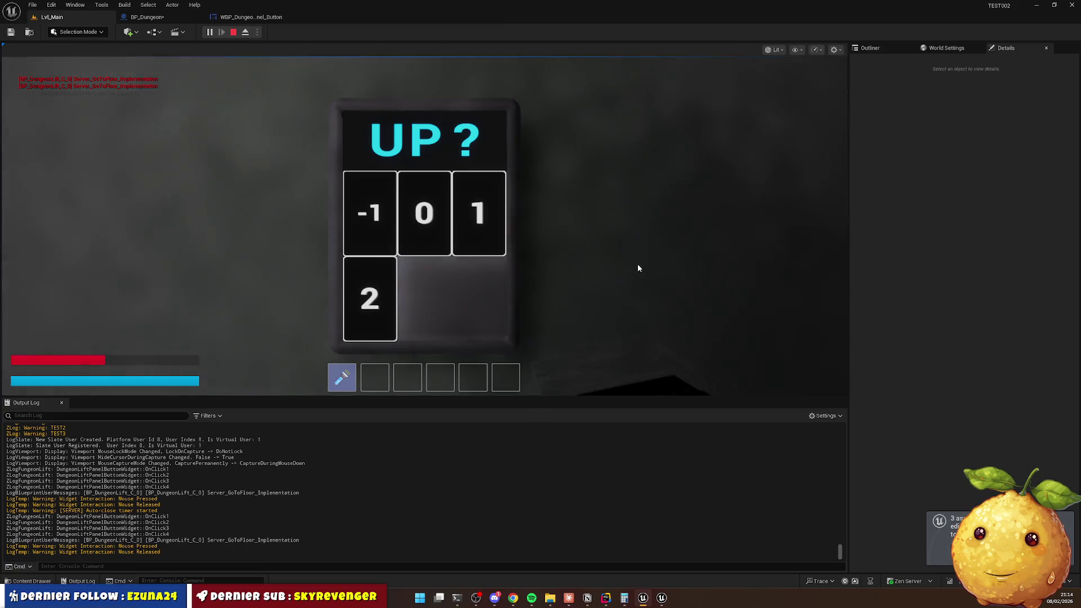
click(372, 308)
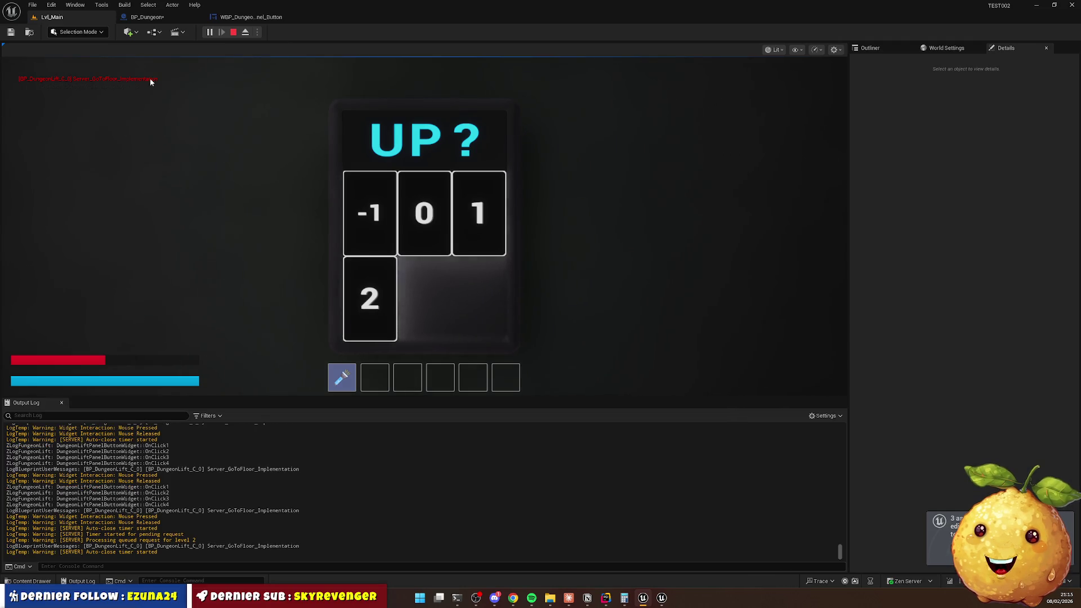
key(Escape)
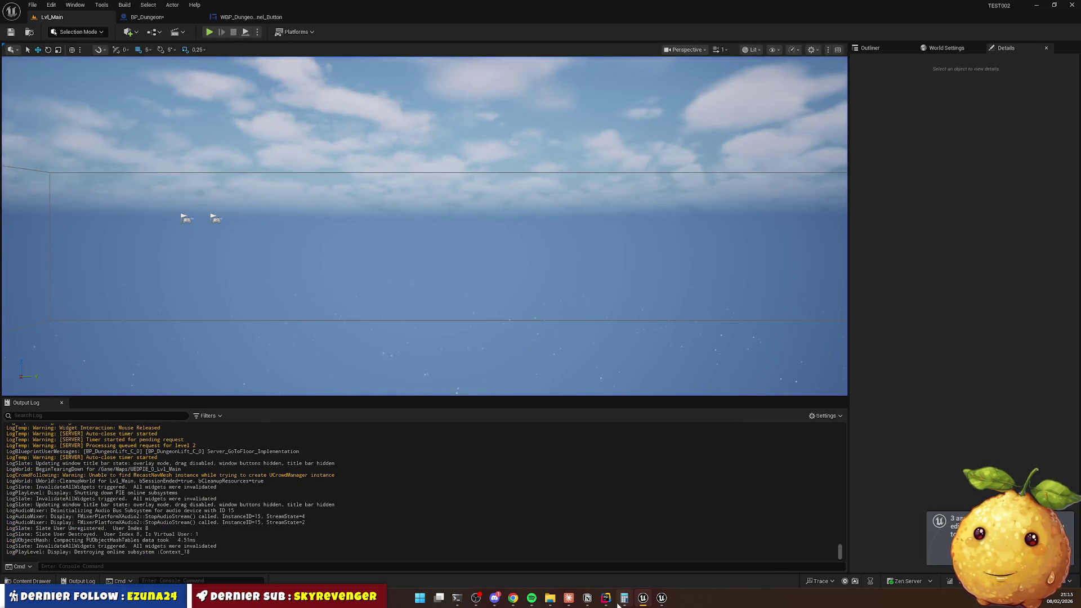
click(605, 598)
Review InitButtons' grid placement, then open DungeonKeypad.cpp at ShowWidget for comparison.
click(547, 322)
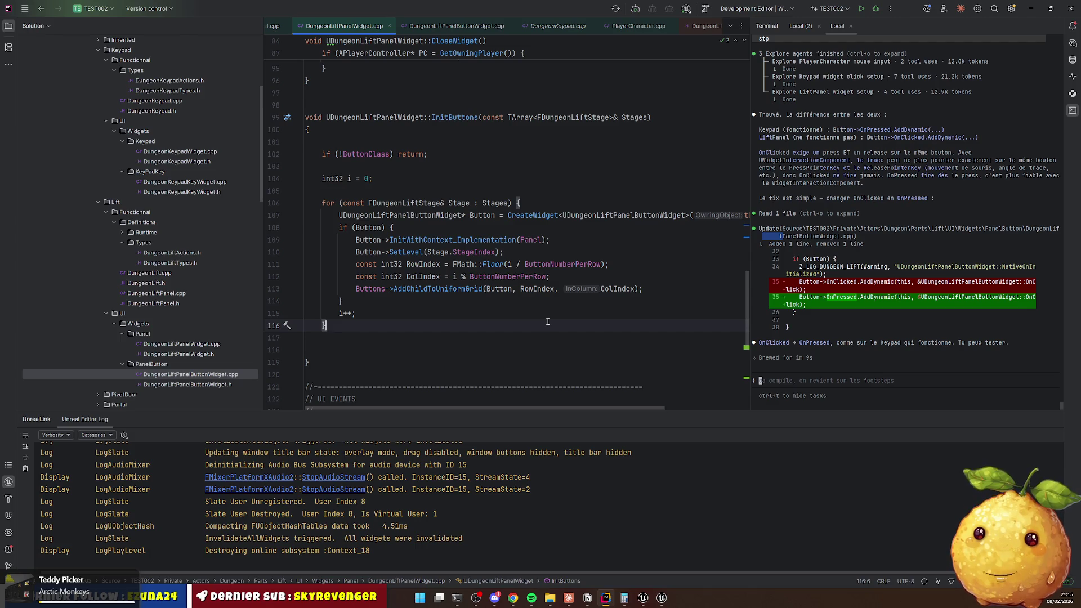
click(371, 289)
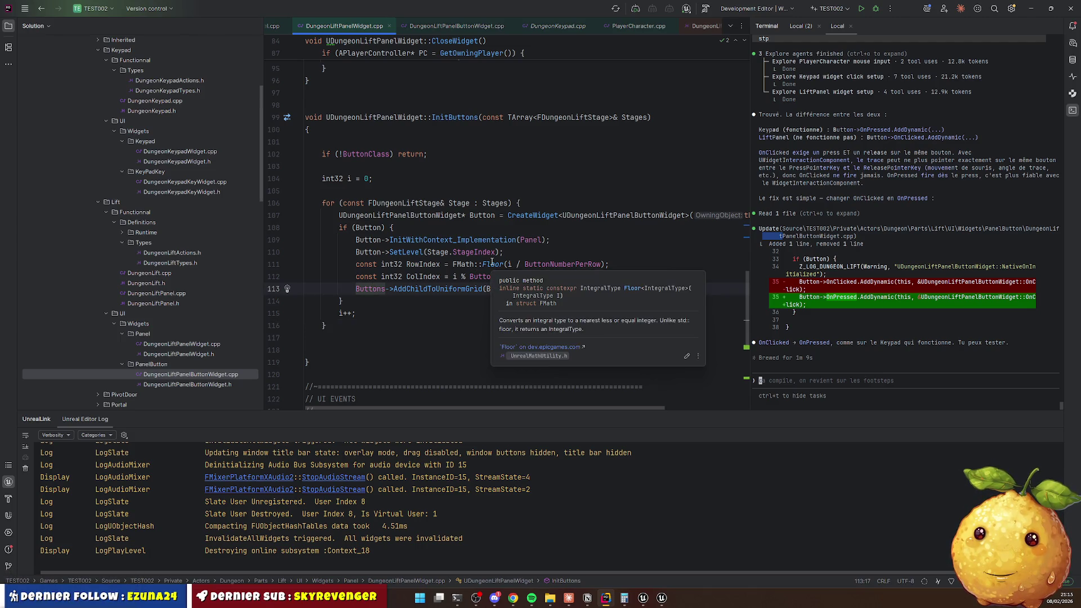
click(481, 26)
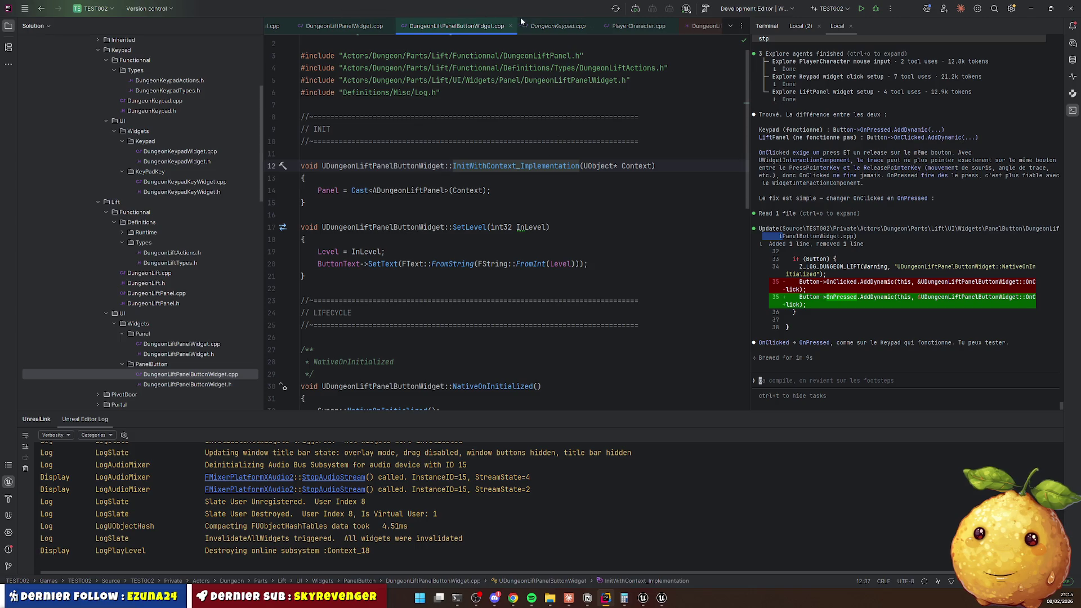
click(552, 28)
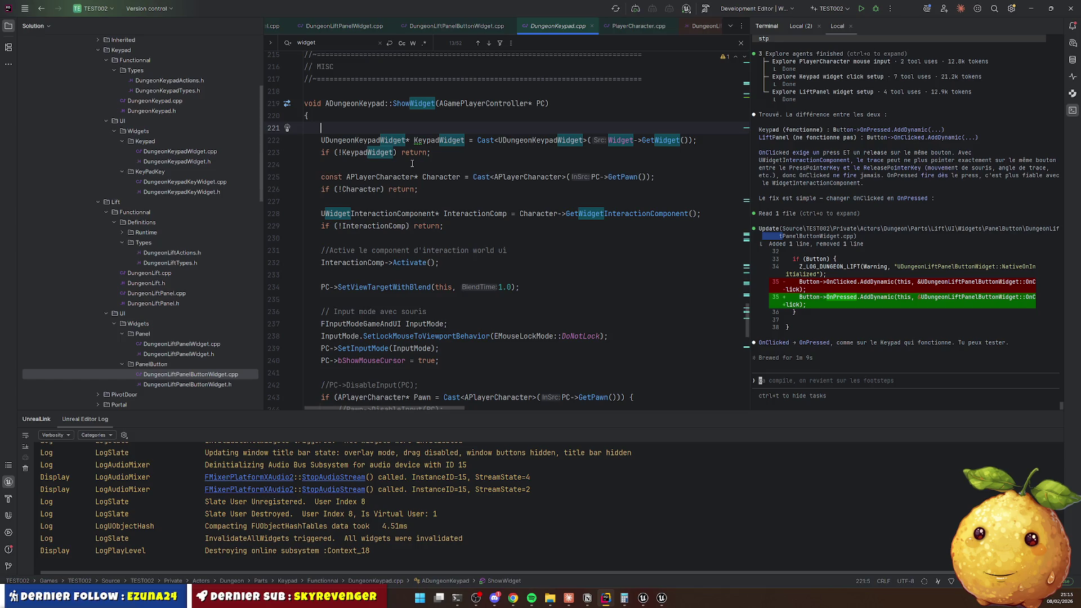
Open DungeonKeypadKeyWidget.cpp and read its OnClick GetKeypad lookup.
scroll(186, 226, up, 3)
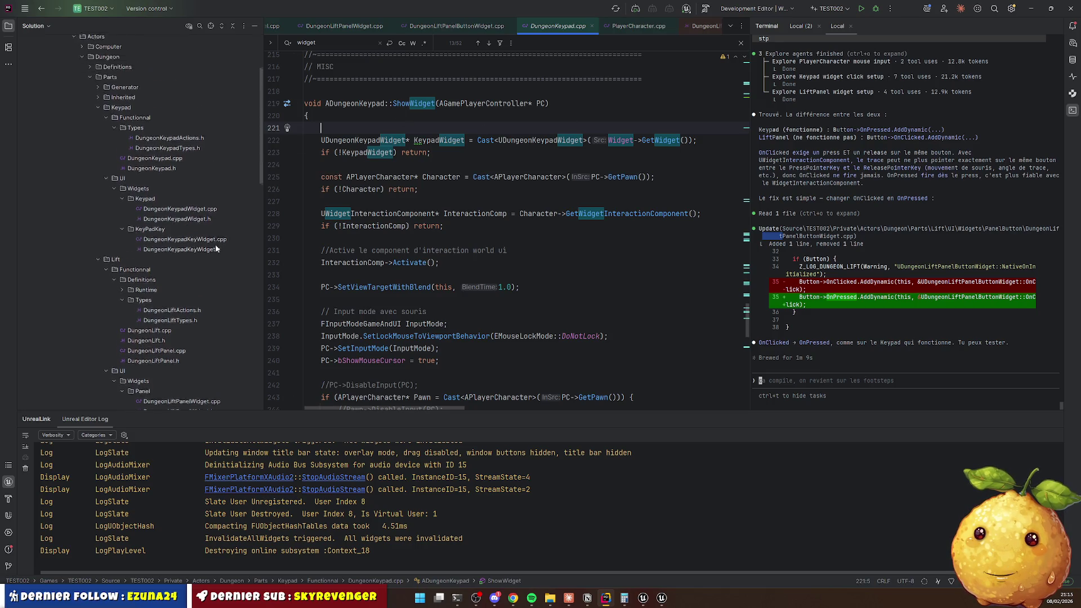
click(186, 243)
click(316, 237)
scroll(394, 231, down, 5)
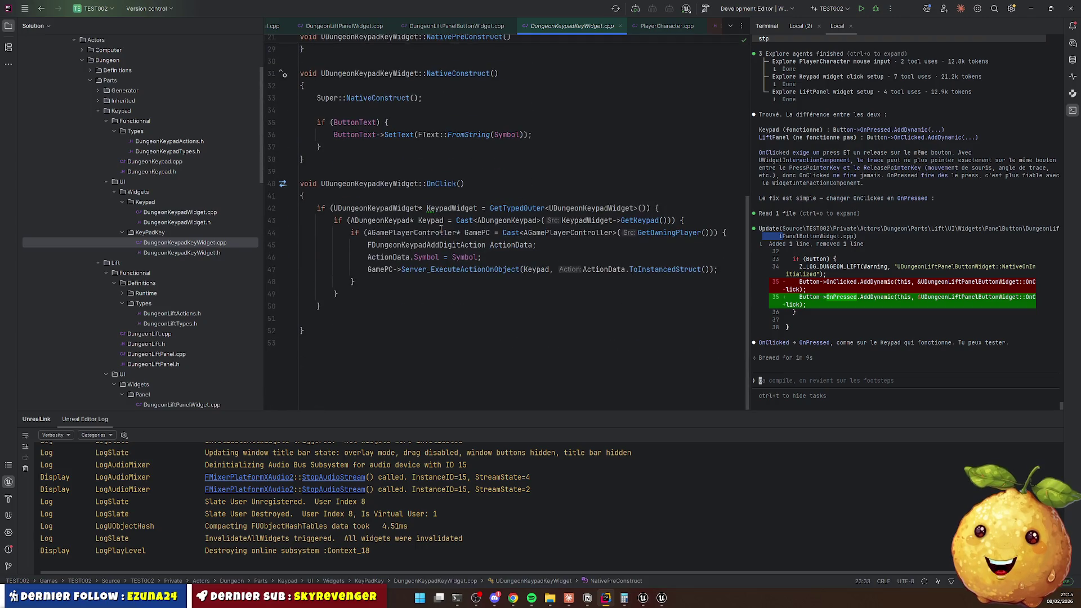
click(529, 208)
key(End)
Return to DungeonLiftPanelButtonWidget.cpp and place the caret inside OnClick.
click(450, 25)
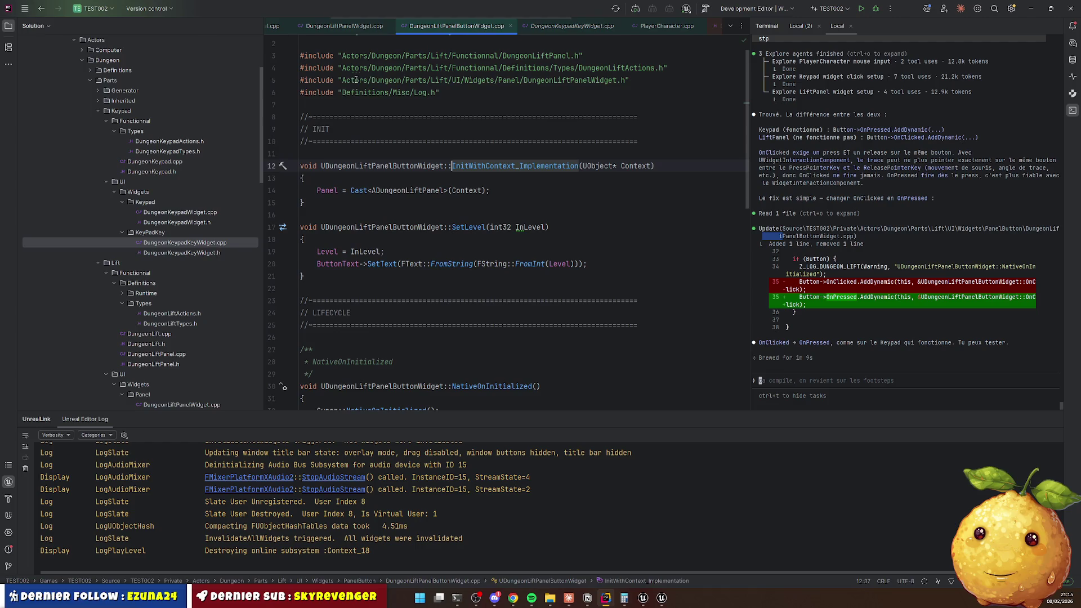
scroll(430, 182, down, 10)
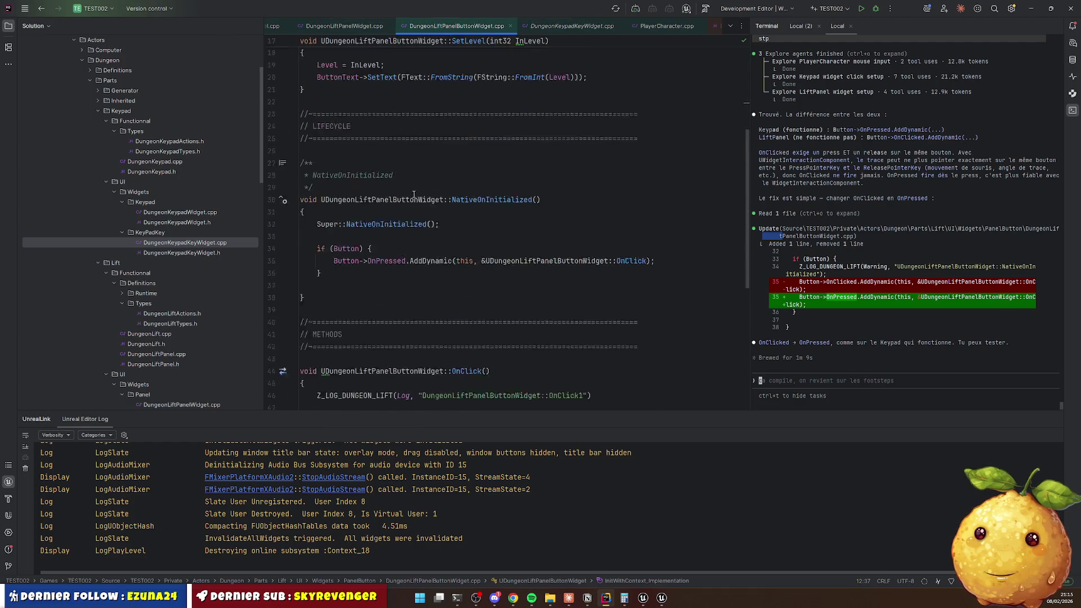
scroll(410, 244, up, 3)
click(306, 171)
Paste the keypad lookup into OnClick, retyped as UDungeonLiftPanelWidget* PanelWidget.
key(Return)
key(Return)
text(if (UDungeonKeypadWidget* KeypadWidget = GetTypedOuter<UDungeonKeypadWidget>()) {)
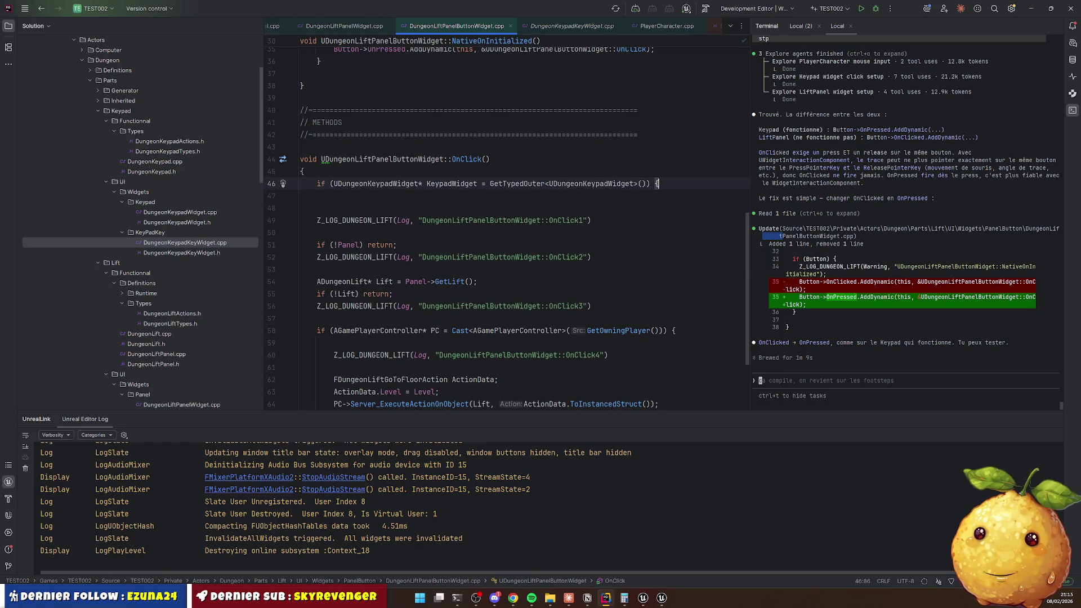
key(Right)
key(Right)
key(Right)
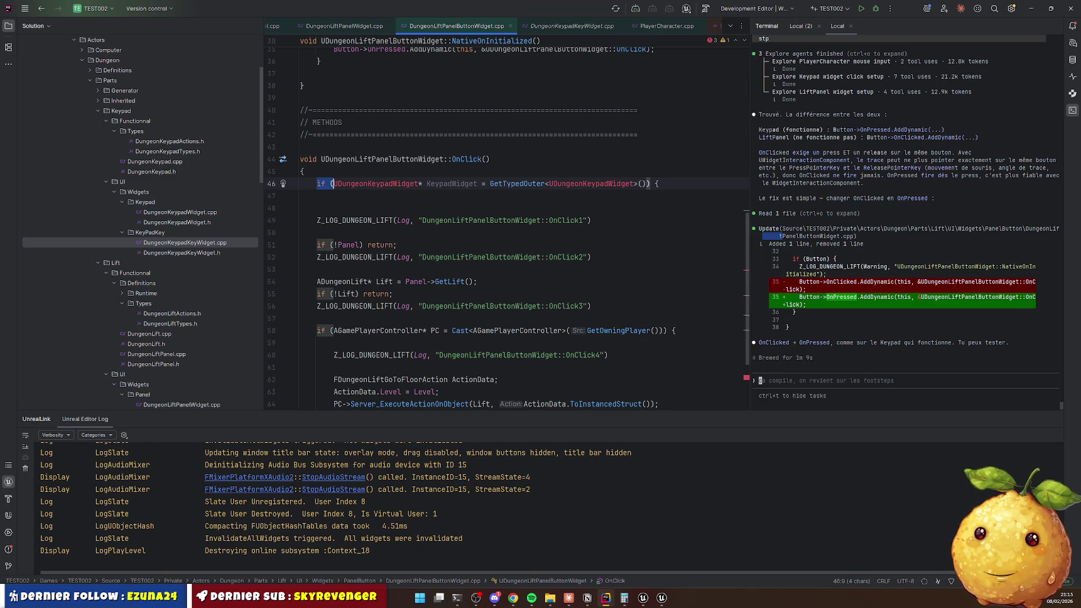
key(Right)
key(Right)
key(Right)
key(ctrl+shift+Right)
text(Lif)
key(Down)
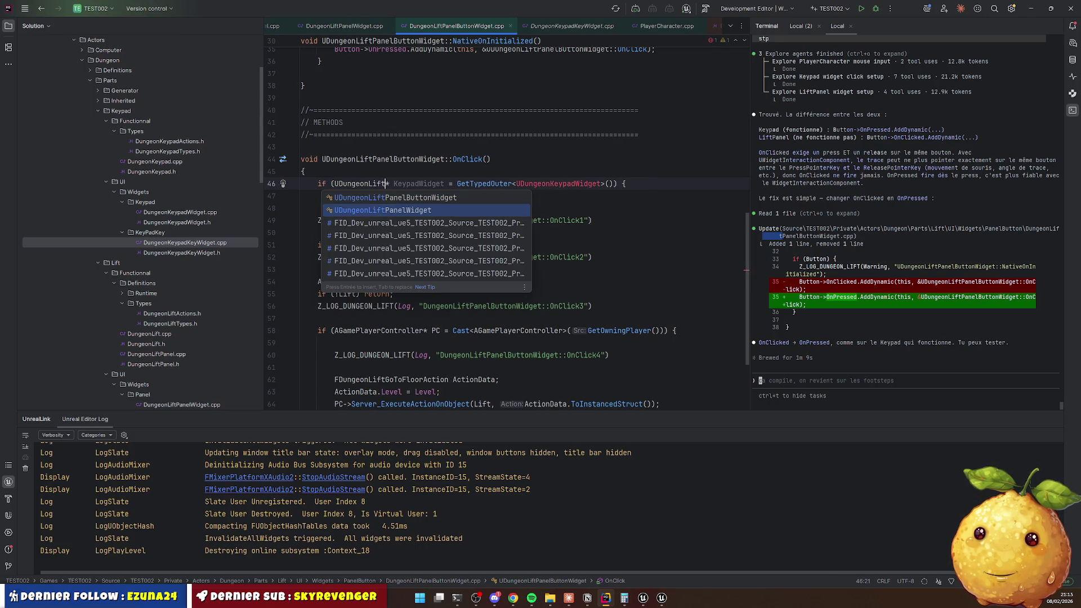
key(Return)
key(Right)
key(Right)
key(Right)
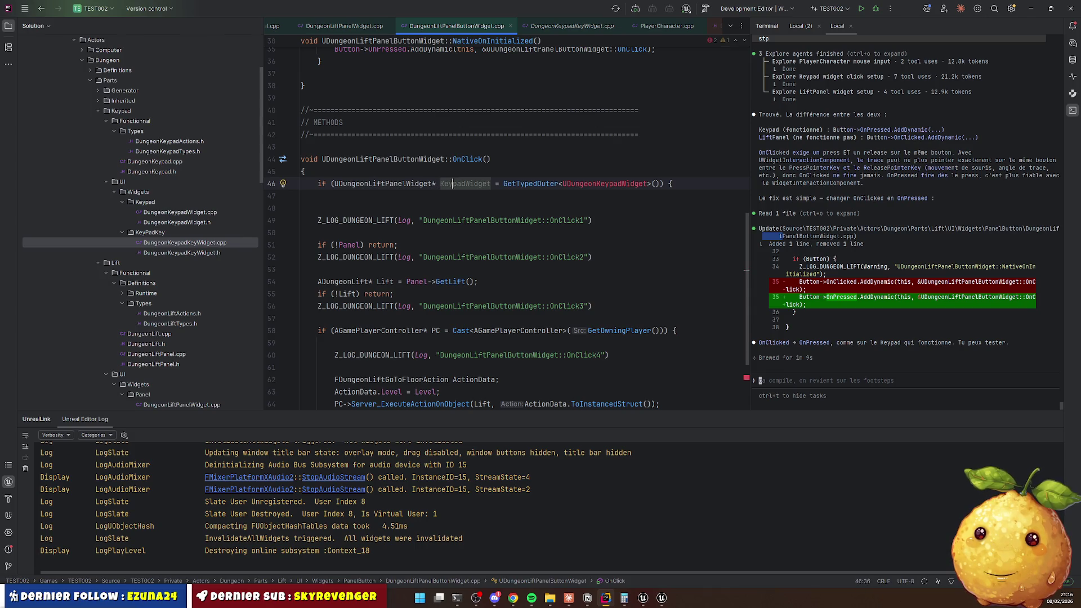
key(ctrl+shift+Left)
text(Panel)
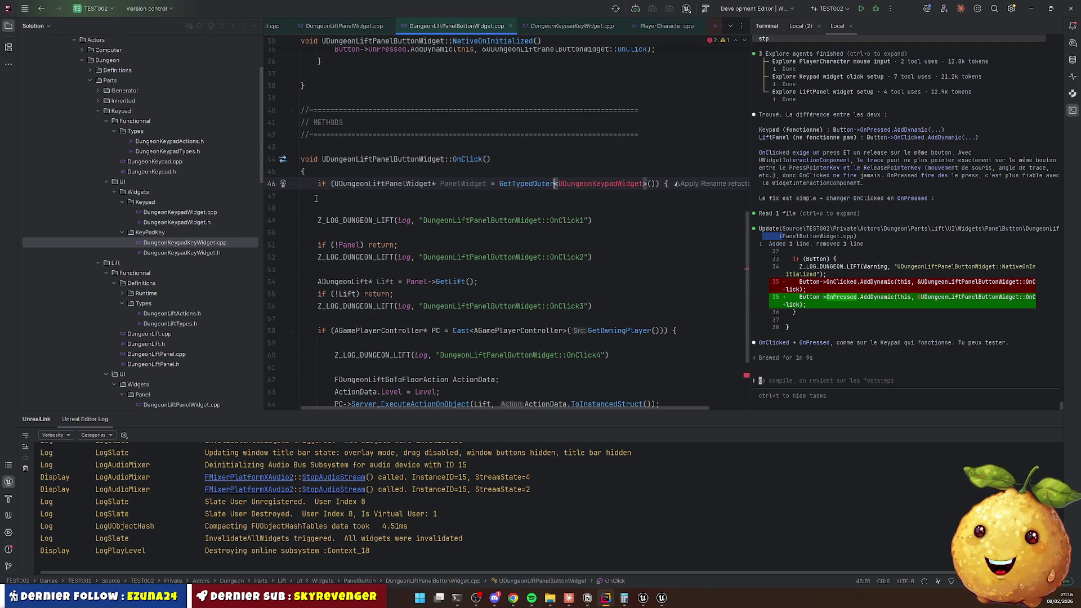
Make line 46 a plain PanelWidget = GetTypedOuter<UDungeonLiftPanelWidget>(); declaration.
double_click(367, 182)
key(ctrl+c)
double_click(591, 183)
key(ctrl+v)
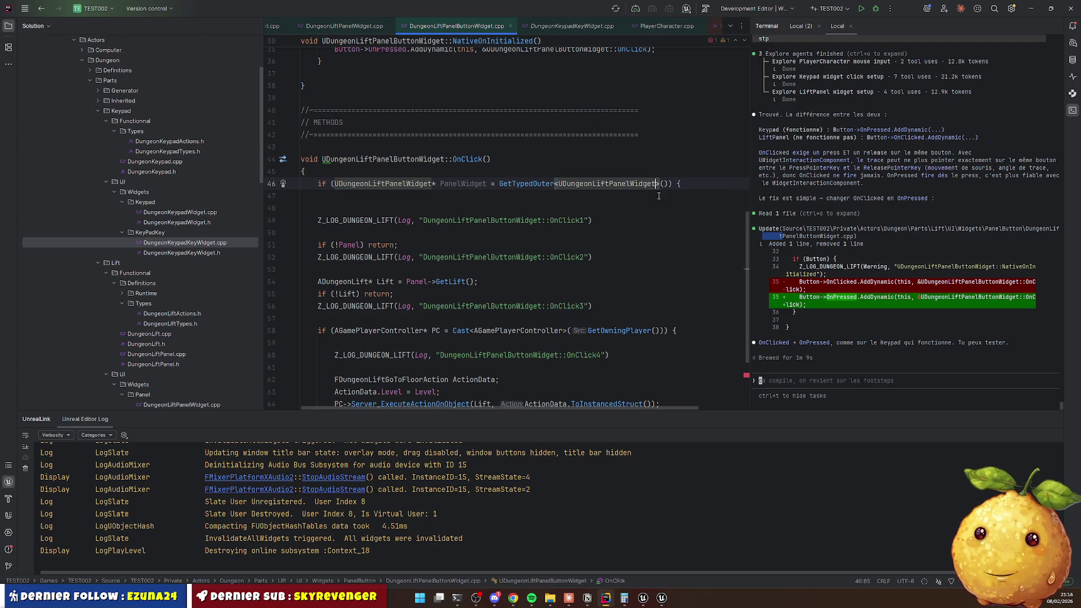
key(Home)
key(shift+Right)
key(shift+Right)
key(shift+Right)
key(Delete)
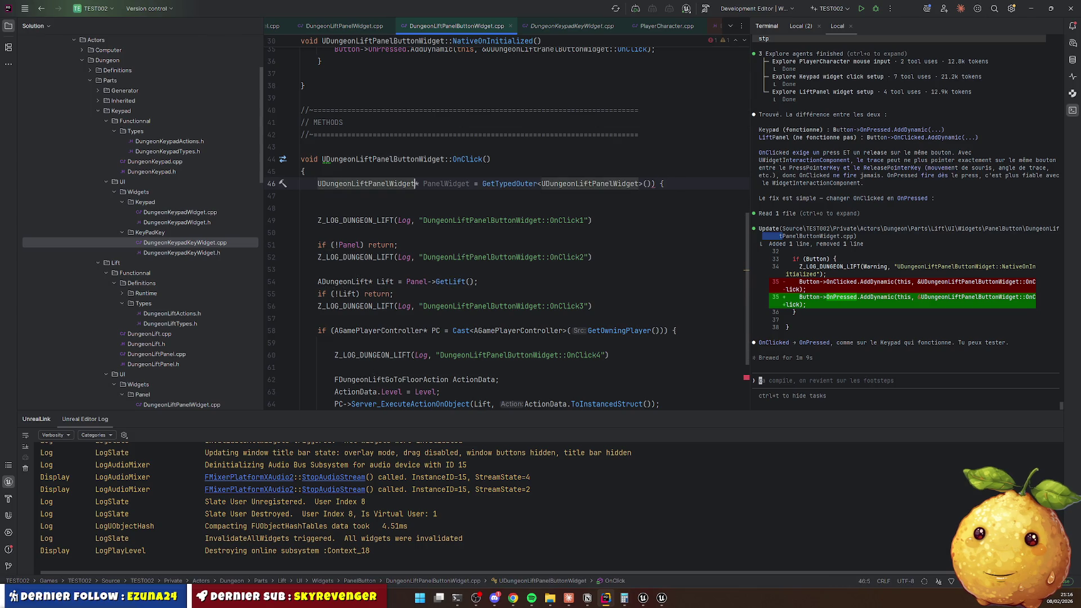
key(End)
key(Left)
key(Left)
key(Left)
key(shift+End)
text(;)
key(Home)
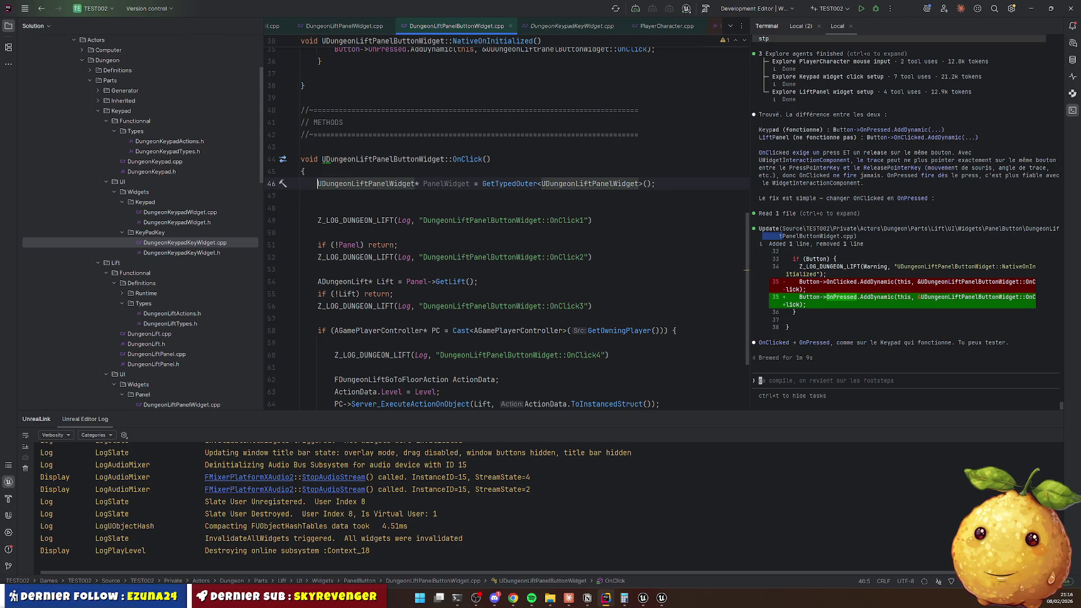
Add the null check 'if (!PanelWidget) return;' on line 47.
click(659, 196)
text(if (!Panel) return;)
key(Left)
key(Left)
key(Left)
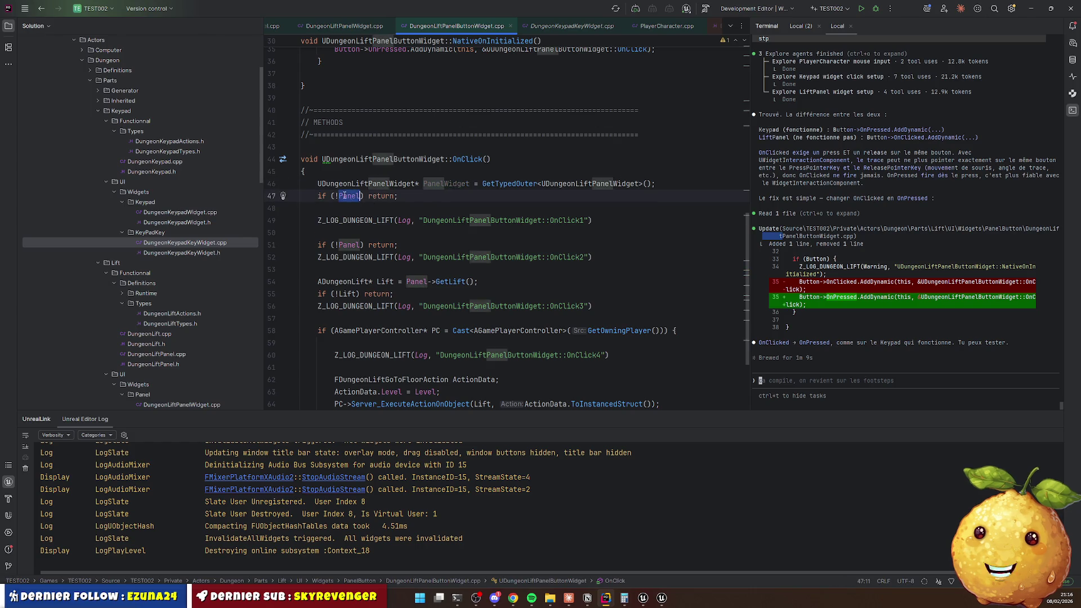
text(Widget)
Start a PanelWidget-> call after the server call on line 64, then delete it.
scroll(394, 237, down, 3)
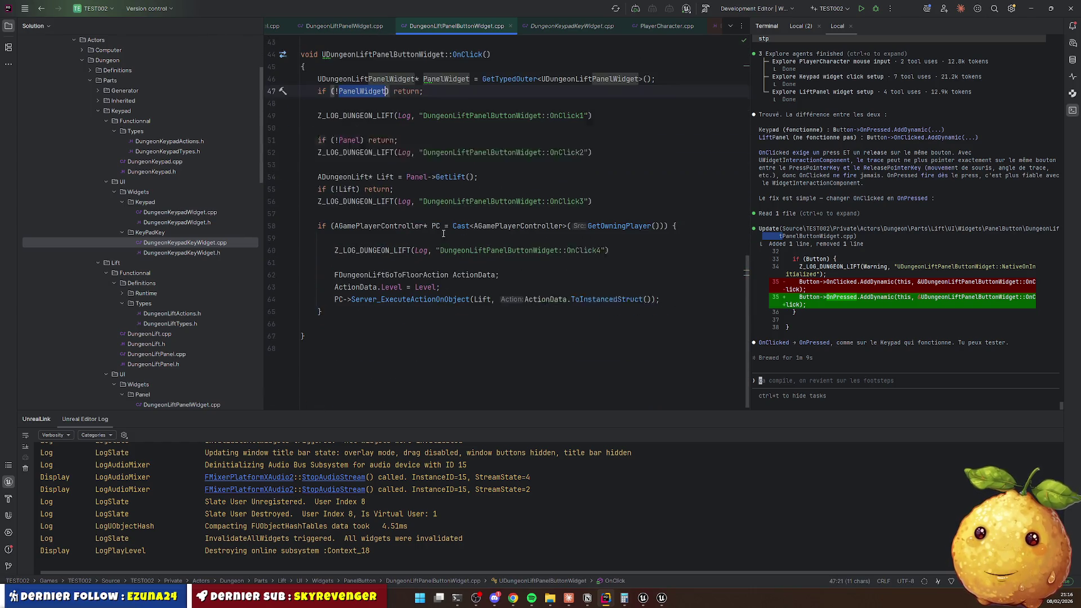
click(381, 294)
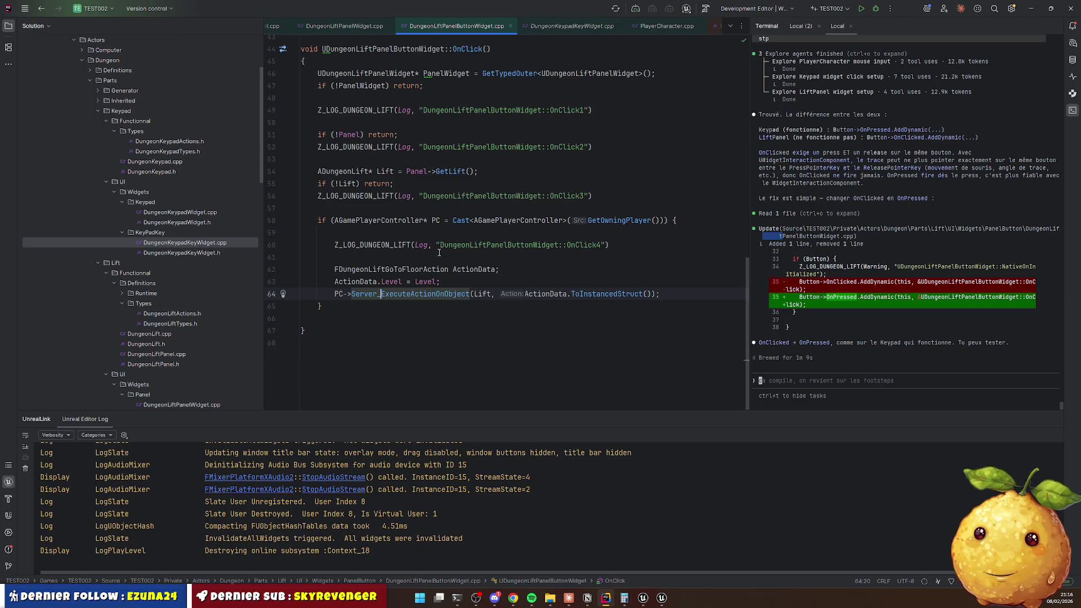
key(Return)
key(Return)
text(PanelWidget->)
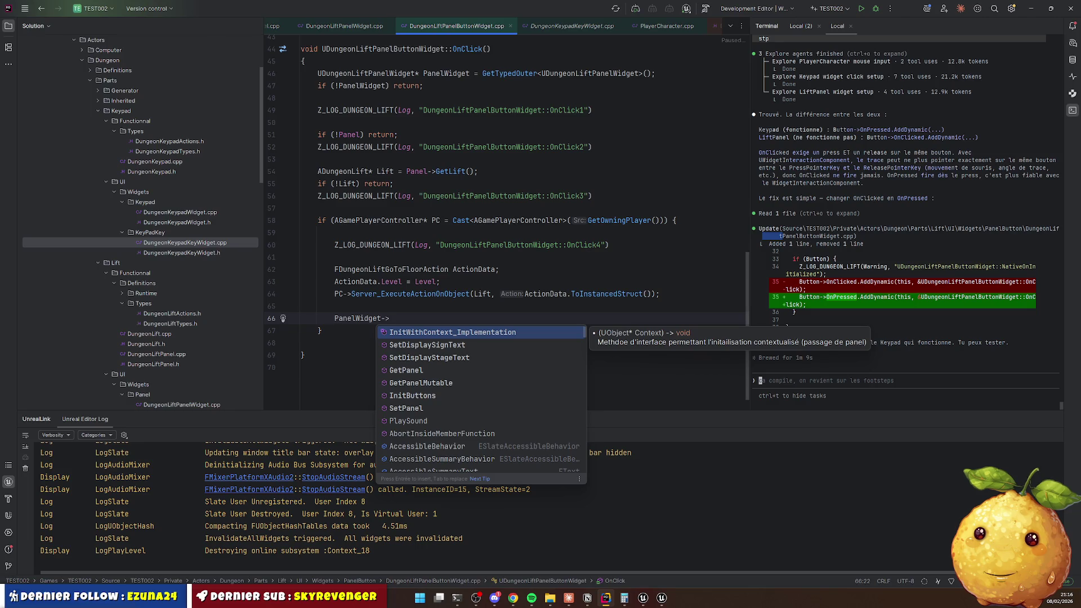
key(shift+Home)
key(BackSpace)
key(Up)
Block-comment the PanelWidget lookup and its null check with Ctrl+Shift+/.
scroll(428, 214, up, 3)
click(360, 184)
key(ctrl+shift+slash)
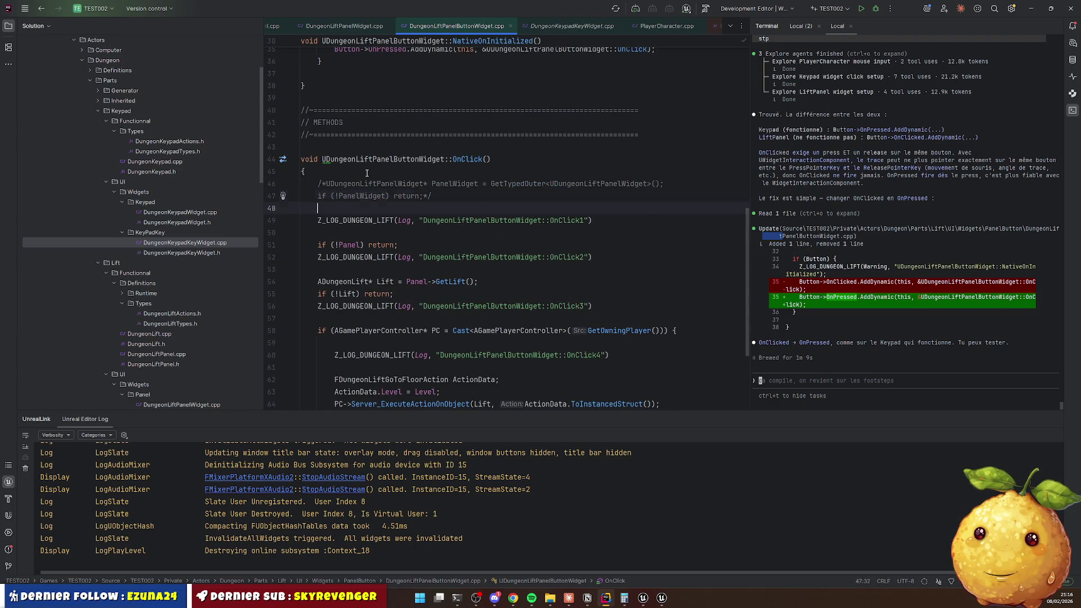
scroll(424, 266, down, 4)
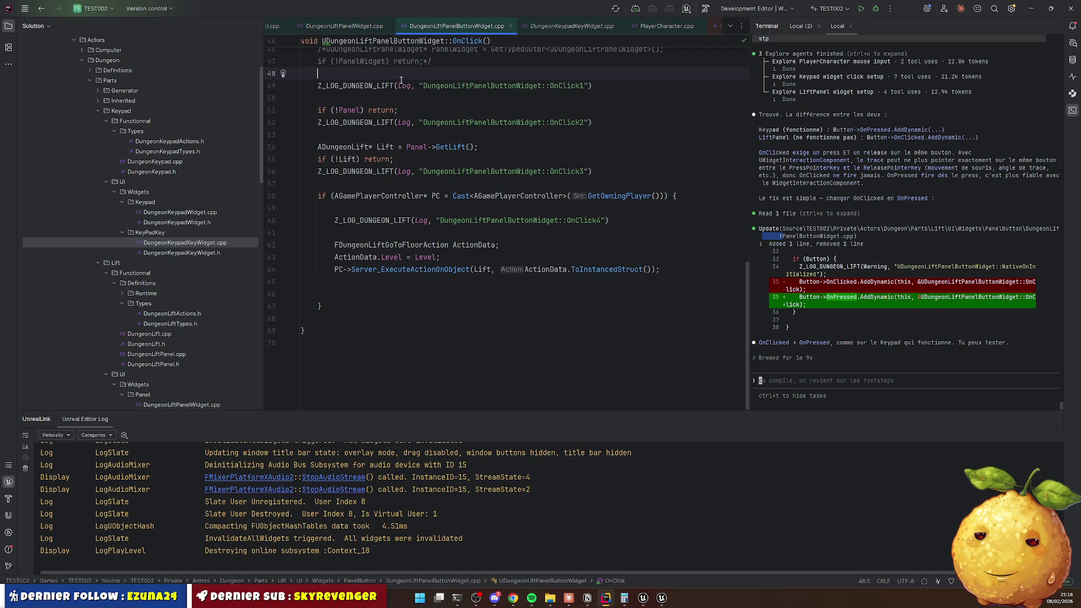
right_click(442, 22)
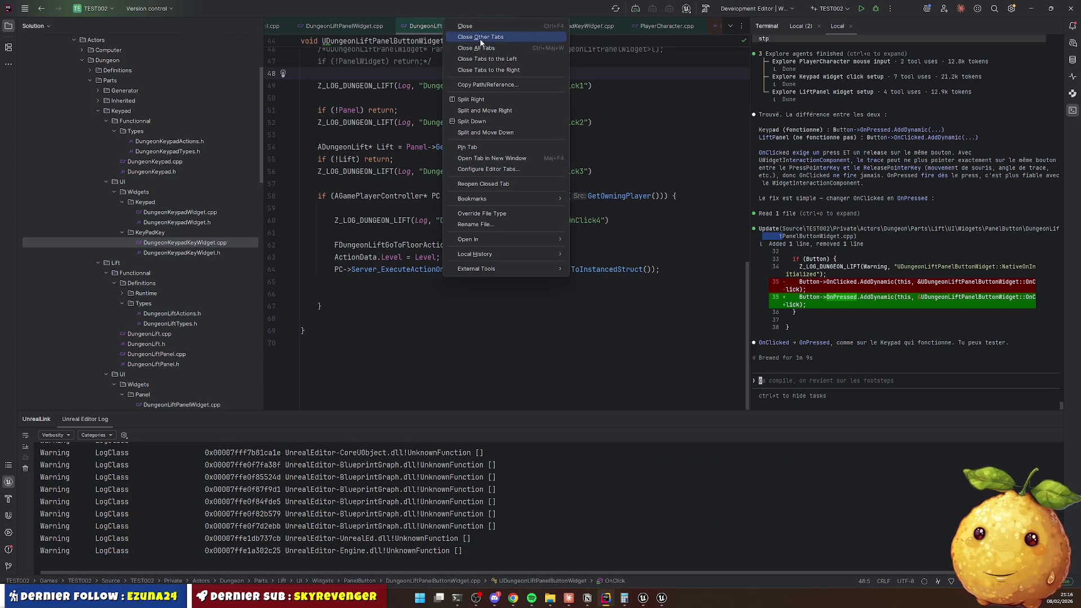
Close all other tabs and open DungeonLift.cpp from the project files.
click(481, 38)
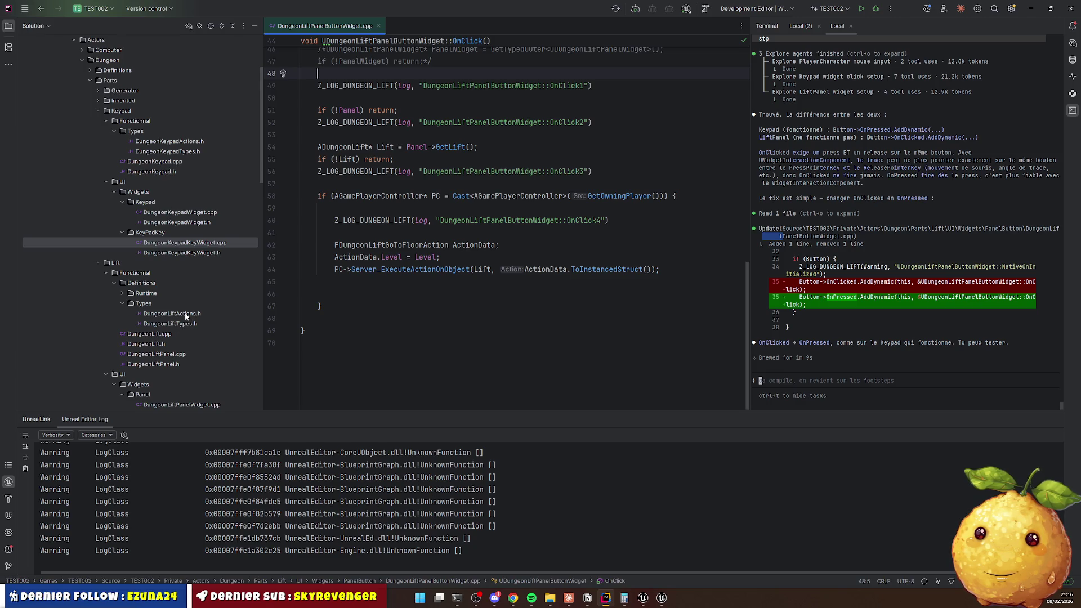
click(150, 334)
scroll(490, 223, up, 5)
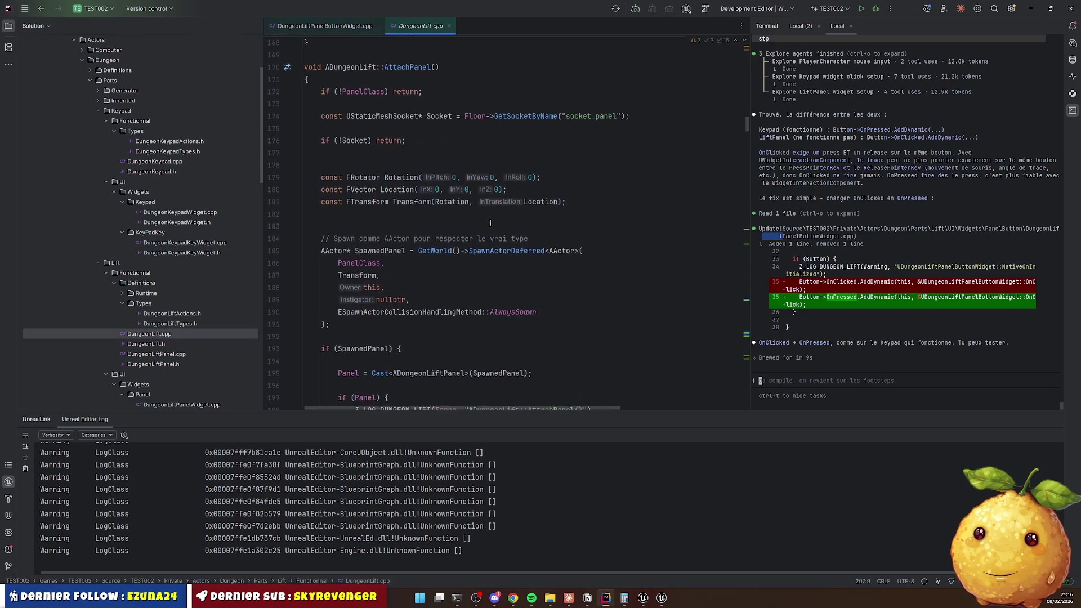
scroll(490, 223, down, 20)
scroll(408, 168, down, 15)
scroll(414, 177, up, 15)
scroll(421, 189, down, 6)
scroll(421, 189, down, 8)
Search 'action' to reach ExecuteAction_Implementation, then go to the Server_GoToFloor declaration in DungeonLift.h.
key(ctrl+f)
text(a)
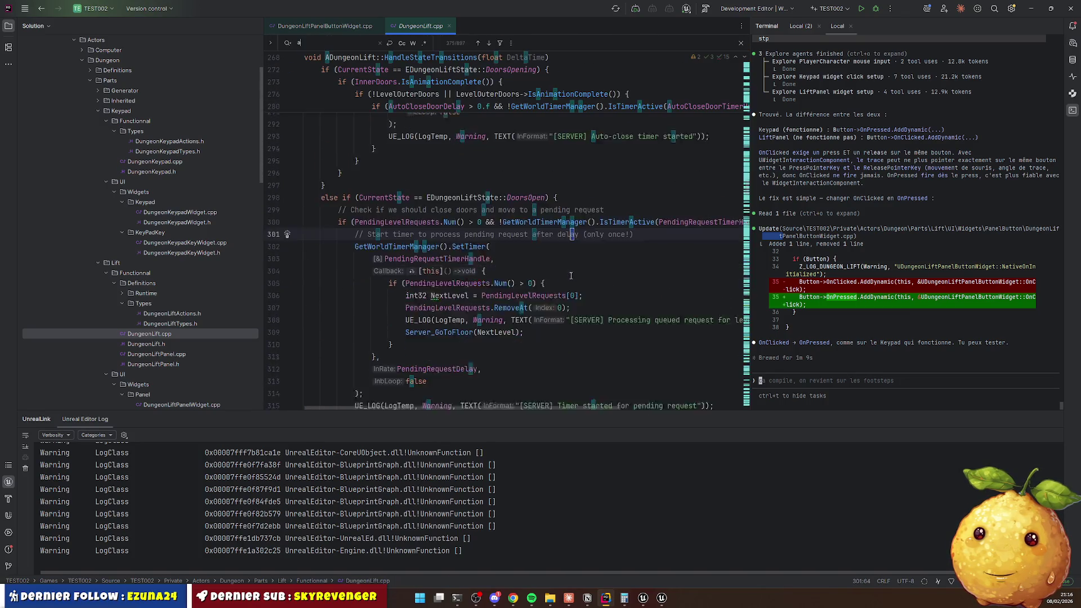
text(ction)
key(Escape)
scroll(492, 204, down, 4)
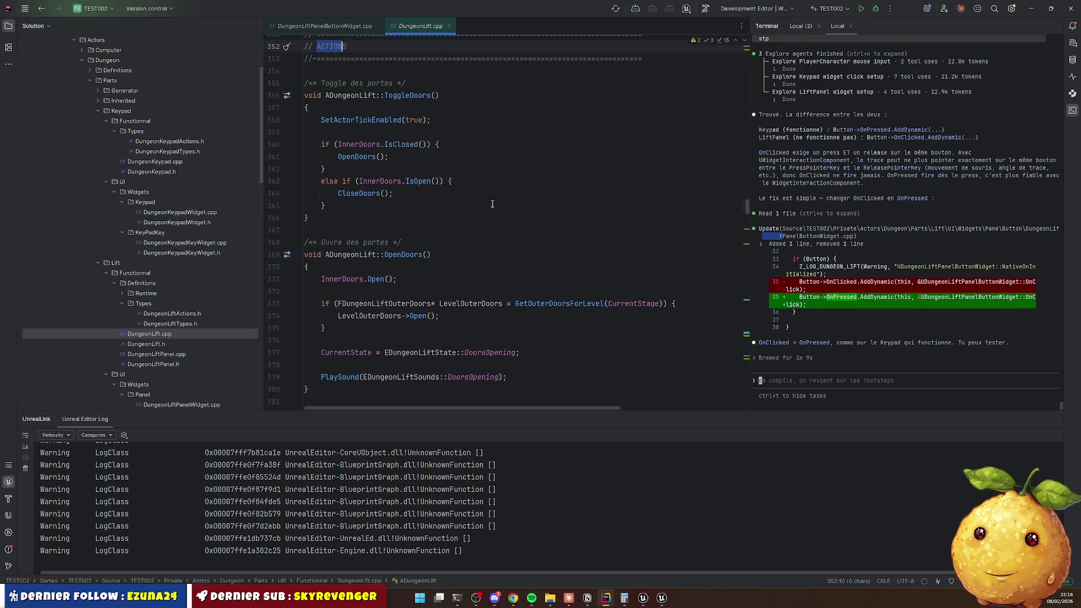
key(F3)
click(542, 241)
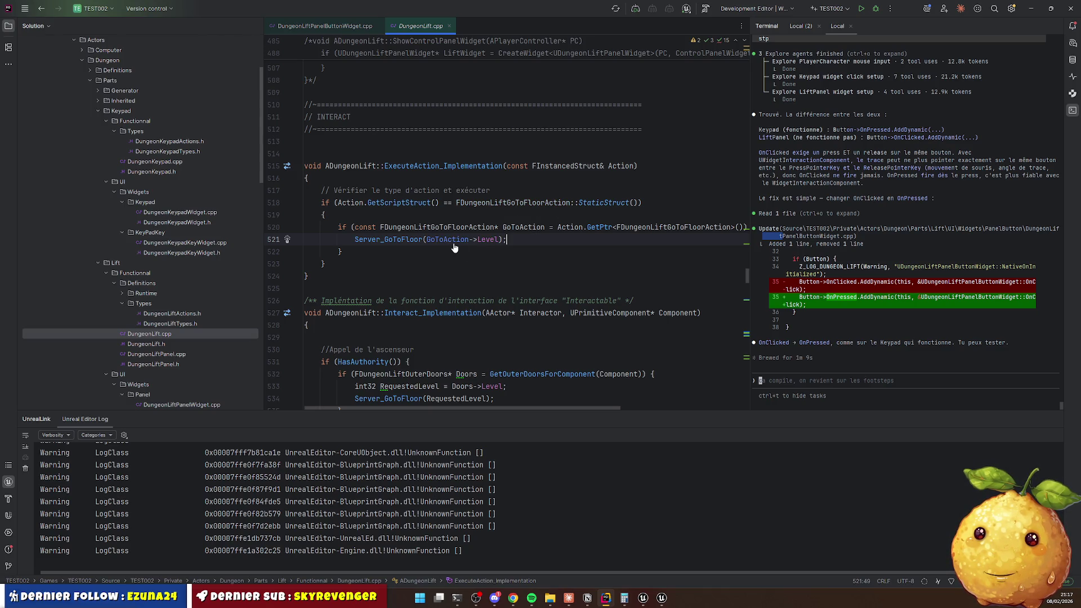
ctrl+click(397, 240)
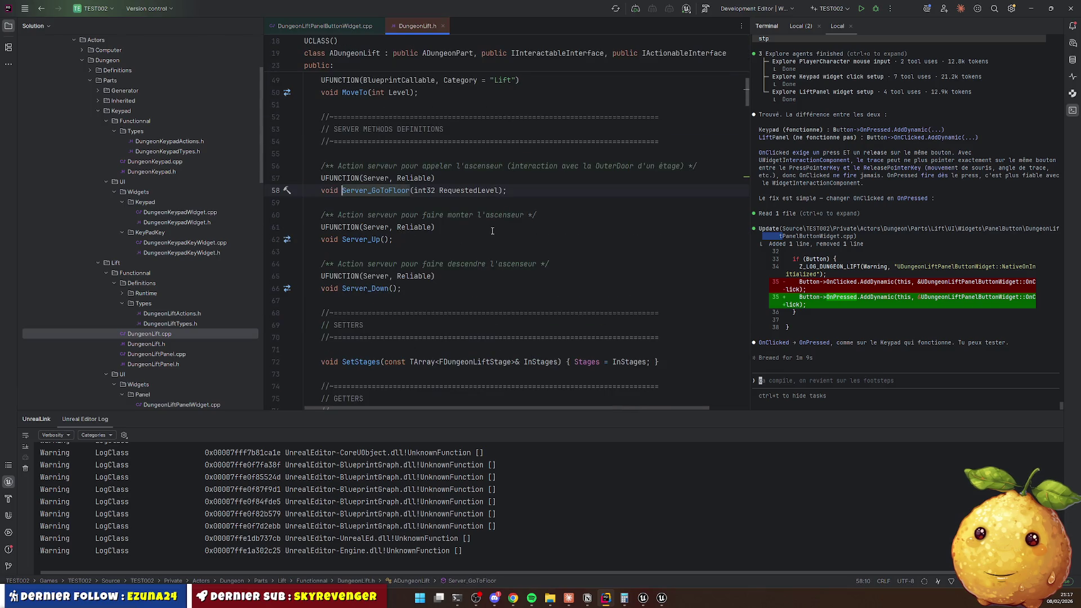
Review the queue and door logic in Server_GoToFloor_Implementation in DungeonLift.cpp.
ctrl+click(378, 192)
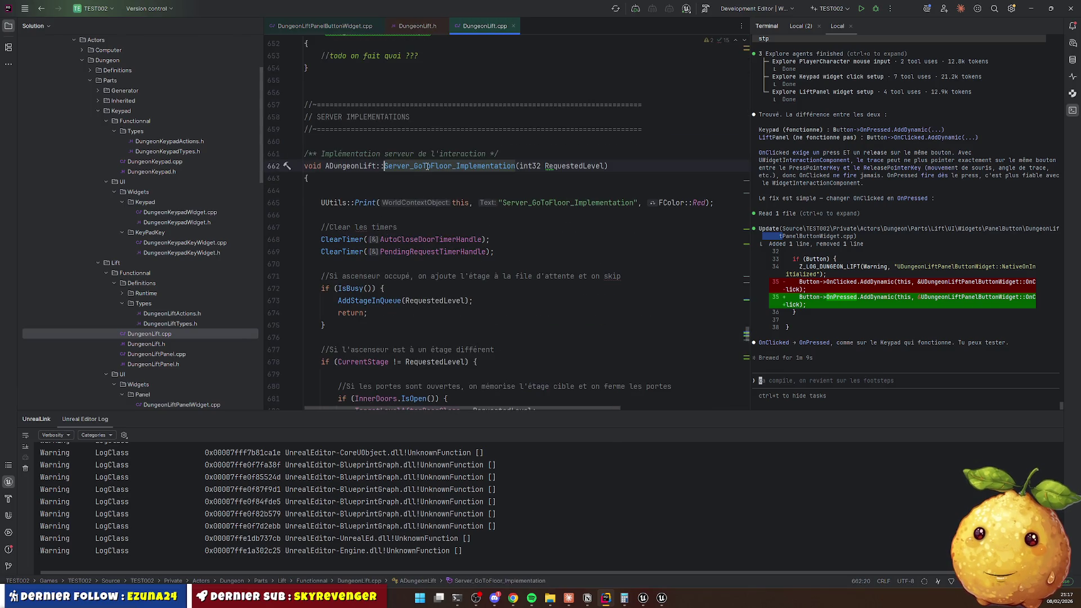
scroll(393, 168, down, 3)
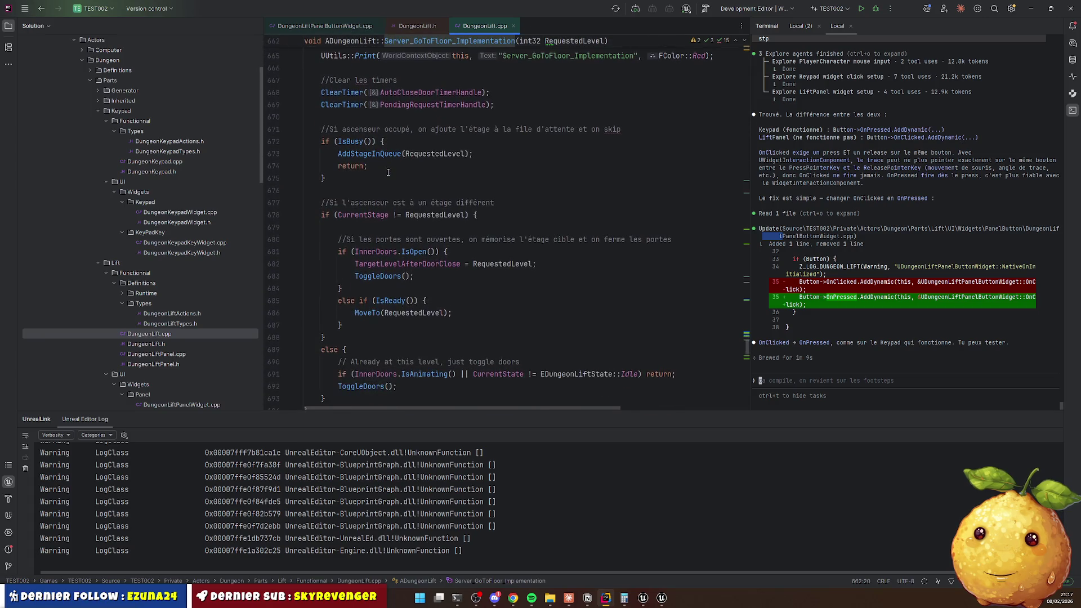
scroll(387, 172, up, 1)
scroll(388, 171, down, 5)
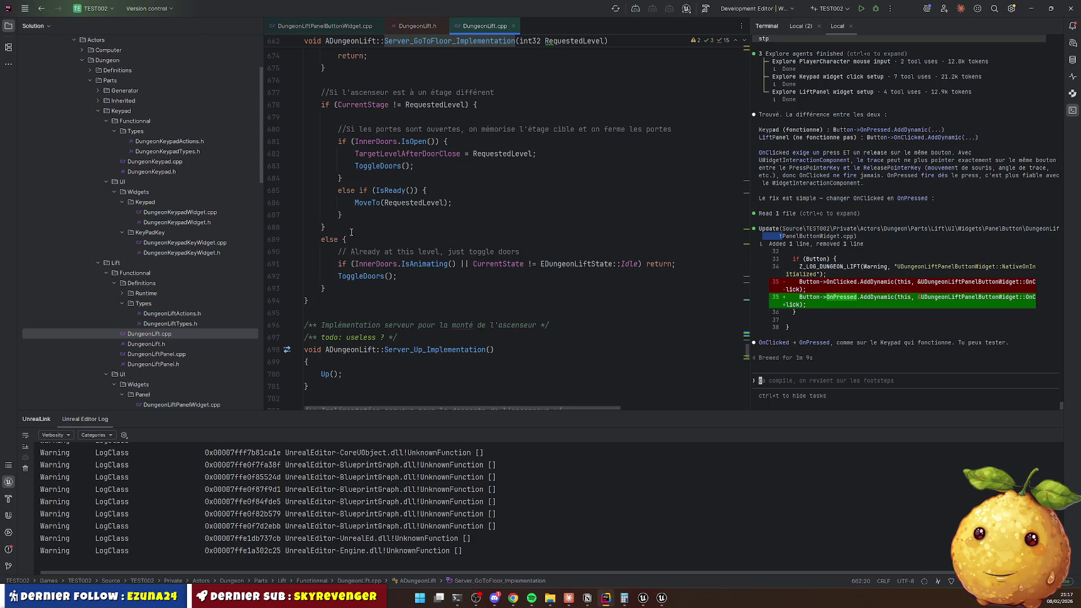
scroll(369, 220, up, 7)
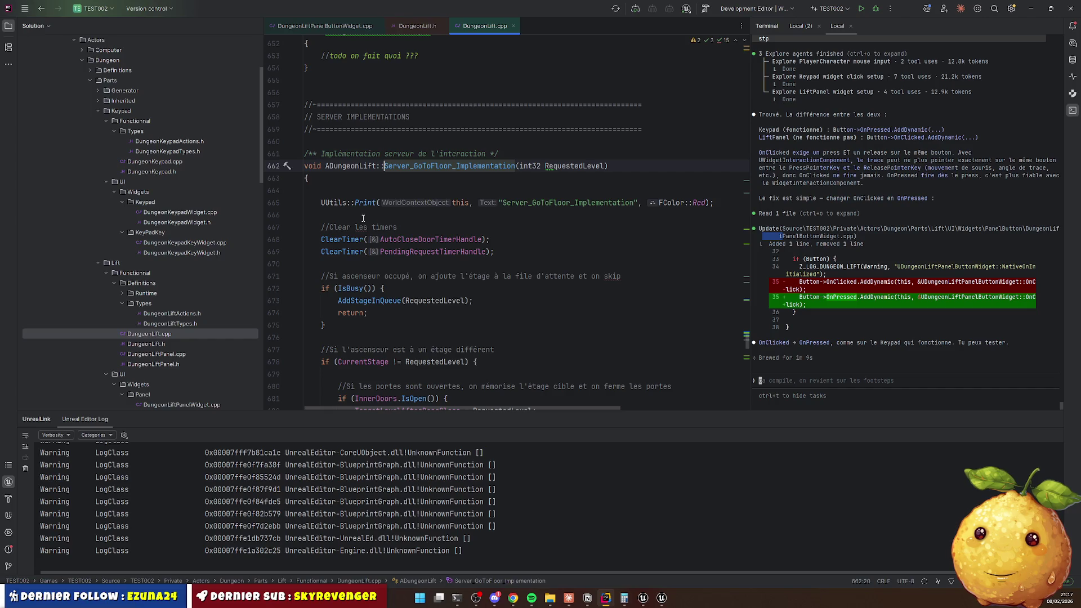
scroll(363, 218, down, 5)
mouse_move(358, 215)
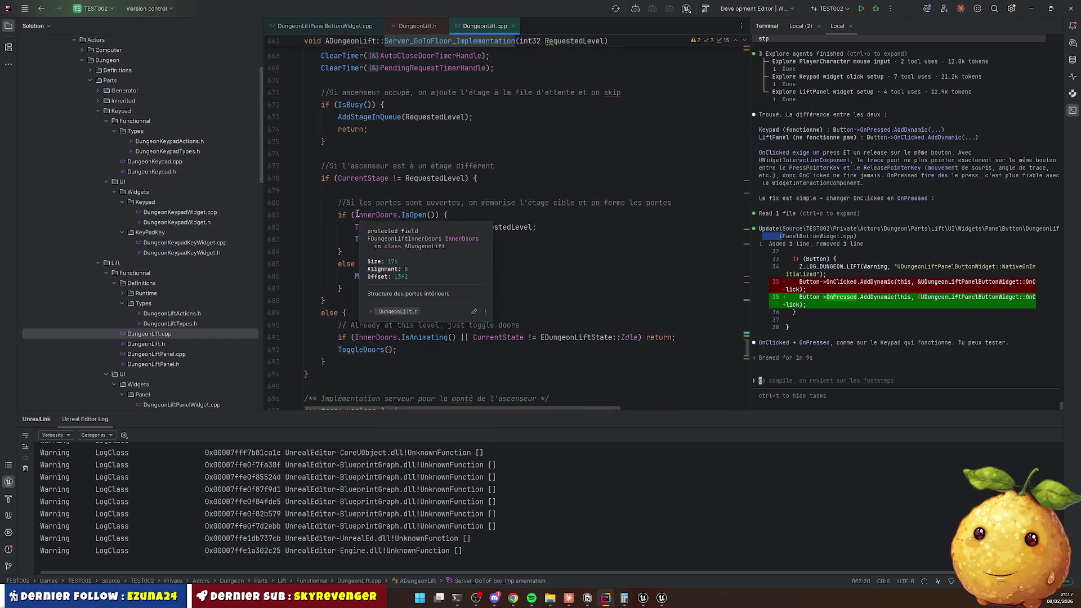
scroll(359, 263, down, 1)
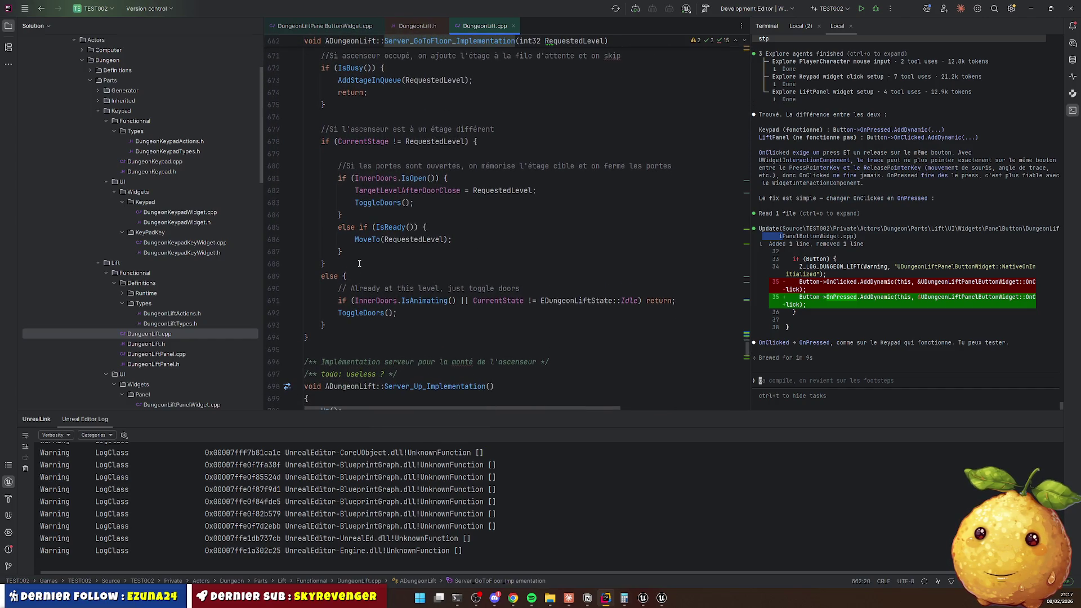
Add a new line after the else block, then clear the half-typed PlayerController text, leaving line 695 empty.
click(375, 328)
key(Return)
key(Return)
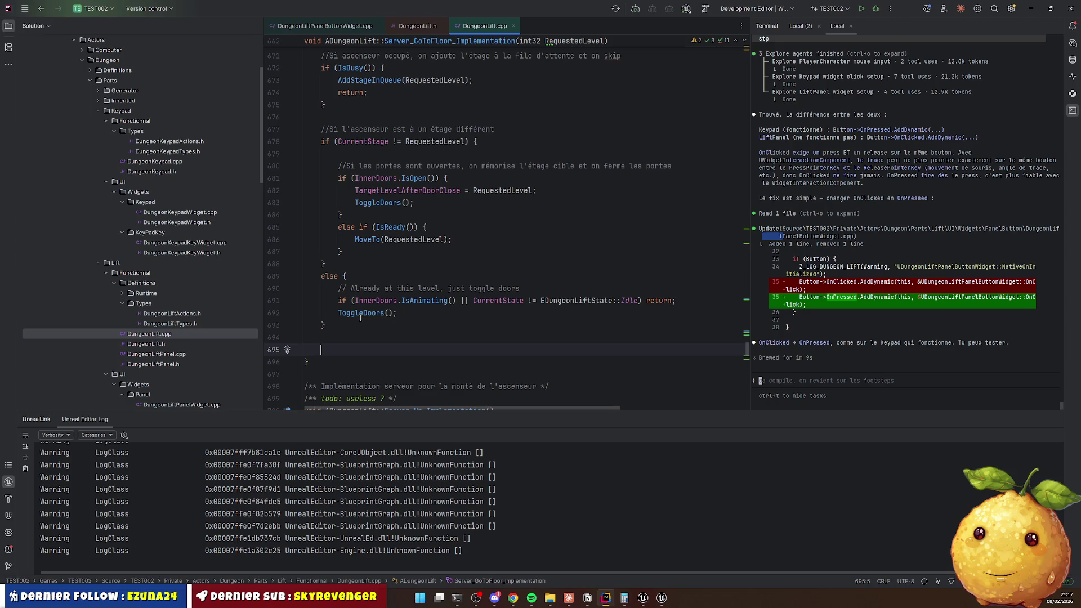
text(Curr)
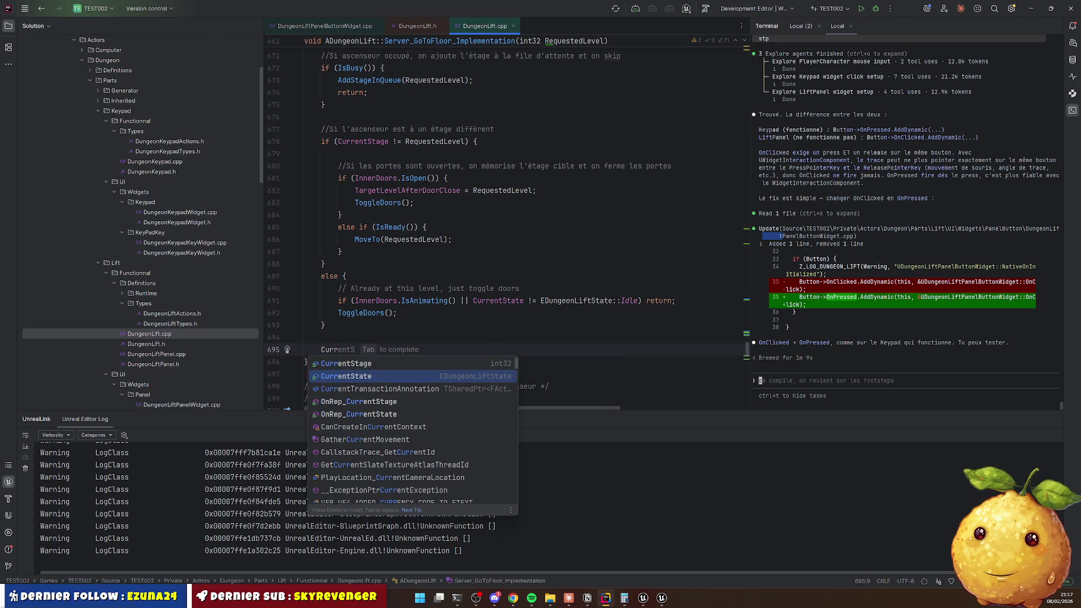
key(BackSpace)
key(BackSpace)
key(BackSpace)
text(Player)
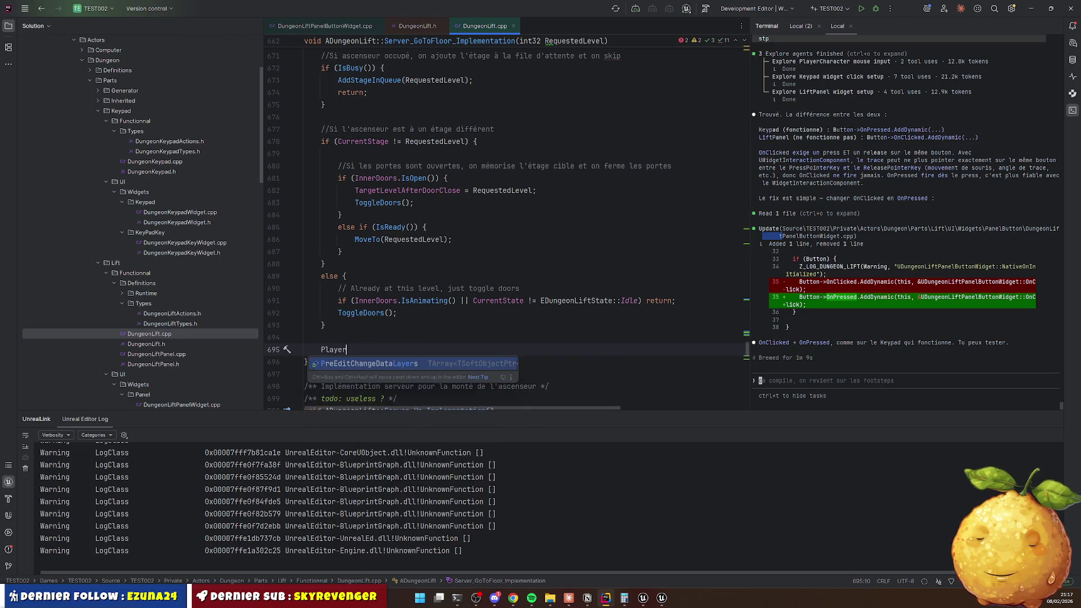
text(C)
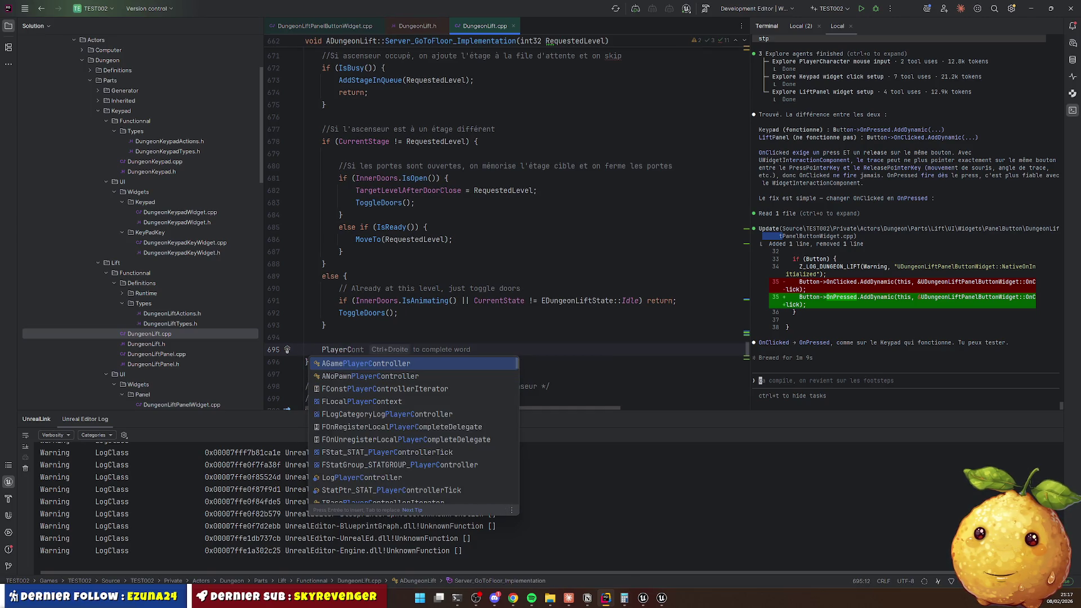
key(Escape)
key(ctrl+BackSpace)
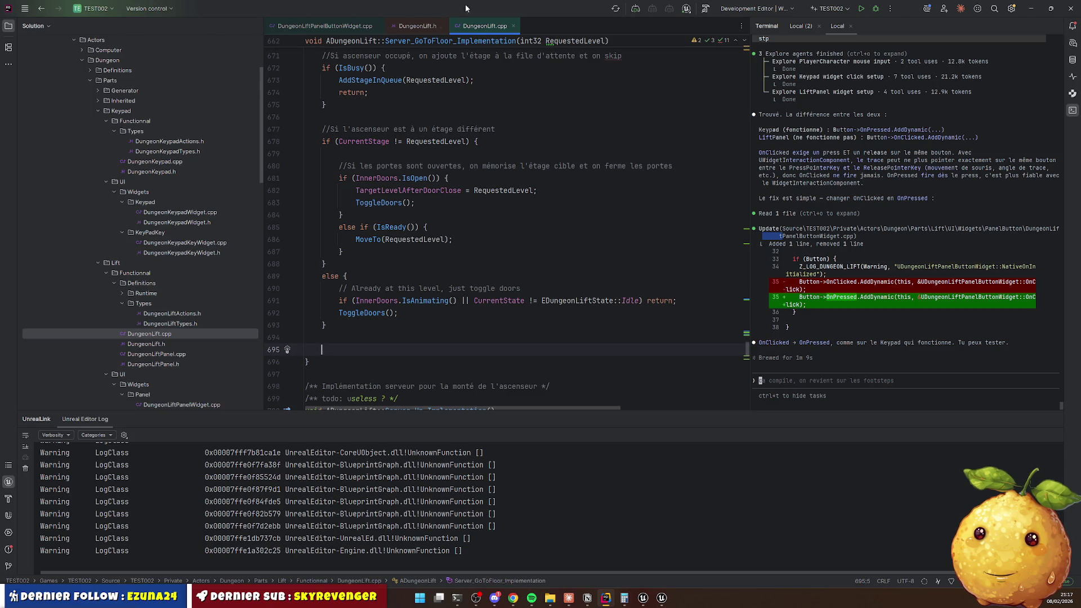
click(313, 25)
Uncomment the PanelWidget lookup and its null check in OnClick.
scroll(398, 193, up, 2)
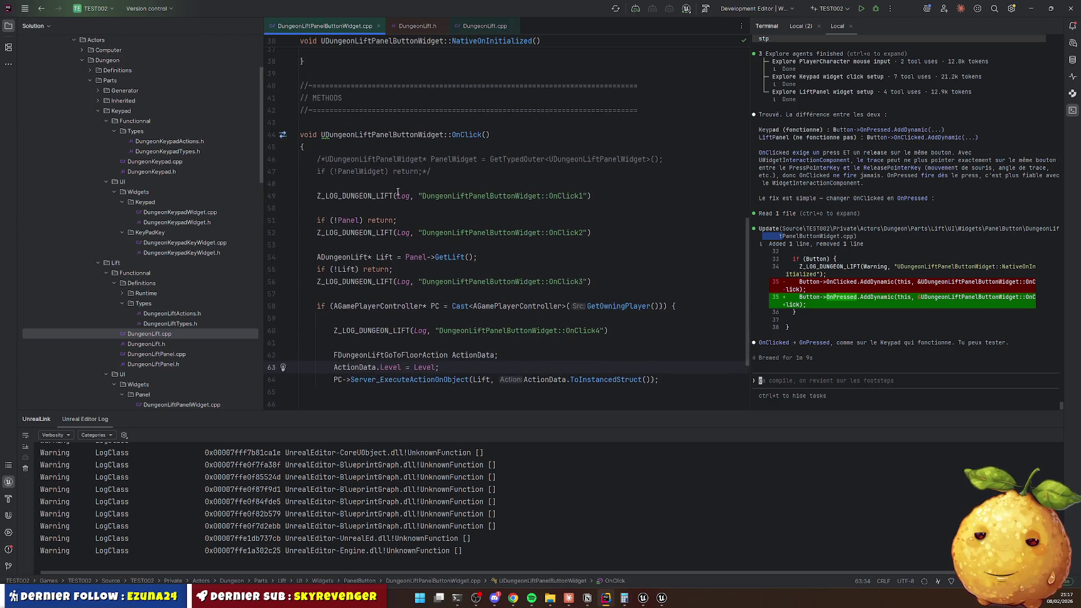
click(317, 159)
key(Delete)
key(Delete)
click(428, 171)
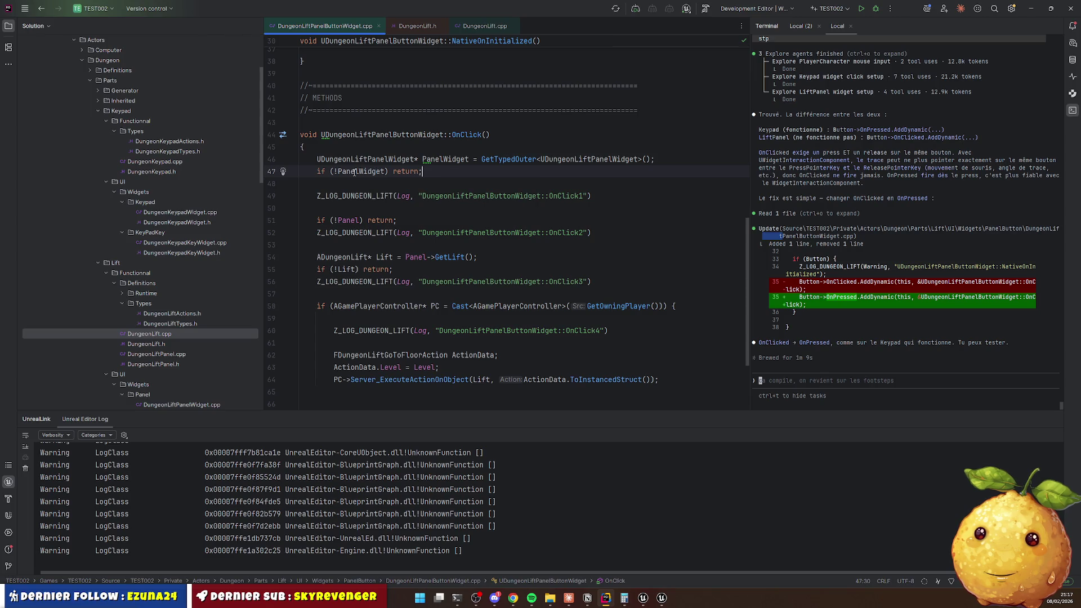
Add PanelWidget->CloseWidget() on the empty line after the floor action call.
mouse_move(354, 173)
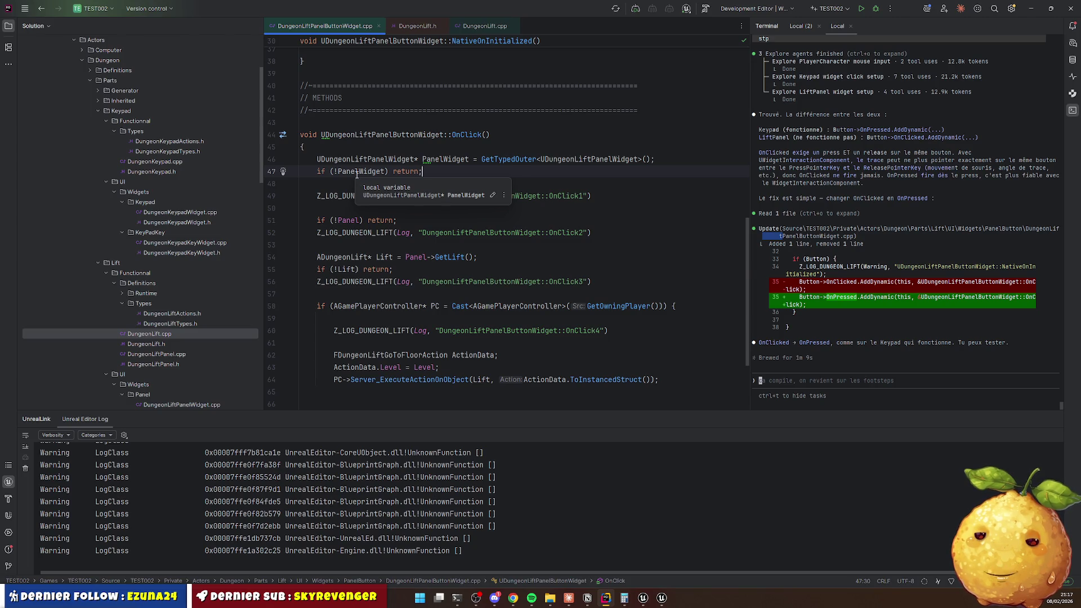
scroll(356, 175, down, 3)
click(300, 294)
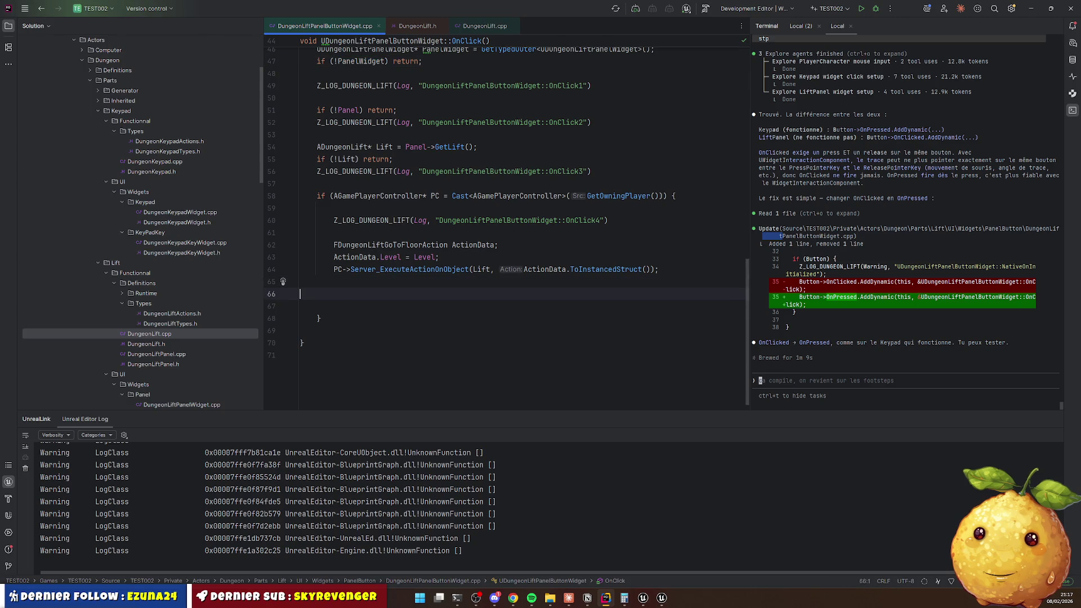
text(PanelWidget->CloseWidget();)
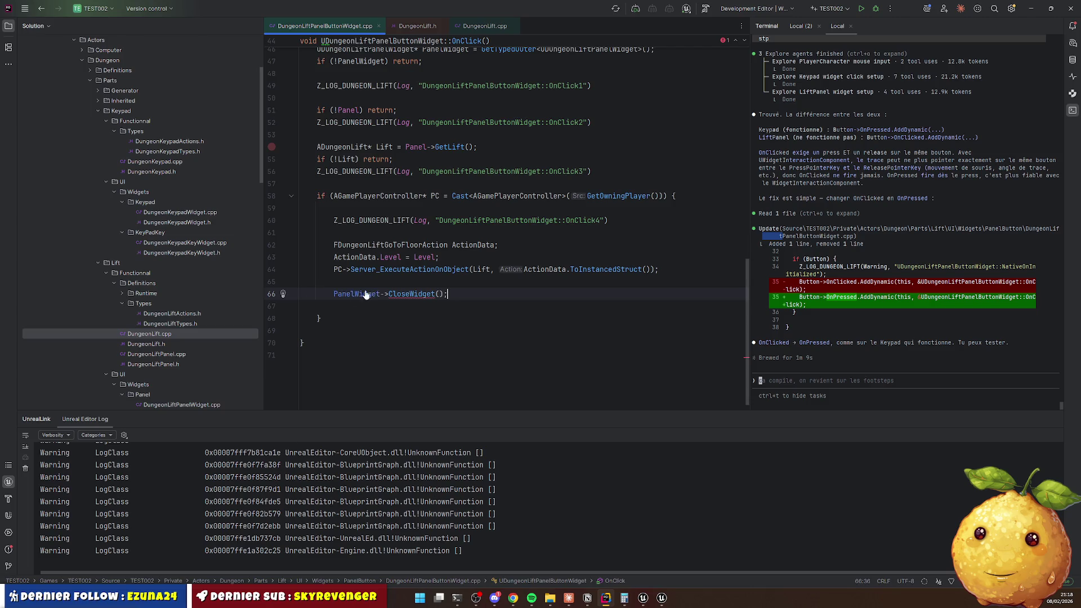
Open DungeonLiftPanelWidget.h from PanelWidget's declaration, at its public section.
ctrl+click(354, 294)
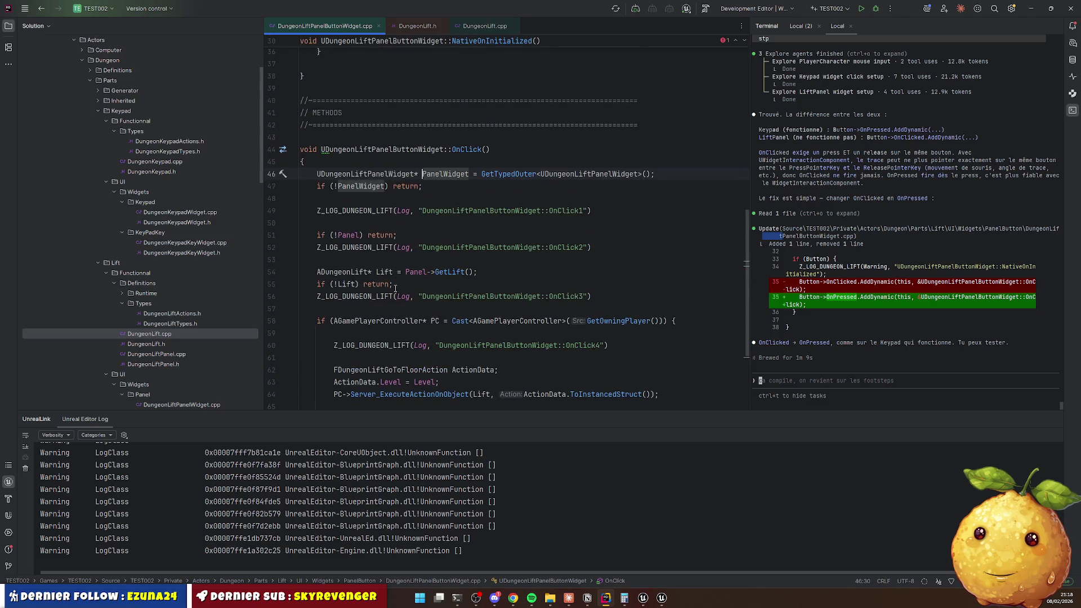
ctrl+click(354, 174)
click(403, 217)
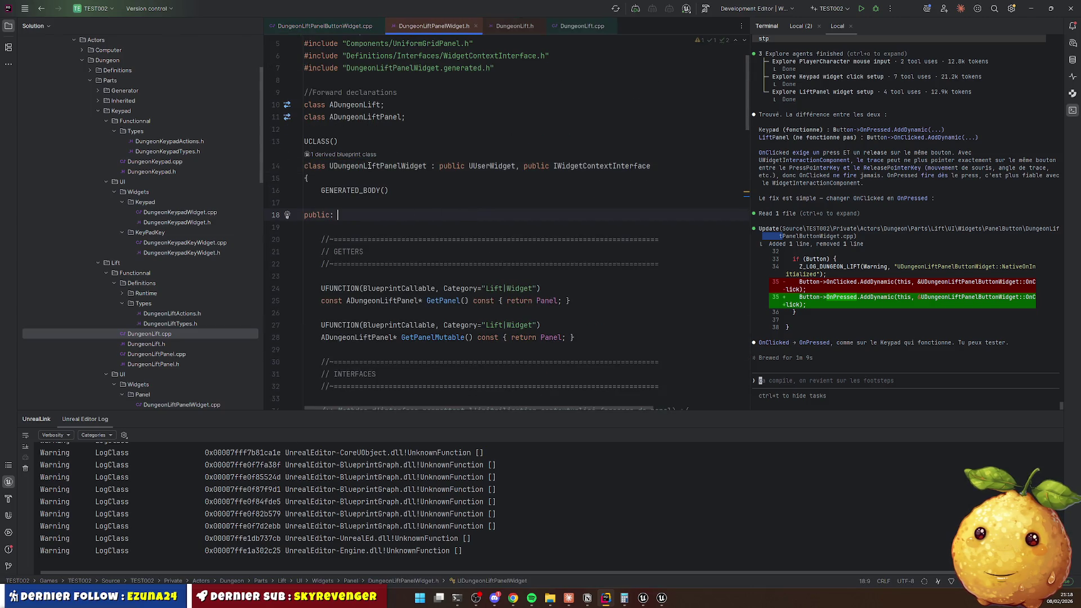
Move the CloseWidget declaration from protected methods to the public section below SetPanel.
scroll(403, 217, down, 15)
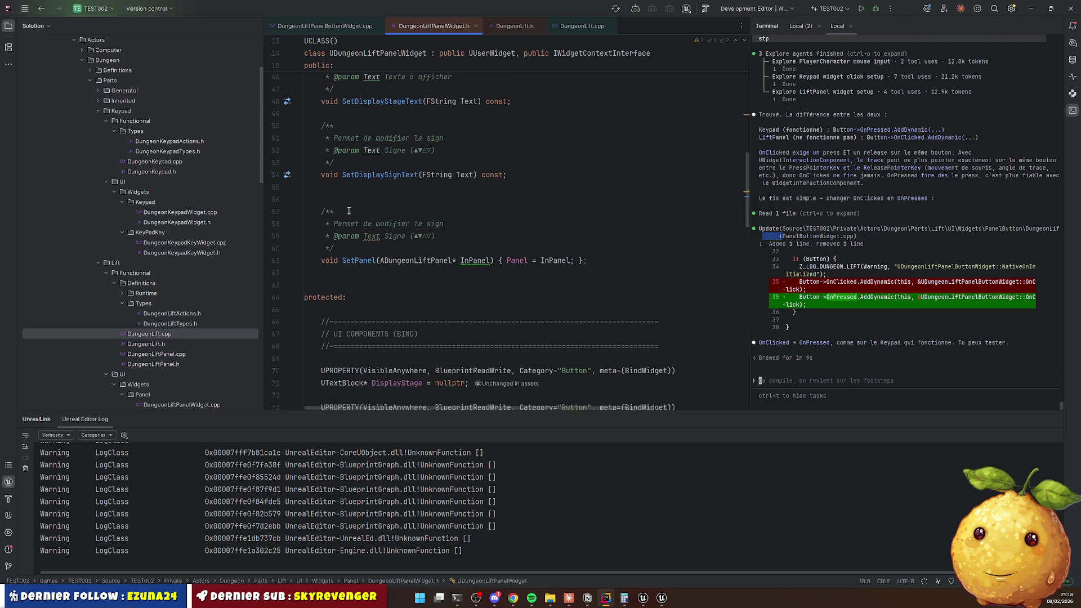
scroll(350, 226, down, 6)
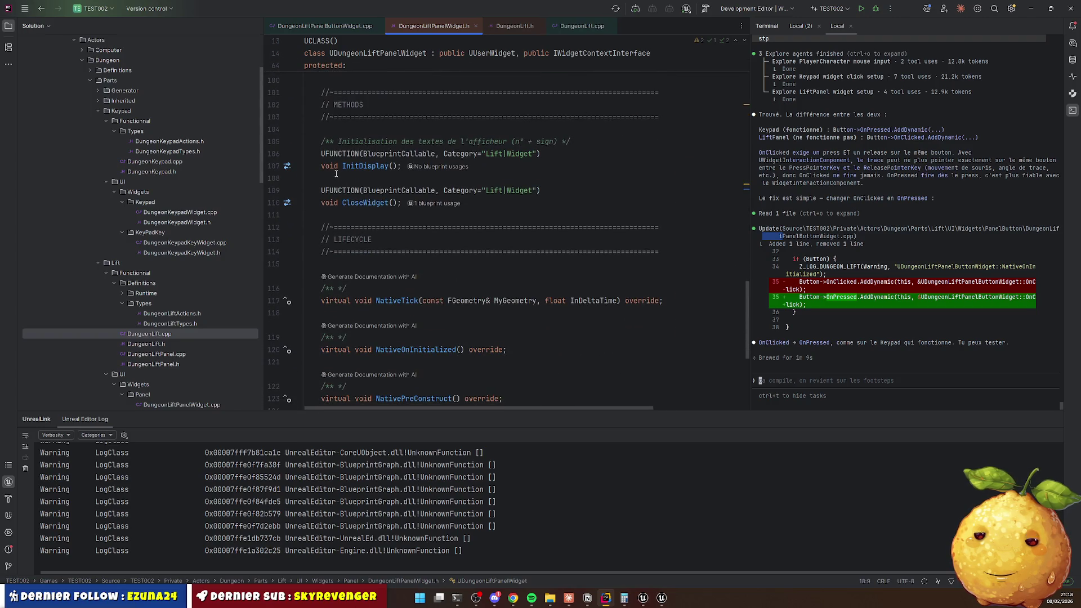
click(336, 178)
scroll(396, 241, up, 8)
scroll(396, 241, up, 3)
scroll(352, 254, up, 1)
scroll(344, 191, down, 3)
click(342, 177)
text(UFUNCTION(BlueprintCallable, Category="Lift|Widget") void CloseWidget();)
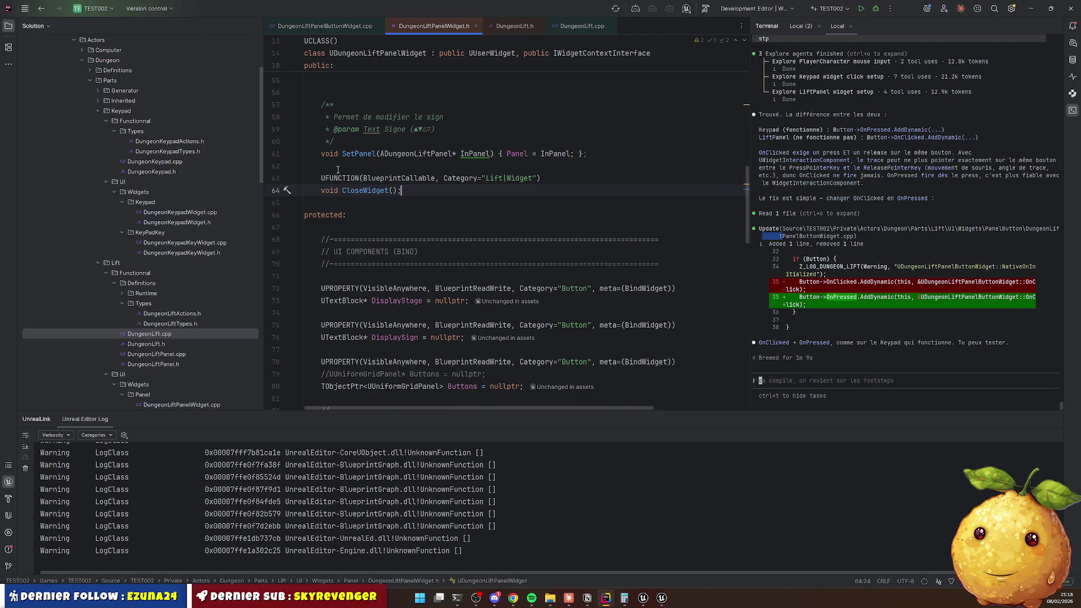
Add a French doc comment block above CloseWidget, then open its implementation.
text(/**)
key(Return)
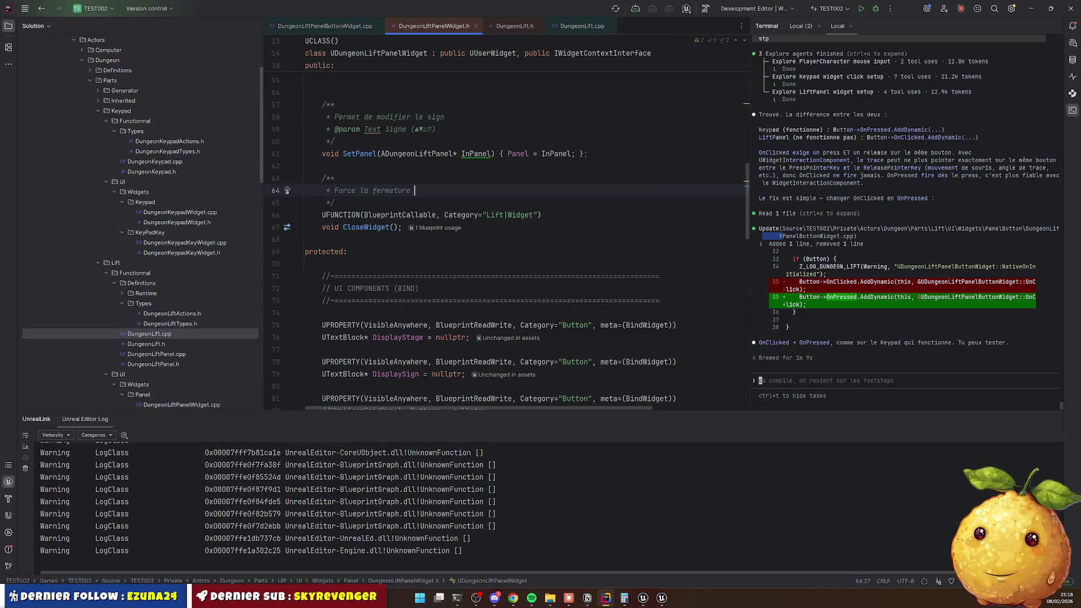
text(du widg)
text(et pour le PC)
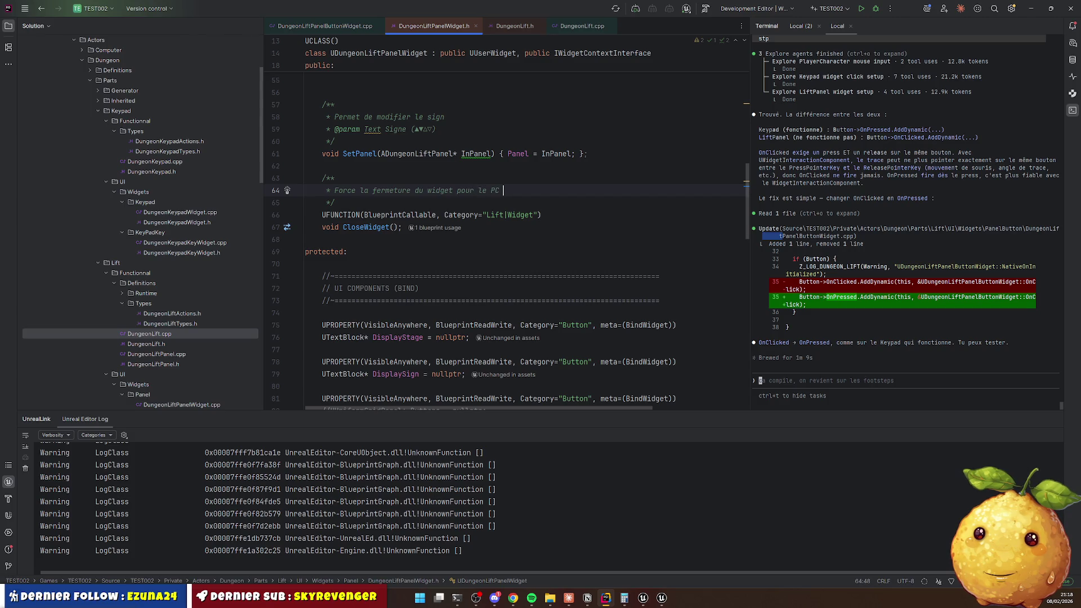
text( en)
text(e controle)
ctrl+click(365, 228)
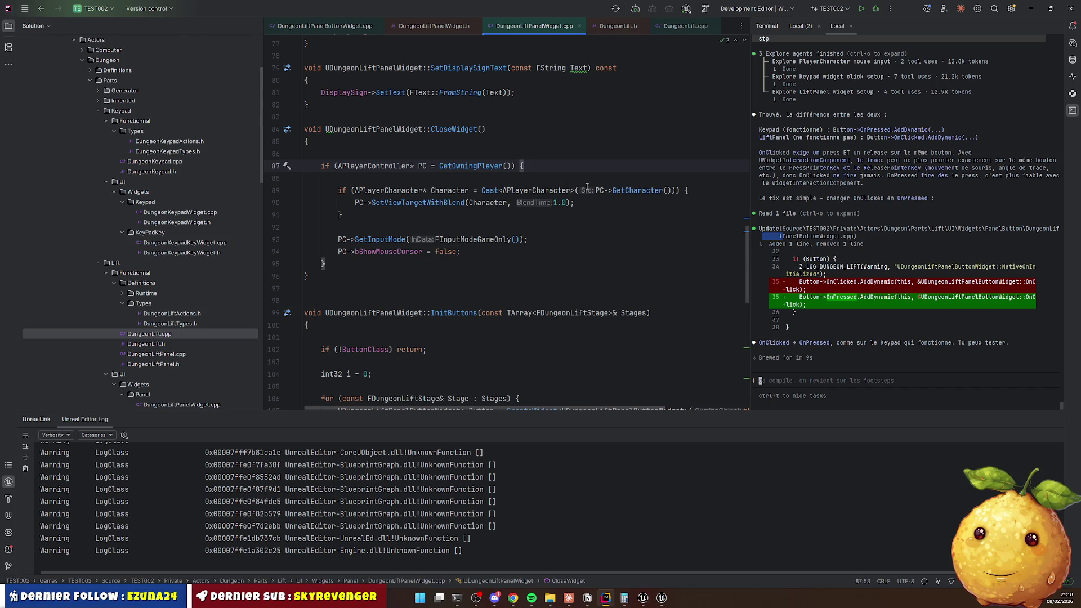
Read through CloseWidget in DungeonLiftPanelWidget.cpp, then return to the button's OnClick via the header.
scroll(404, 230, up, 3)
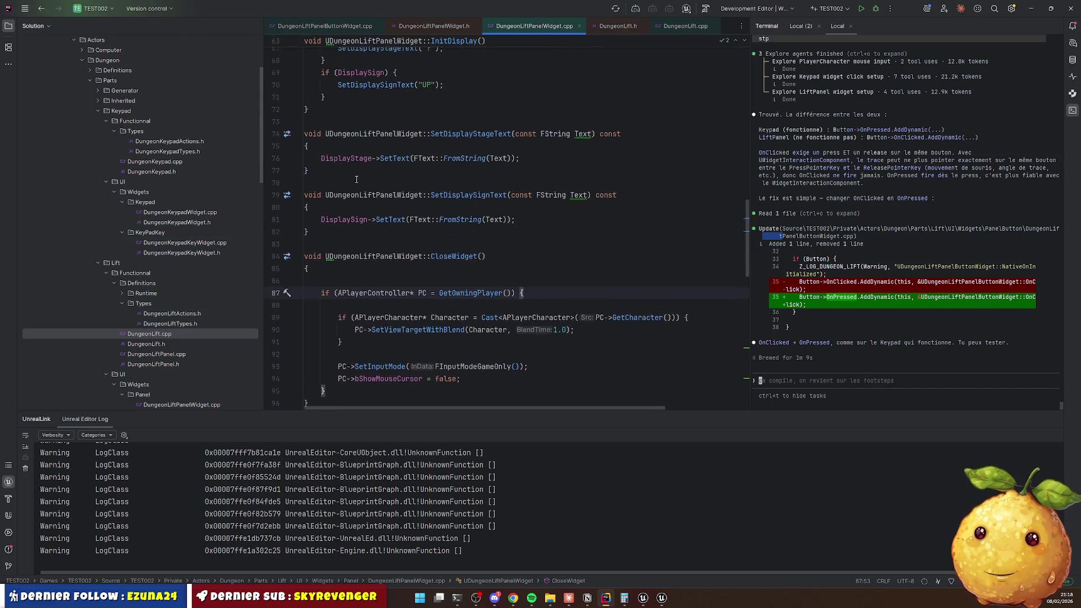
scroll(388, 255, down, 3)
scroll(389, 255, down, 7)
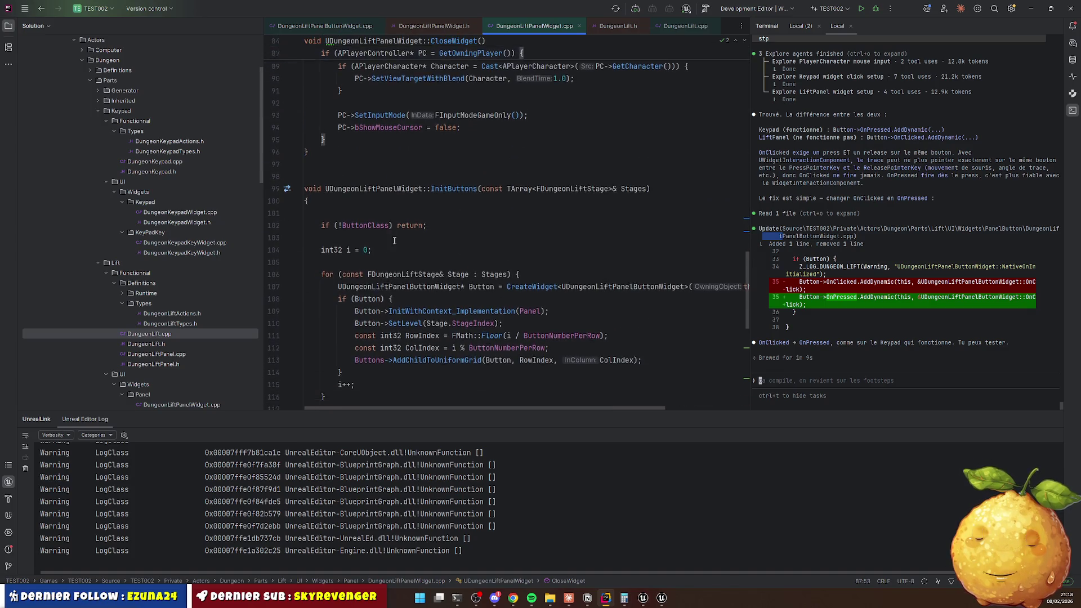
scroll(409, 246, up, 8)
scroll(409, 247, up, 20)
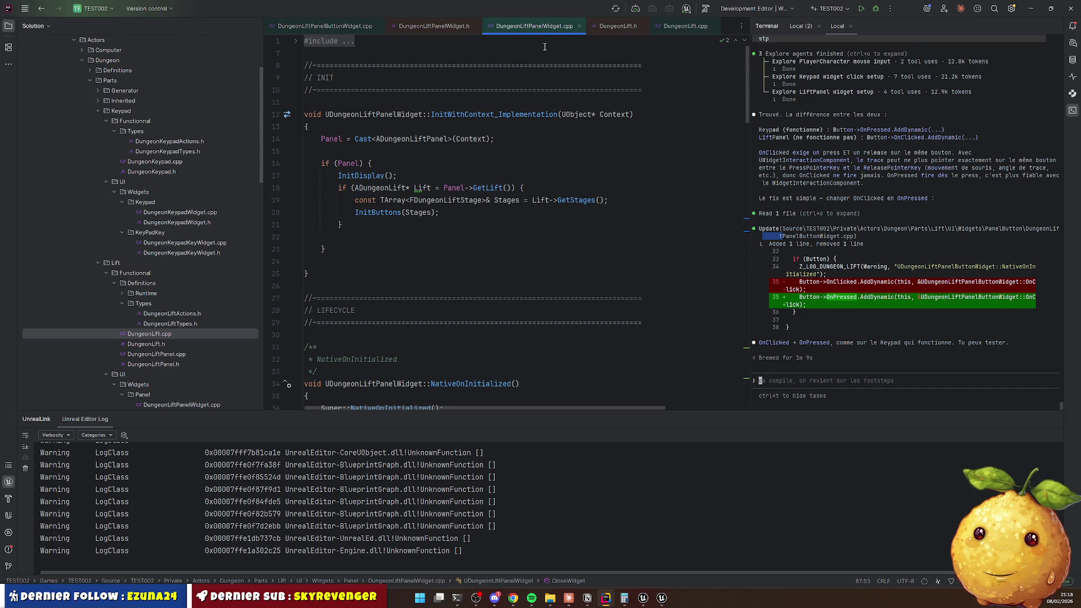
scroll(482, 109, down, 15)
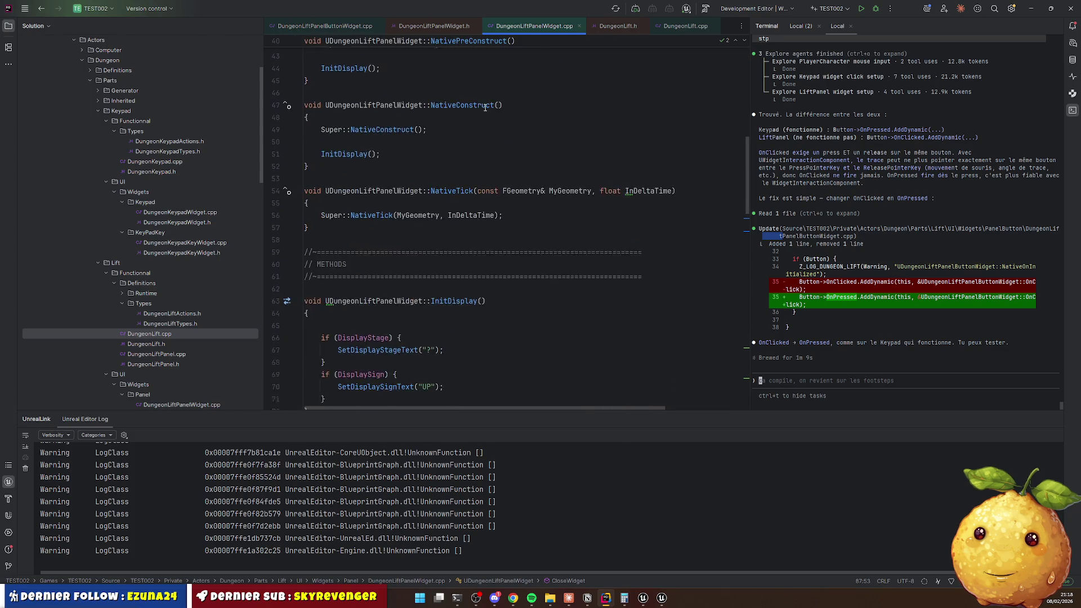
scroll(482, 109, down, 1)
scroll(478, 103, down, 12)
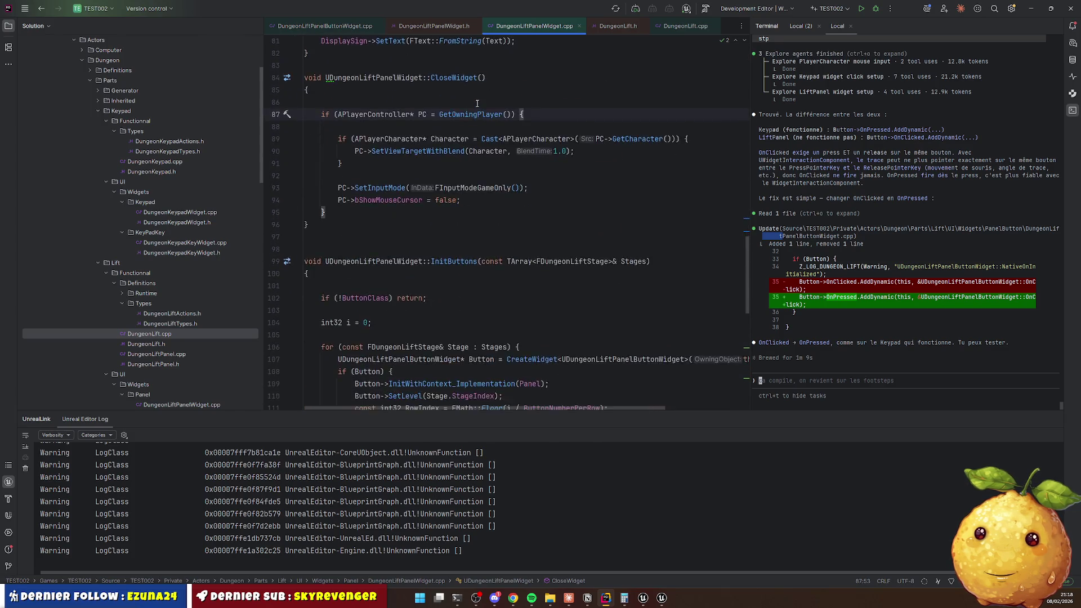
scroll(474, 103, down, 3)
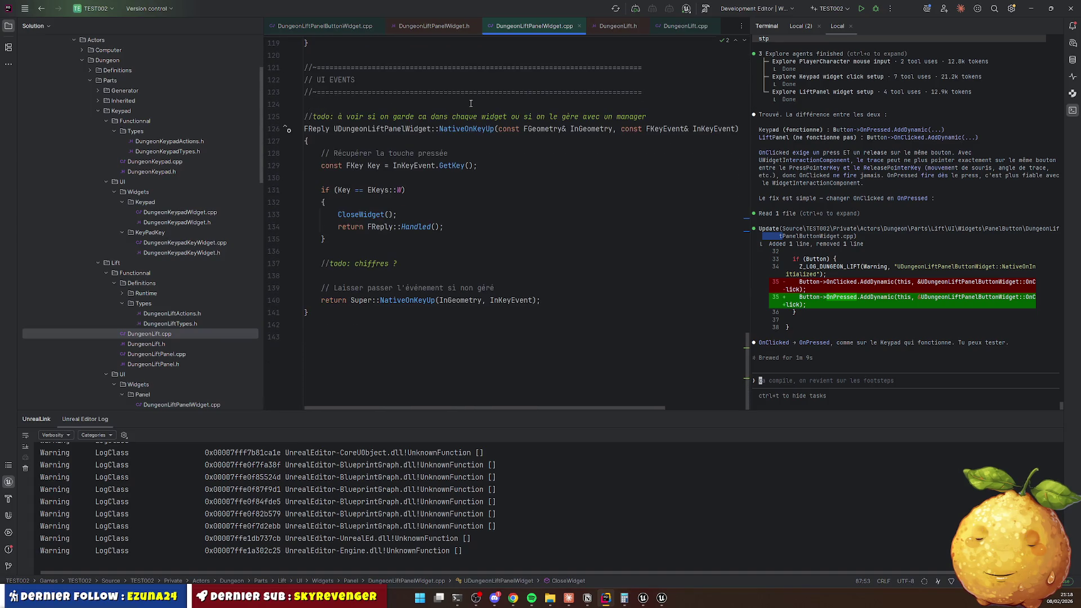
scroll(468, 103, up, 6)
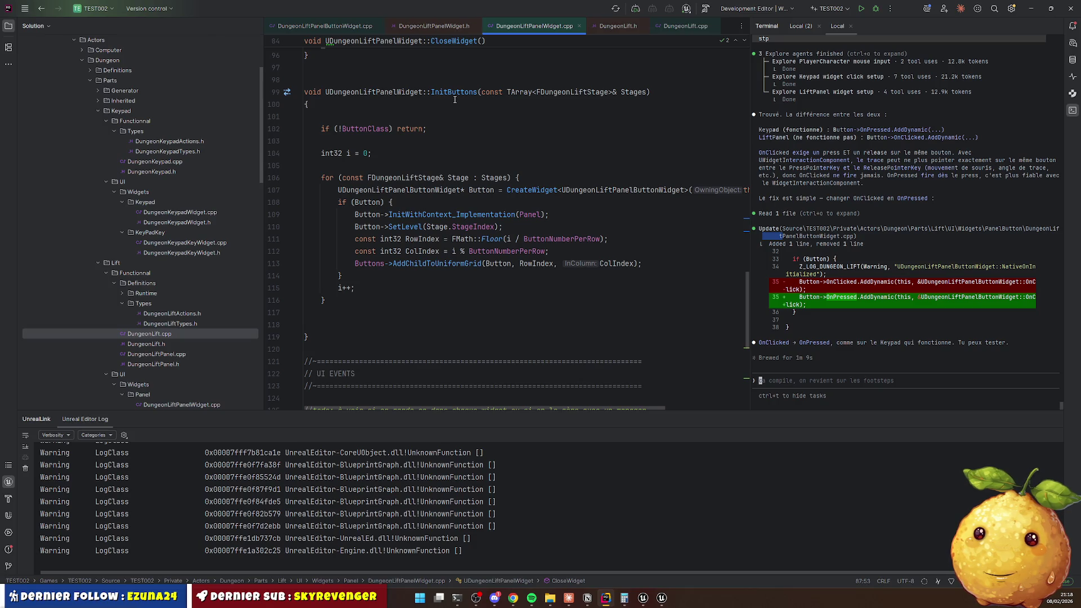
ctrl+click(439, 38)
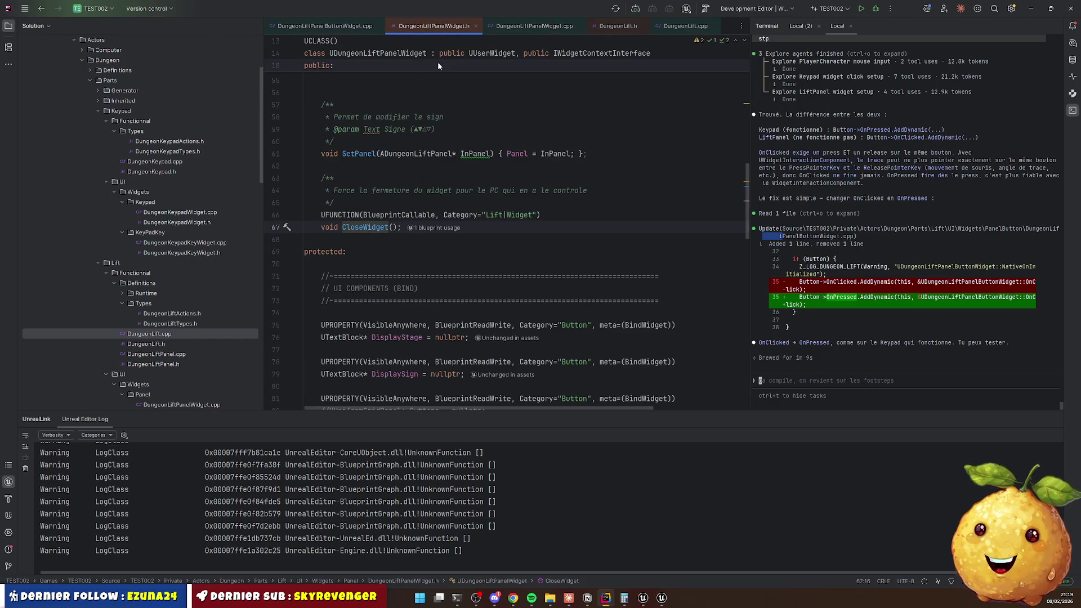
click(313, 26)
Comment out the two PanelWidget lookup lines in OnClick with Ctrl+Shift+/.
key(Home)
key(shift+Down)
key(shift+End)
key(ctrl+shift+slash)
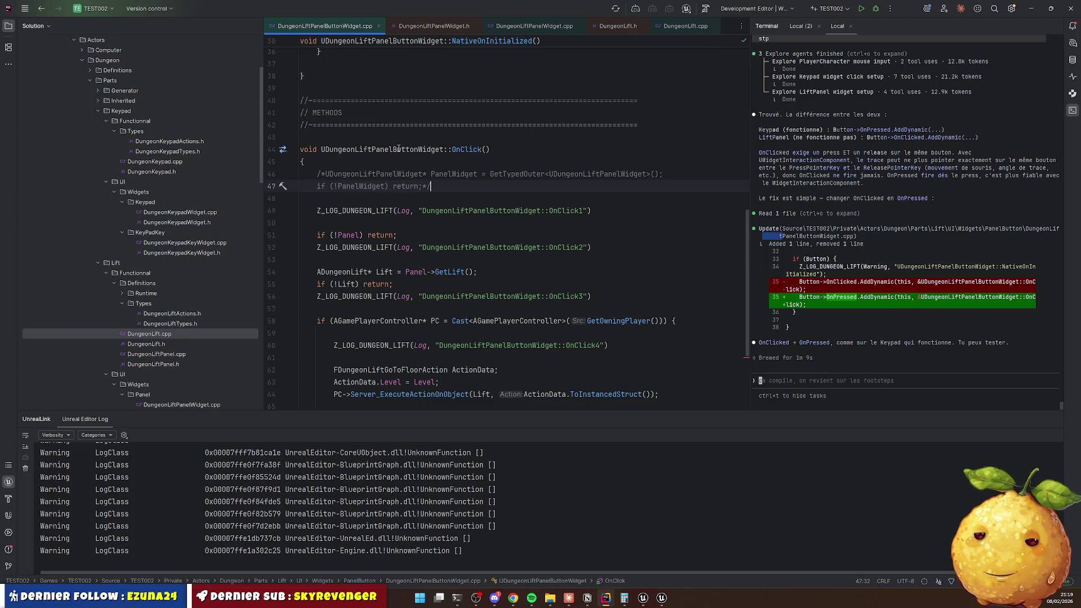
Retype PanelWidget as the target of the CloseWidget() call.
scroll(399, 149, down, 4)
double_click(360, 282)
text(PanelWidget)
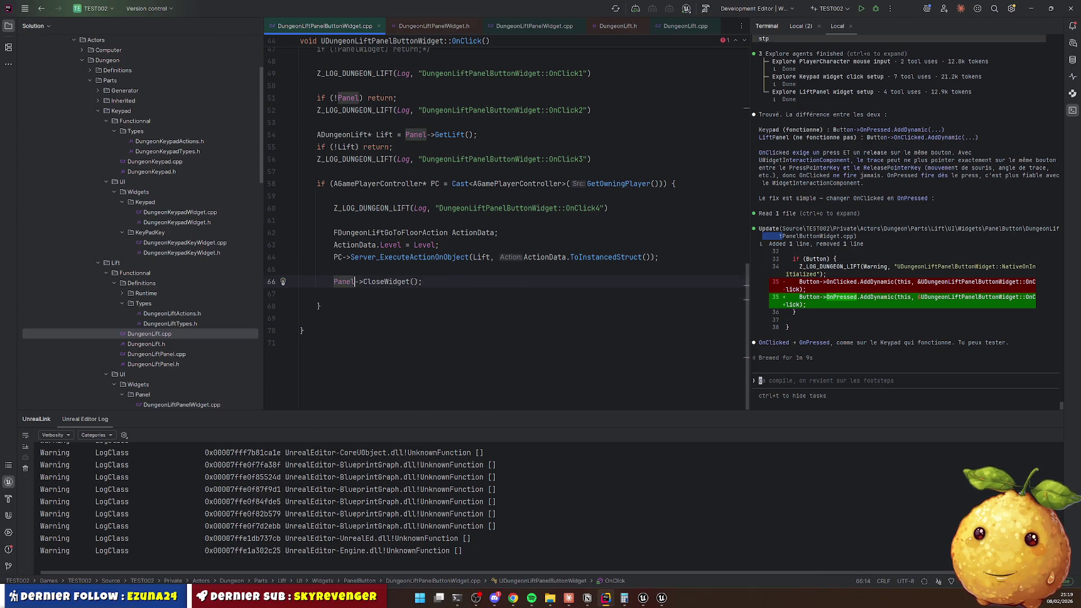
key(ctrl+w)
Uncomment the PanelWidget lookup and null check again.
click(373, 292)
scroll(343, 236, up, 4)
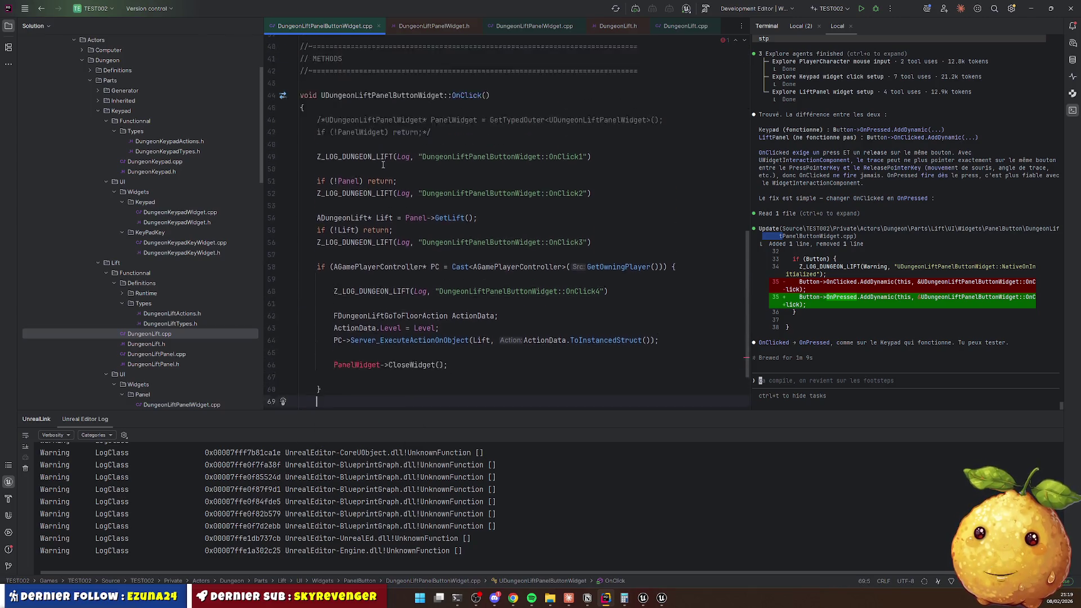
click(318, 183)
drag(318, 183, 483, 197)
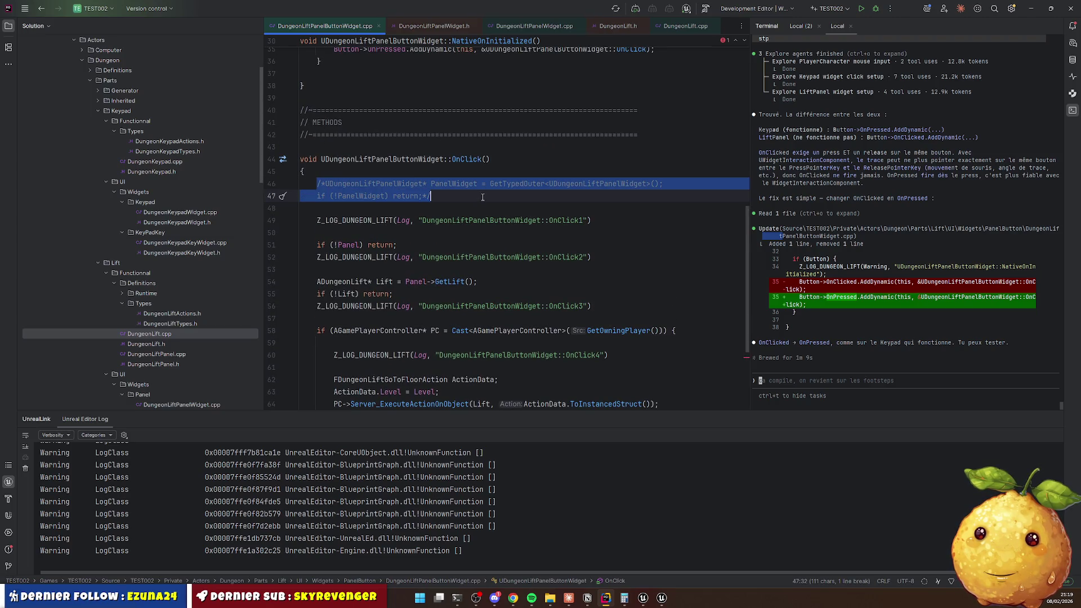
key(ctrl+shift+slash)
Find PanelWidget usages and open DungeonLiftPanelWidget.h at its protected members.
ctrl+click(428, 186)
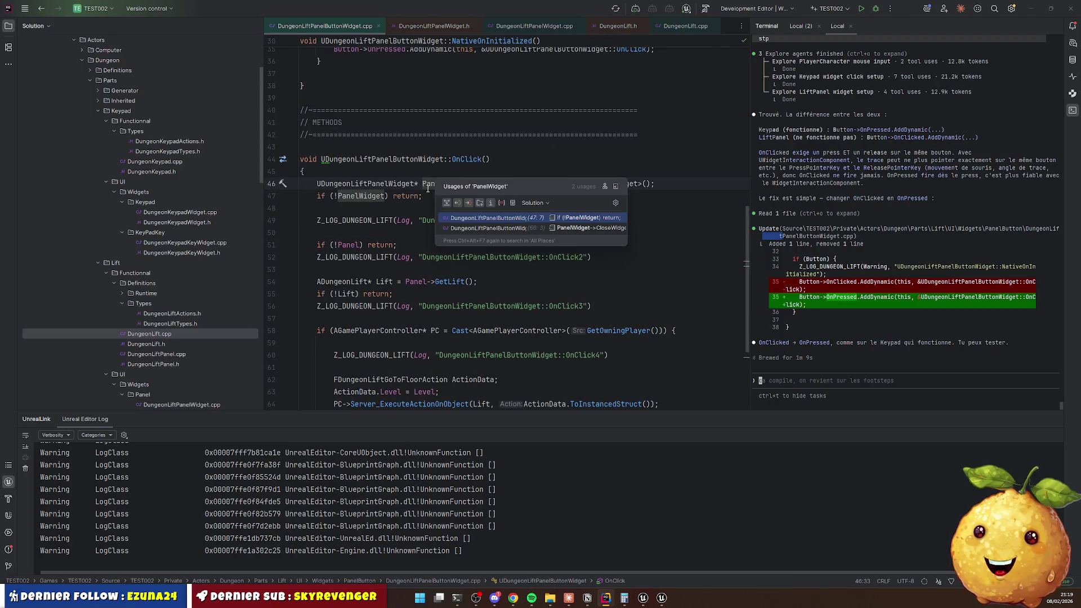
ctrl+click(363, 184)
scroll(362, 195, down, 3)
scroll(362, 195, down, 10)
click(323, 153)
scroll(332, 143, down, 13)
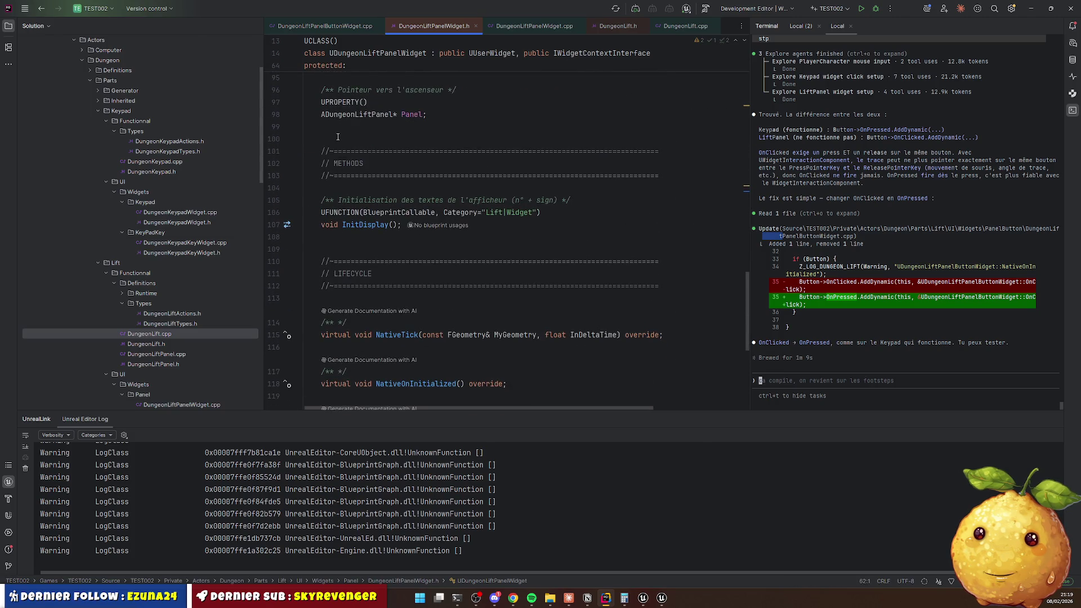
Paste the documented CloseWidget UFUNCTION back into DungeonLiftPanelWidget.h's methods.
click(335, 236)
text(/**      * Force la fermeture du widget pour le PC qui en a le controle      */     UFUNCTION(BlueprintCallable, Category="Lift|Widget")     void CloseWidget();)
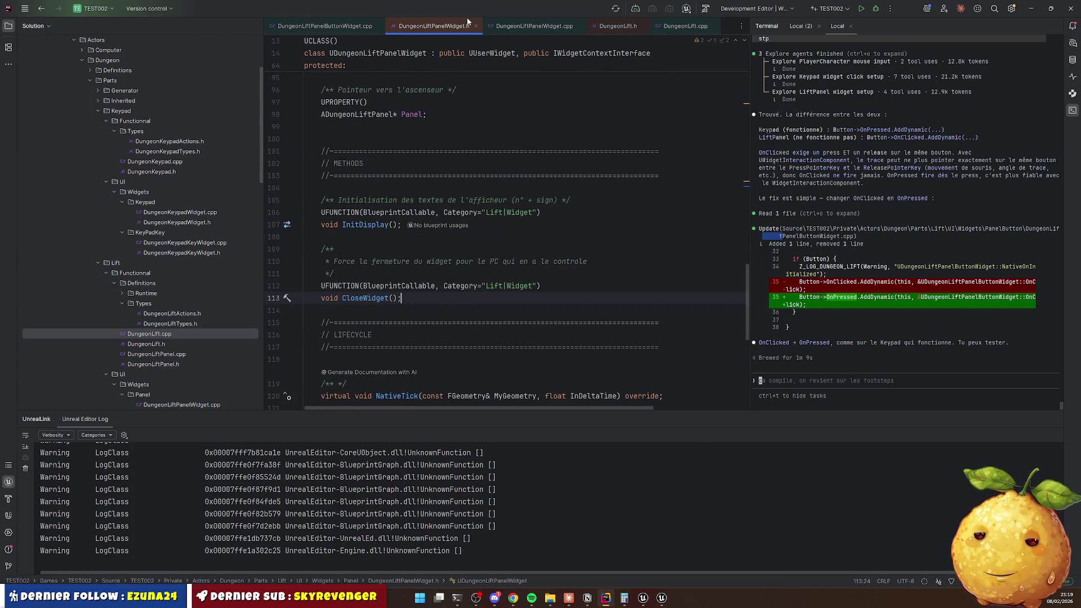
click(534, 26)
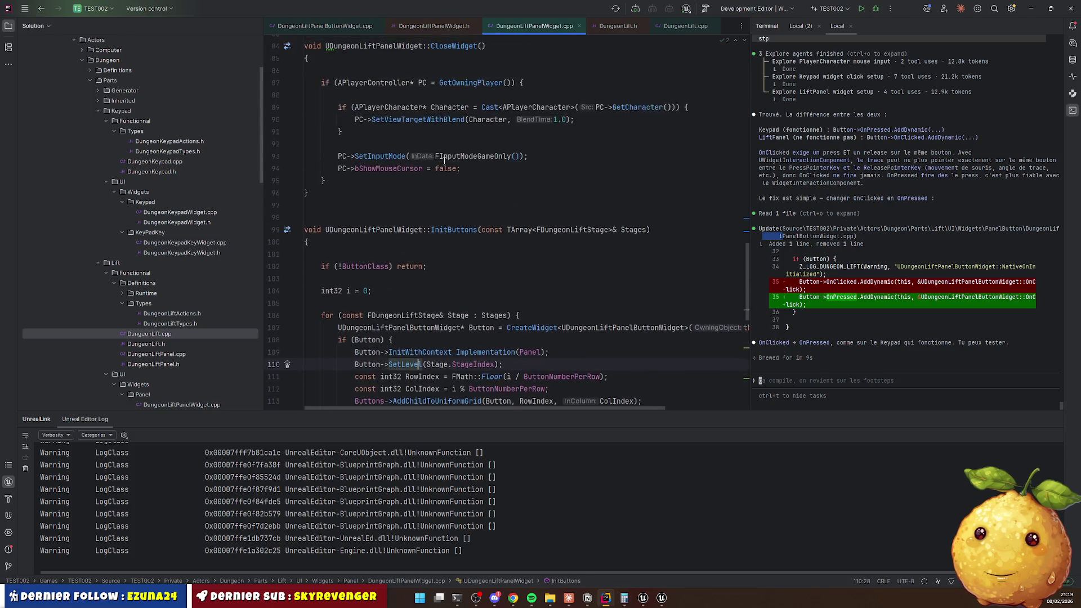
scroll(444, 161, up, 3)
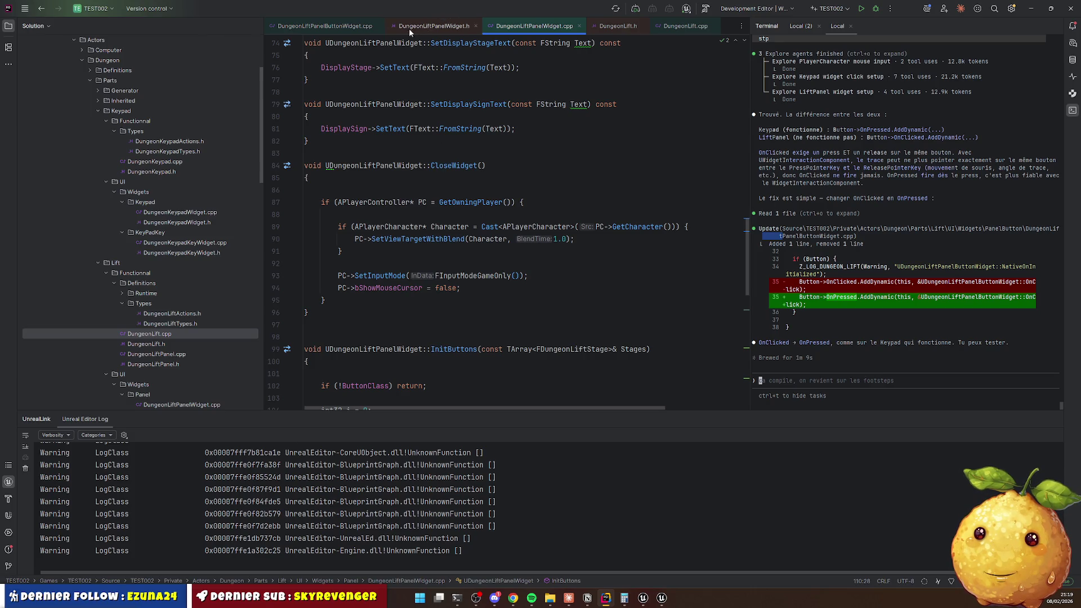
click(343, 26)
Delete the PanelWidget lookup in OnClick and make the call Panel->CloseWidget().
drag(317, 183, 317, 208)
key(BackSpace)
scroll(399, 181, down, 3)
double_click(354, 282)
text(Panel)
key(Escape)
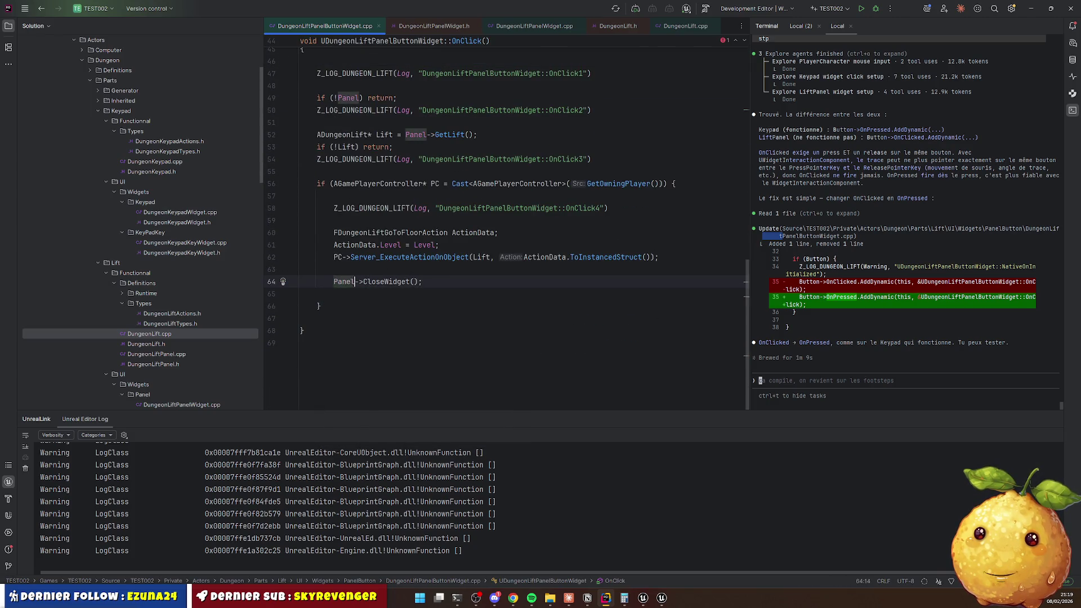
Check CloseWidget's declarations and open the ADungeonLiftPanel class in DungeonLiftPanel.h.
ctrl+click(392, 283)
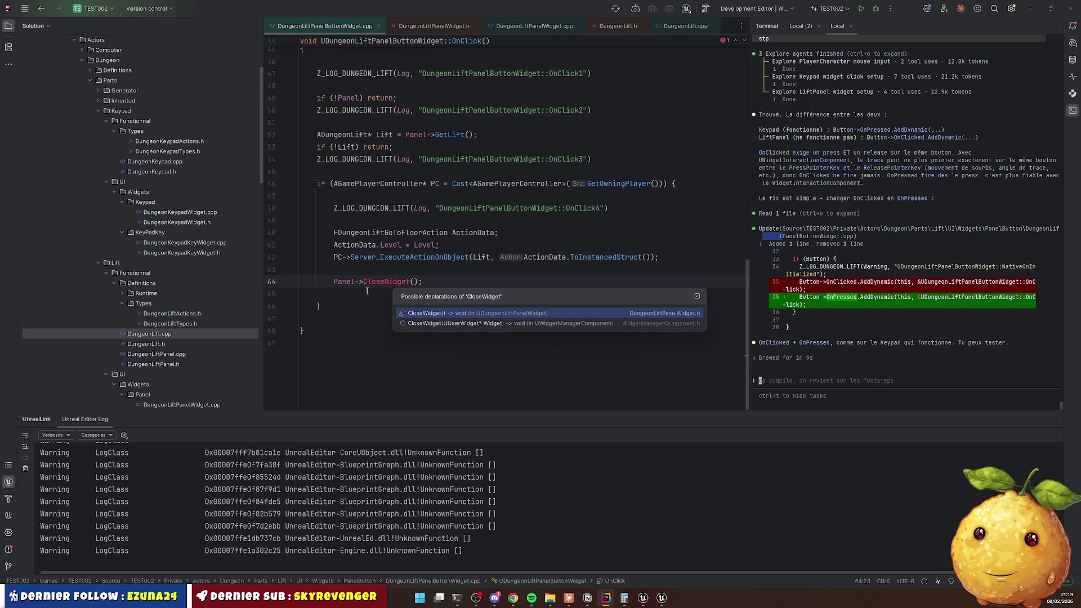
key(Escape)
ctrl+click(342, 282)
ctrl+click(354, 191)
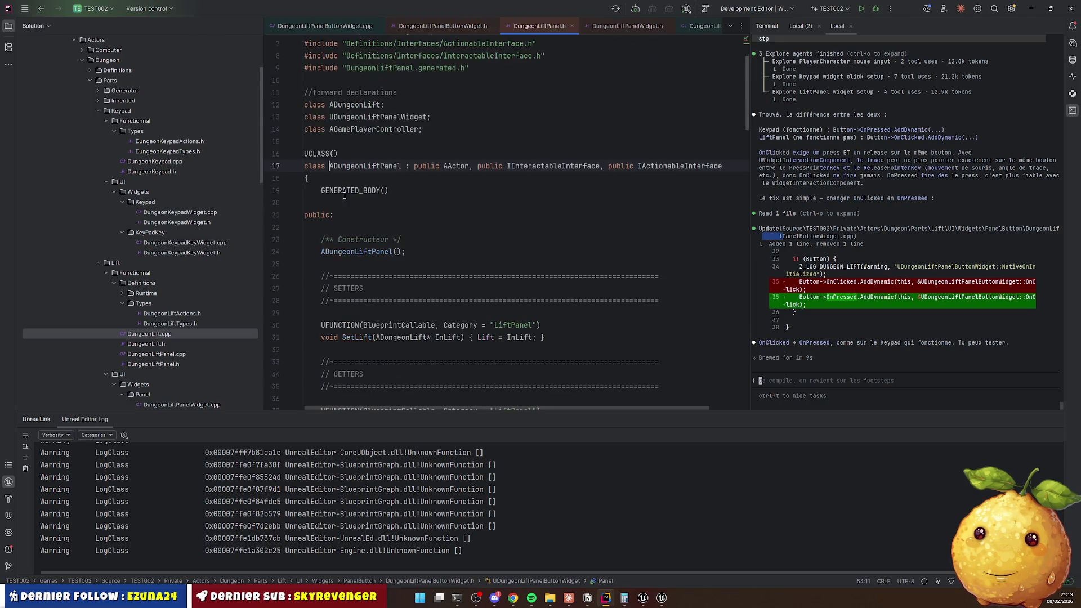
Move the HideWidget declaration from the end of DungeonLiftPanel.h into the public section.
scroll(422, 221, down, 15)
scroll(421, 221, down, 10)
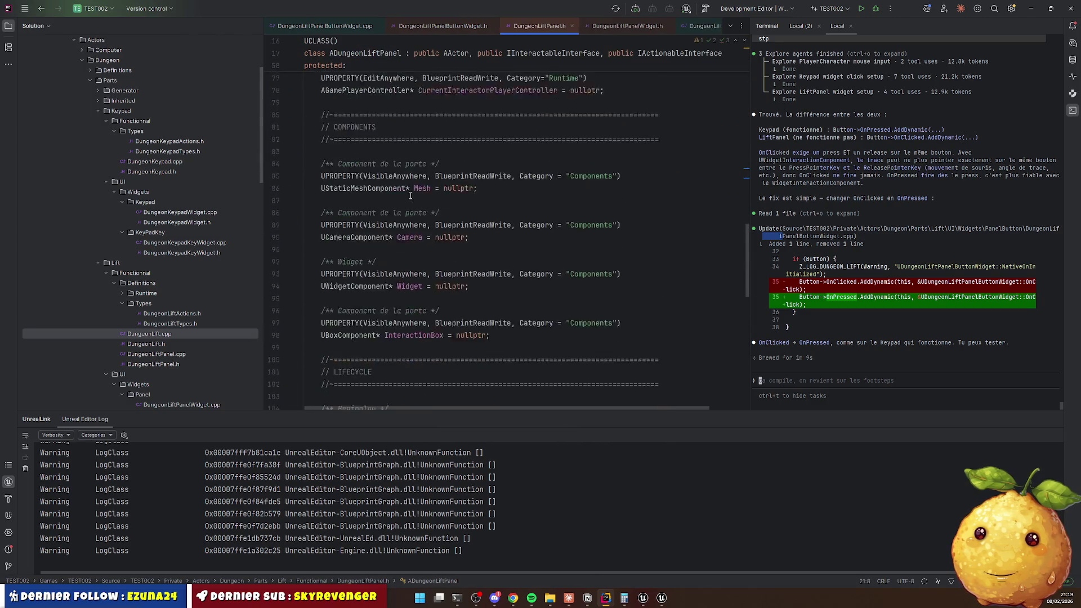
scroll(406, 195, down, 11)
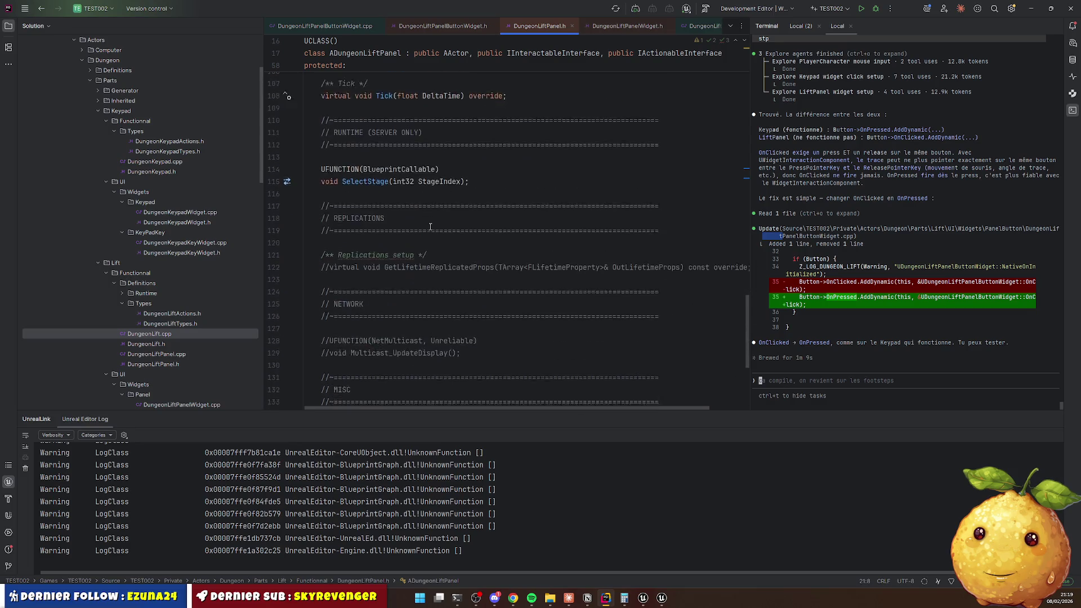
drag(324, 239, 399, 263)
key(Delete)
scroll(423, 220, up, 5)
scroll(423, 221, up, 13)
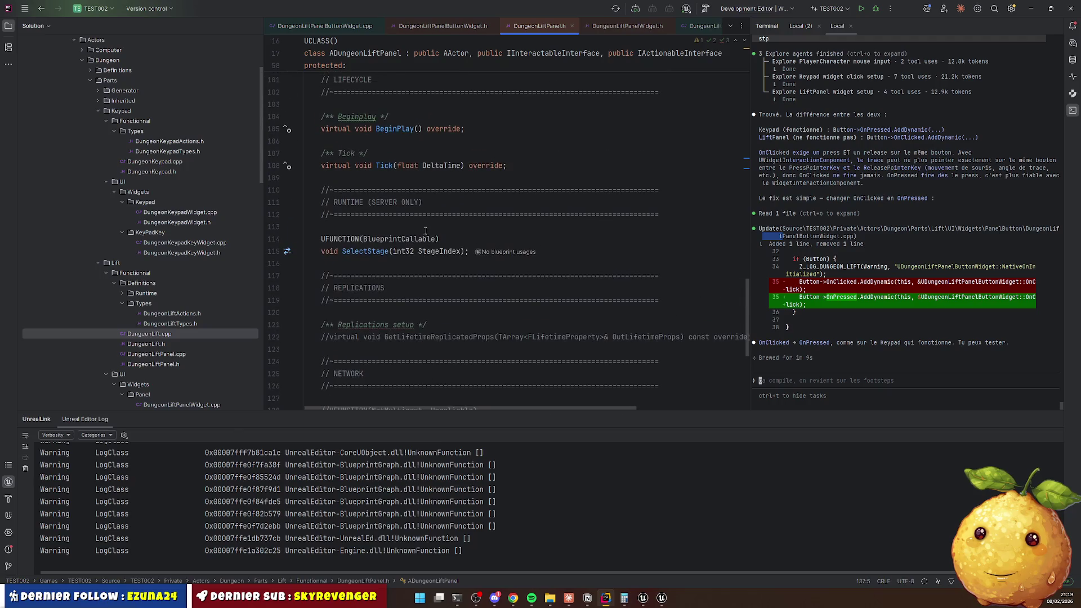
scroll(382, 248, up, 8)
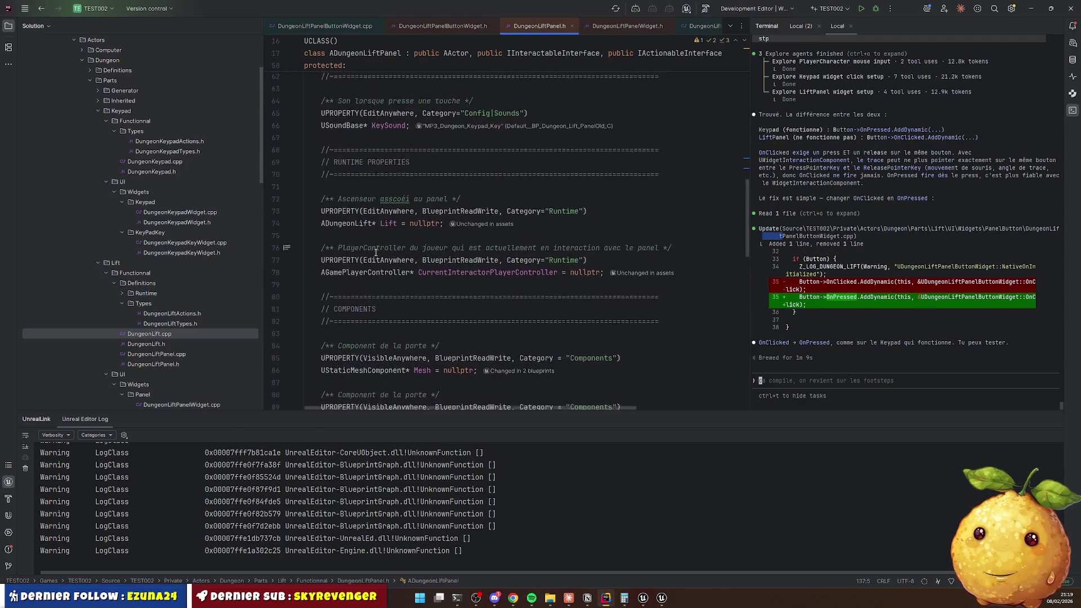
scroll(373, 252, up, 7)
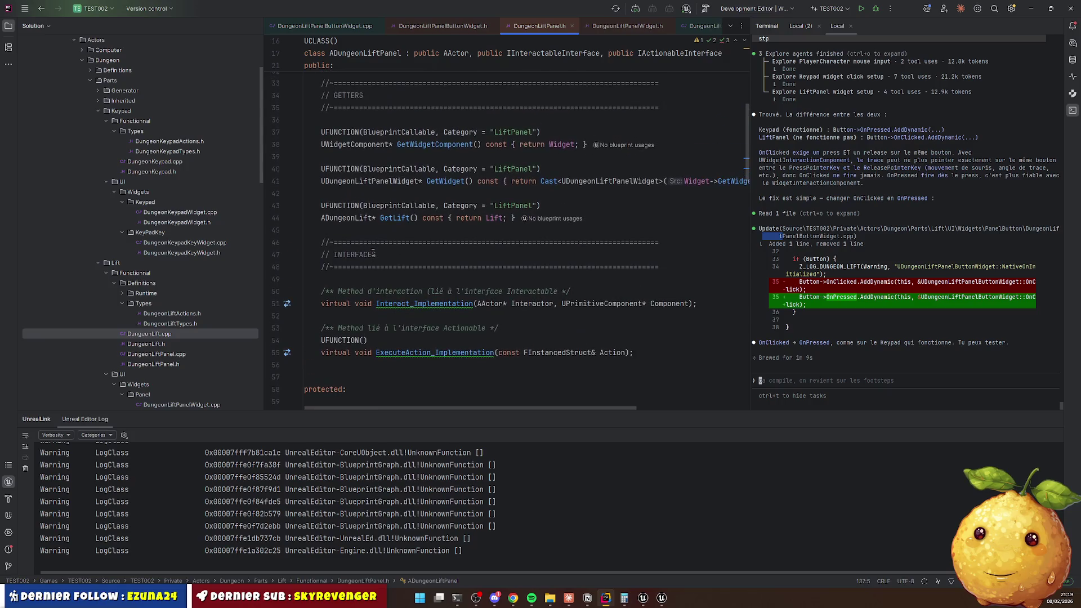
scroll(369, 252, down, 6)
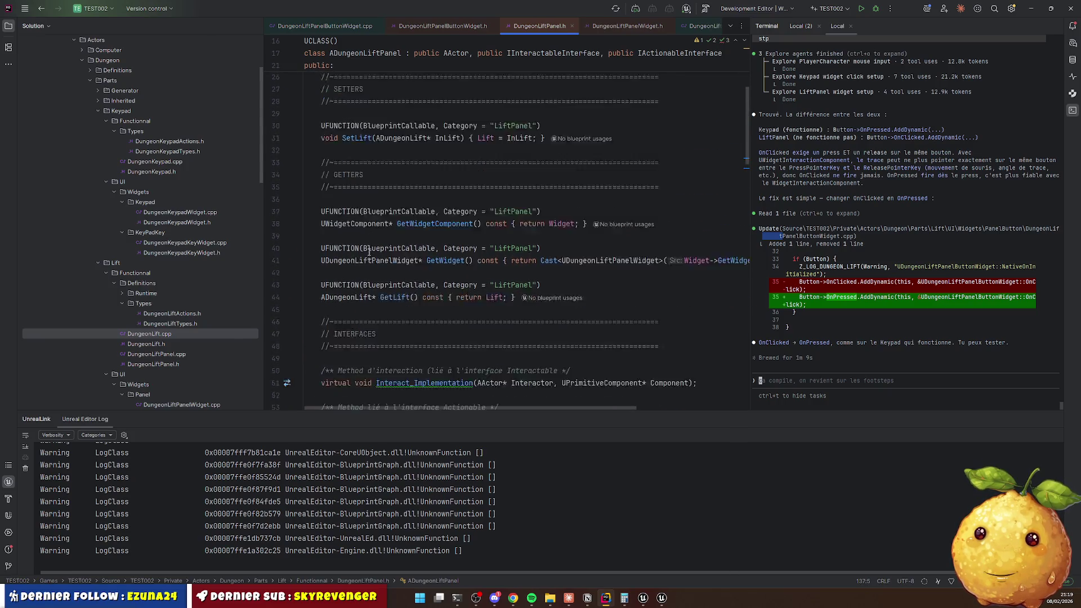
scroll(389, 265, up, 8)
scroll(393, 273, down, 10)
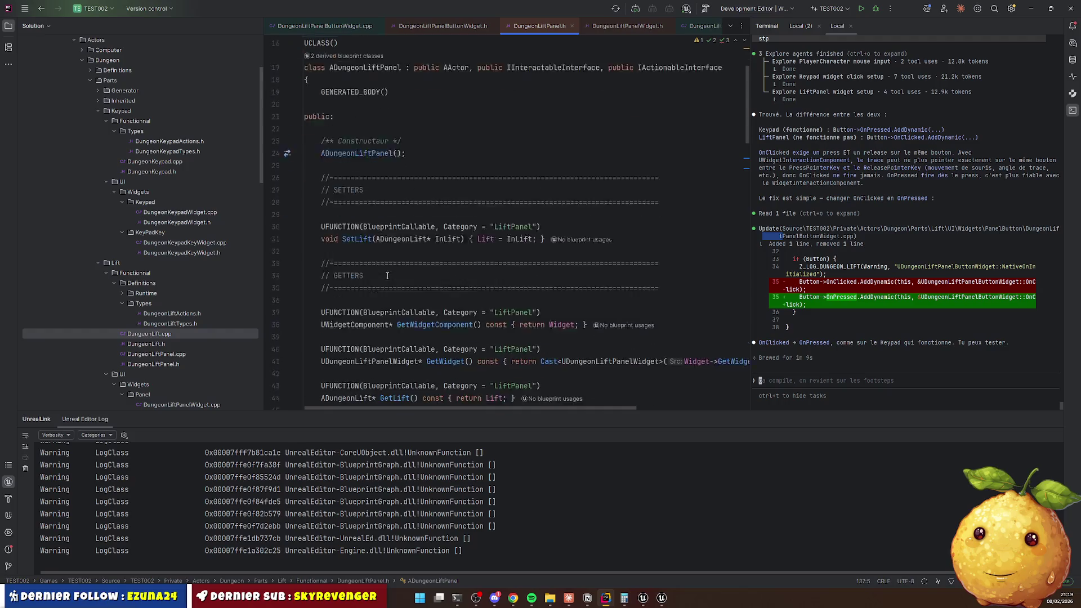
click(397, 291)
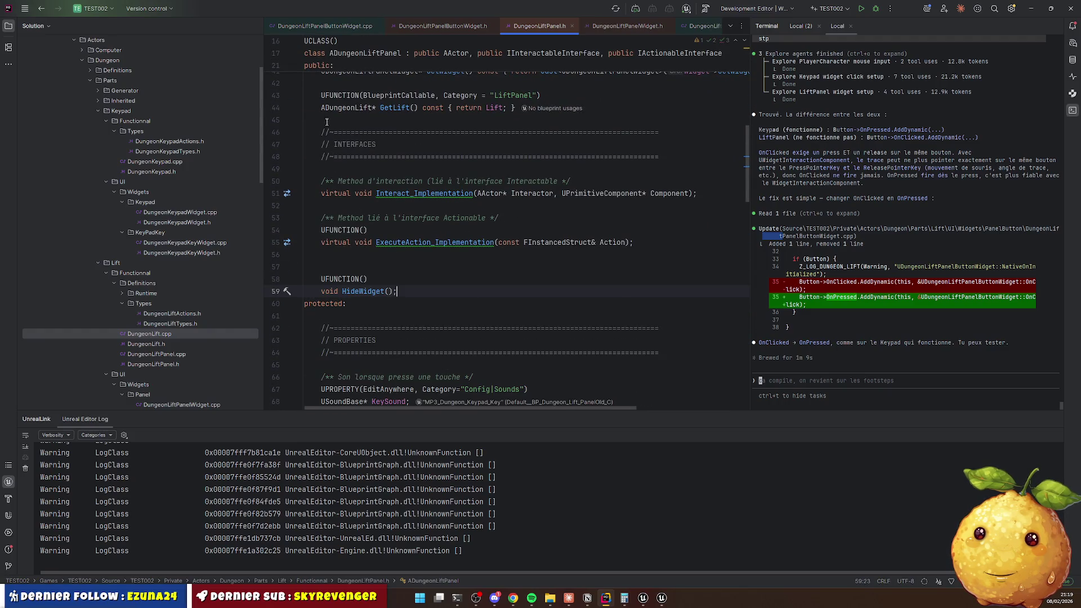
Copy the INTERFACES header above HideWidget as a METHODS section and tidy the blank lines.
drag(326, 121, 333, 163)
key(ctrl+c)
click(341, 258)
key(ctrl+v)
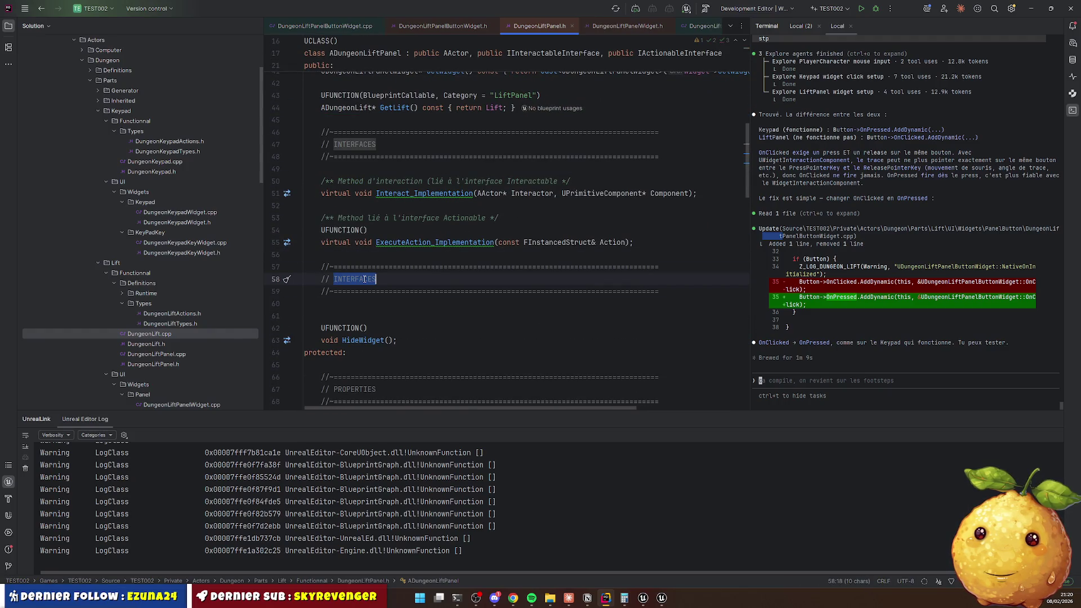
text(HO)
key(Down)
key(Down)
key(Delete)
key(Return)
key(Up)
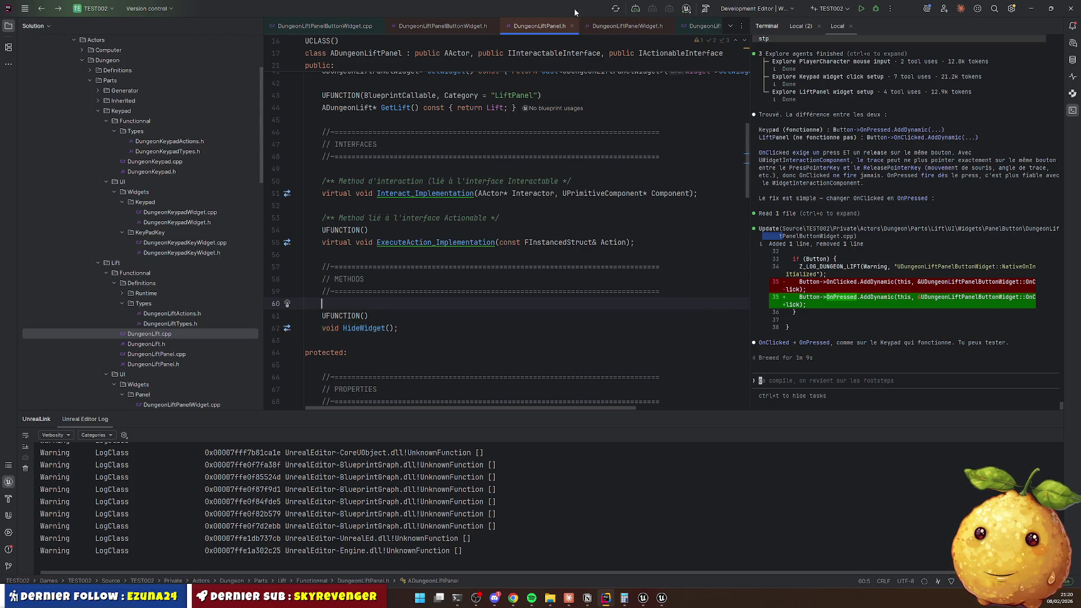
click(320, 27)
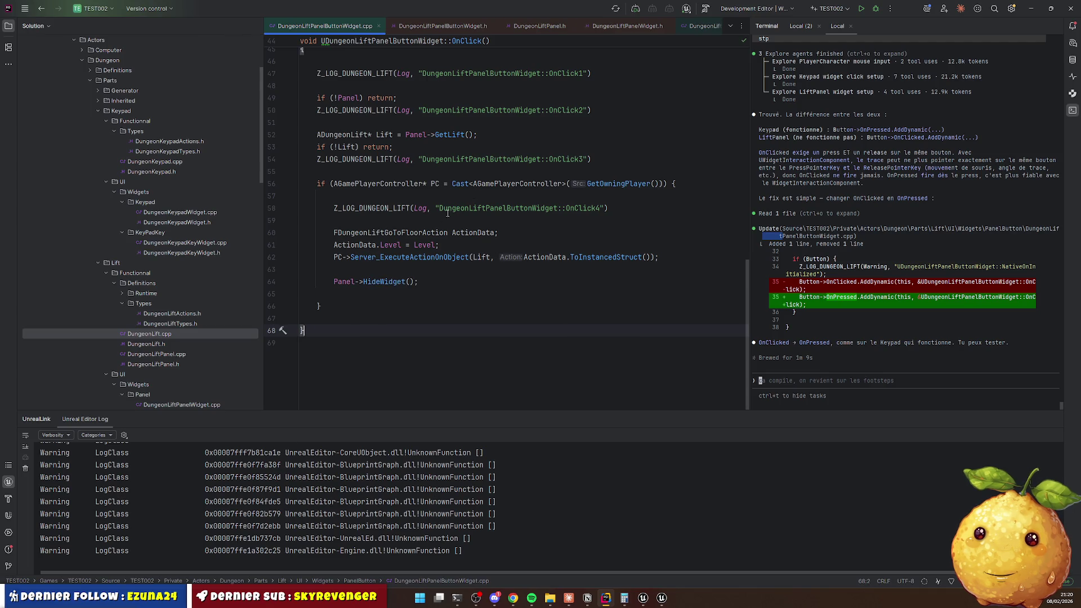
Delete the OnClick debug log lines and save to start a Live Coding compile.
key(ctrl+y)
key(ctrl+y)
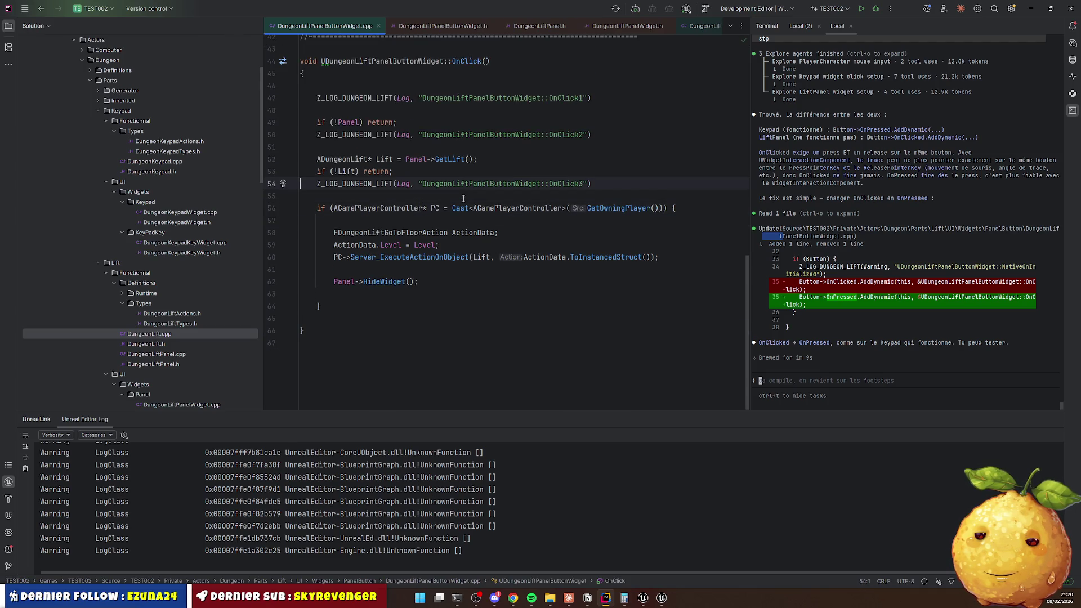
key(ctrl+y)
key(ctrl+y)
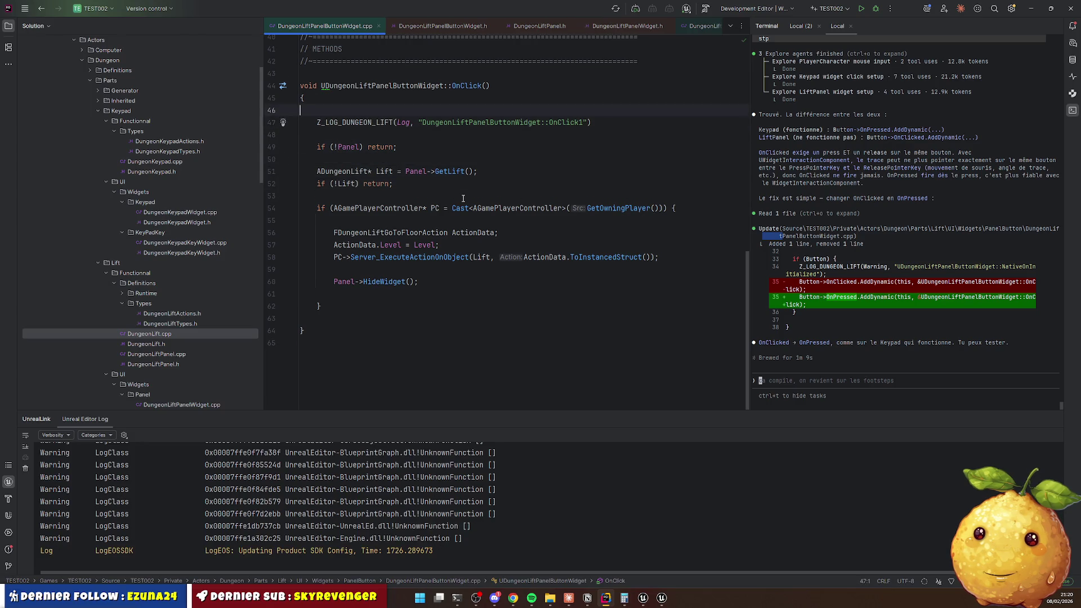
key(ctrl+y)
key(ctrl+y)
key(ctrl+y)
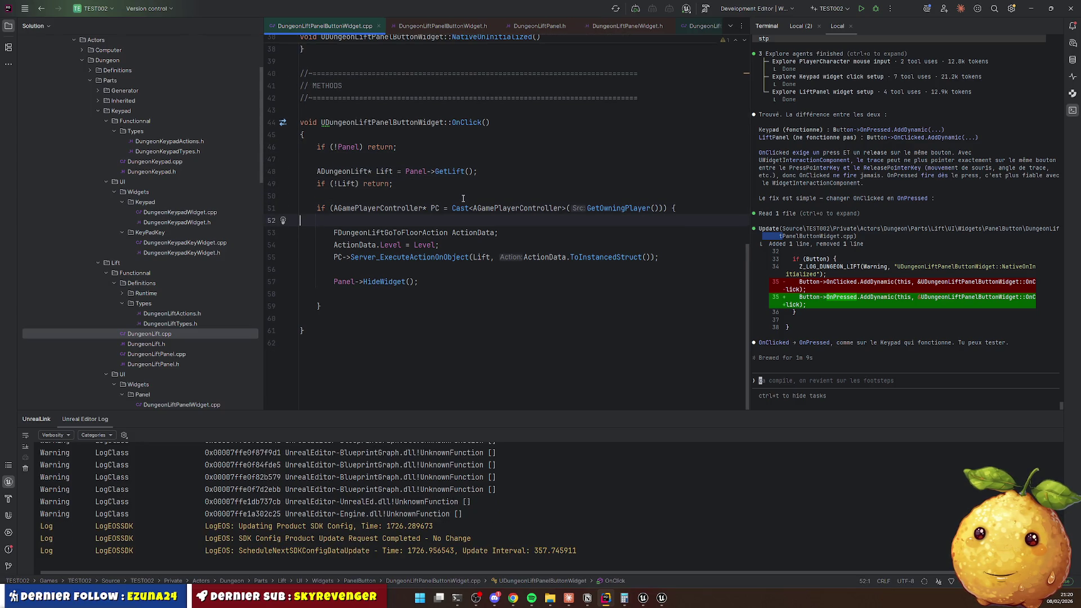
key(ctrl+s)
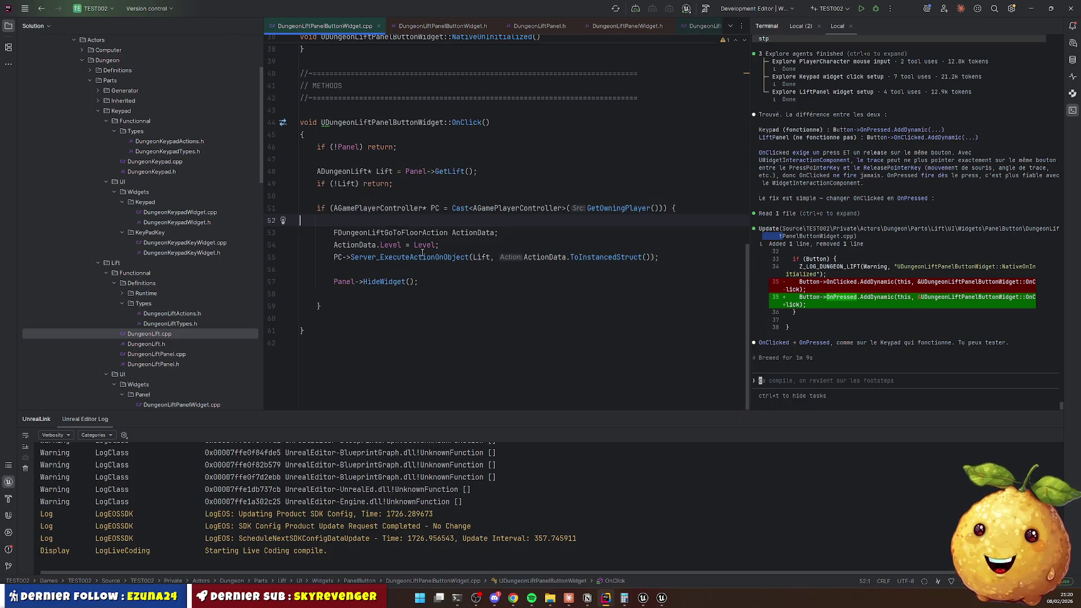
ctrl+click(380, 282)
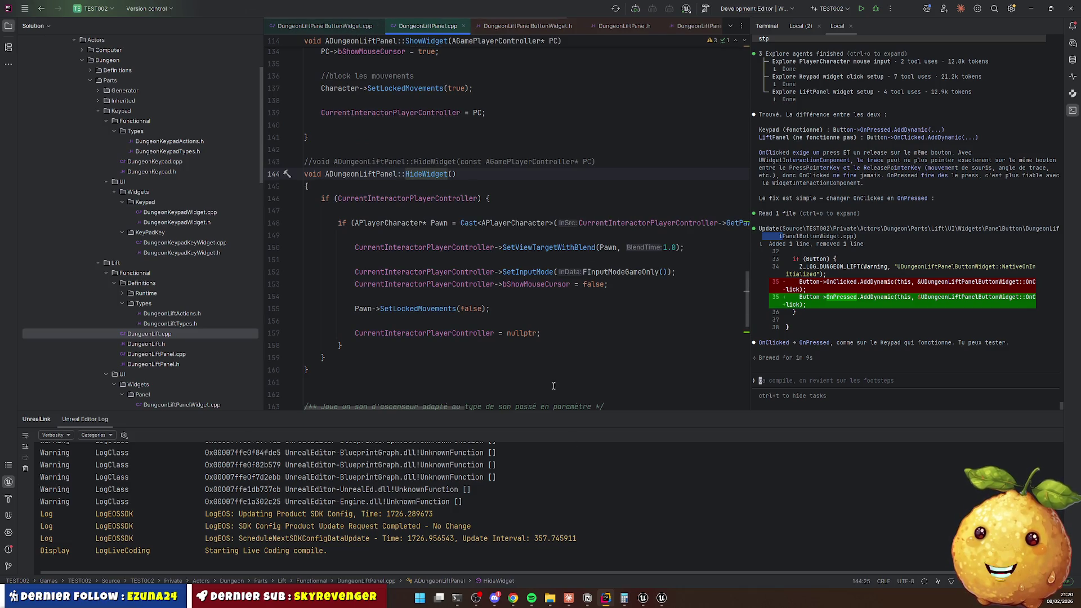
Check the Live Coding build progress, then bring Unreal Editor to the front.
click(660, 599)
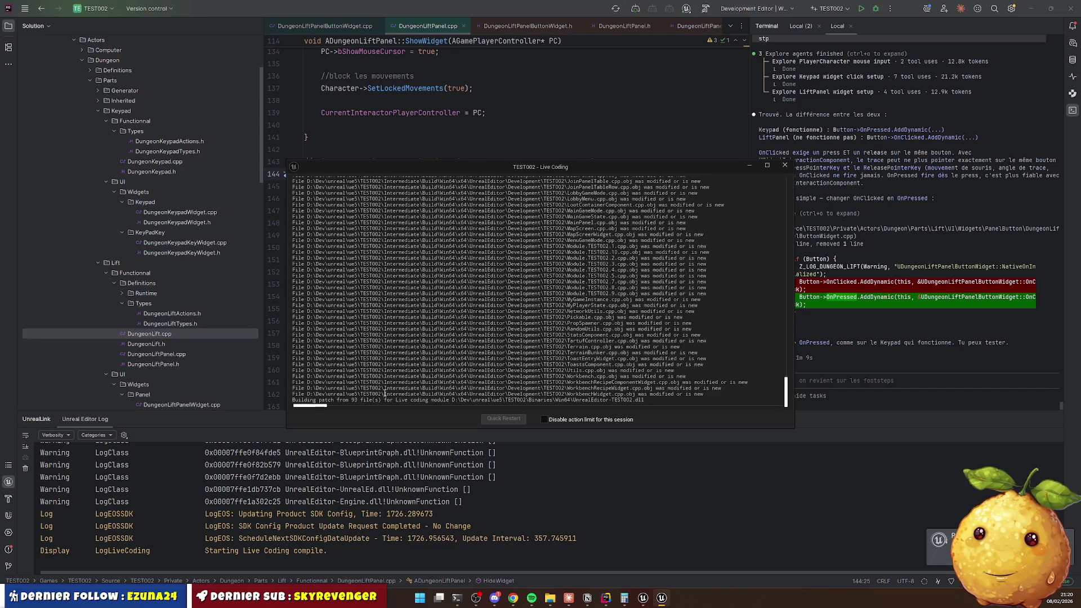
click(644, 602)
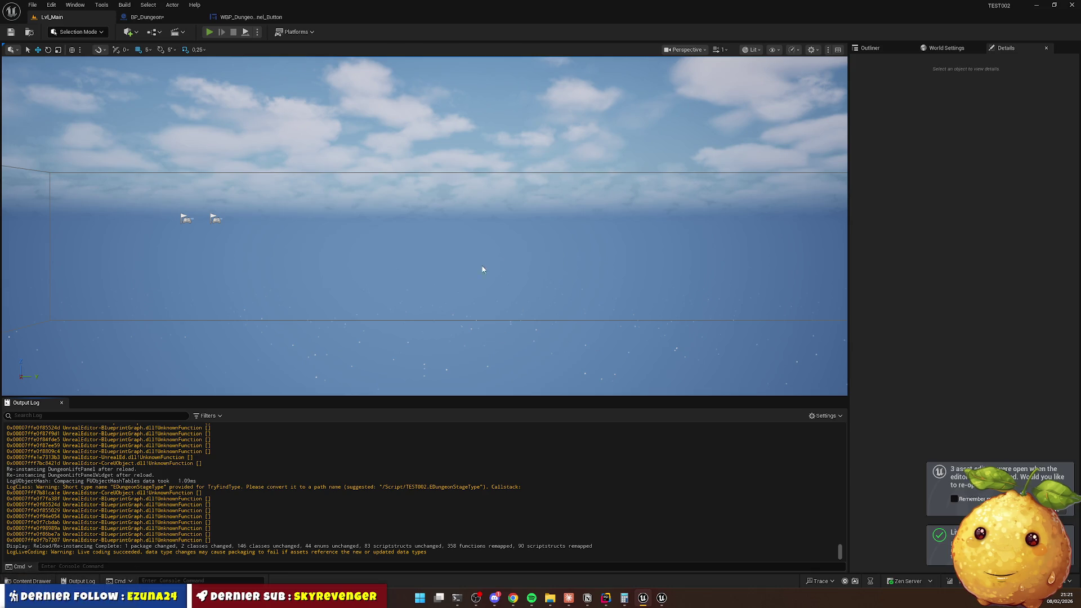
Play the level with Alt+P and use the lift panel to send the lift to floor 2.
key(alt+p)
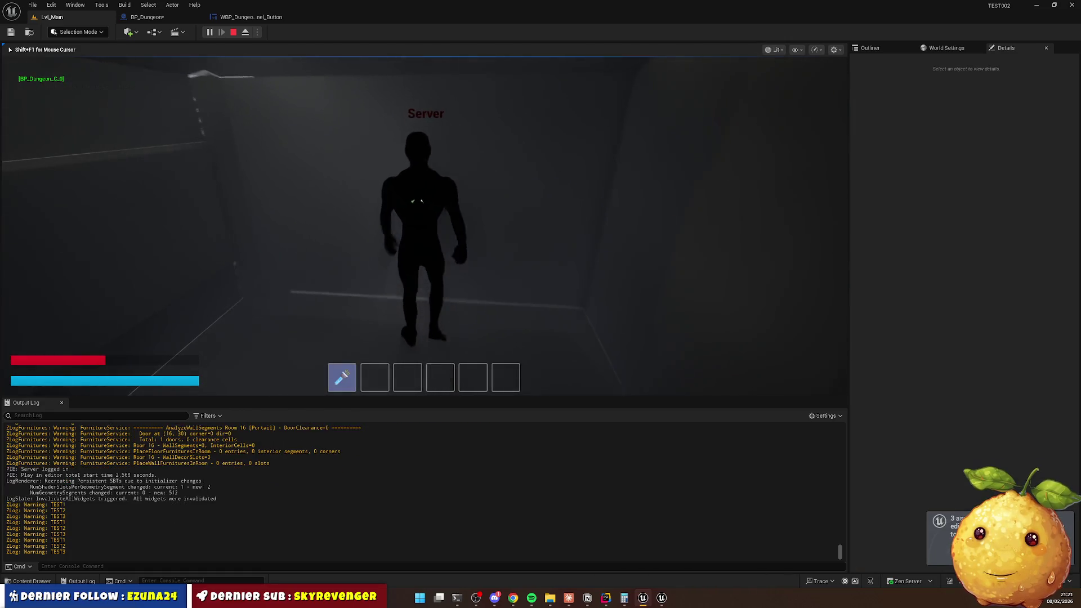
key(e)
click(439, 254)
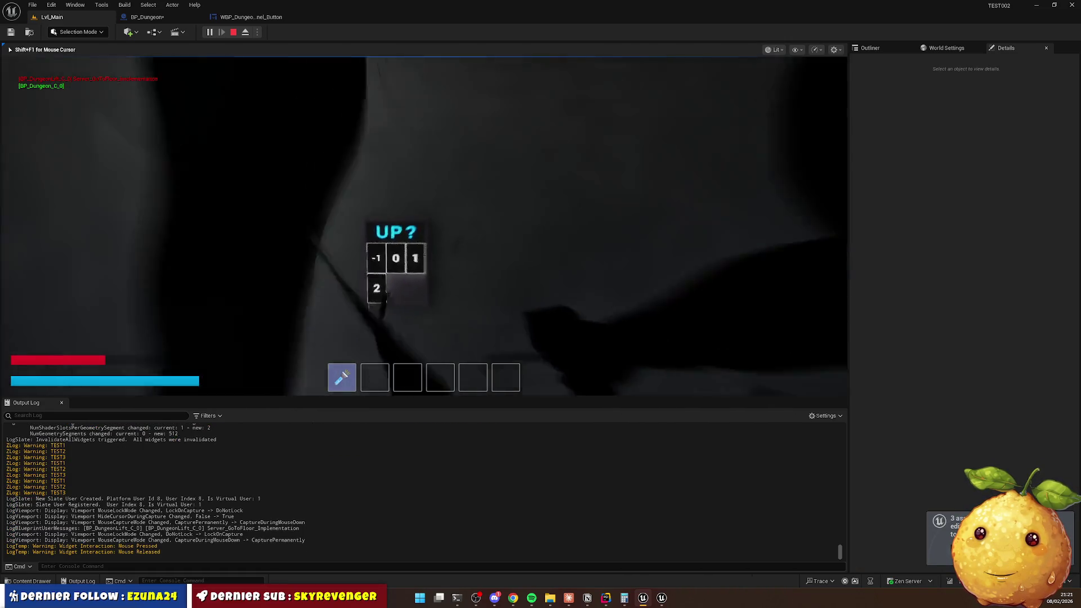
key(w)
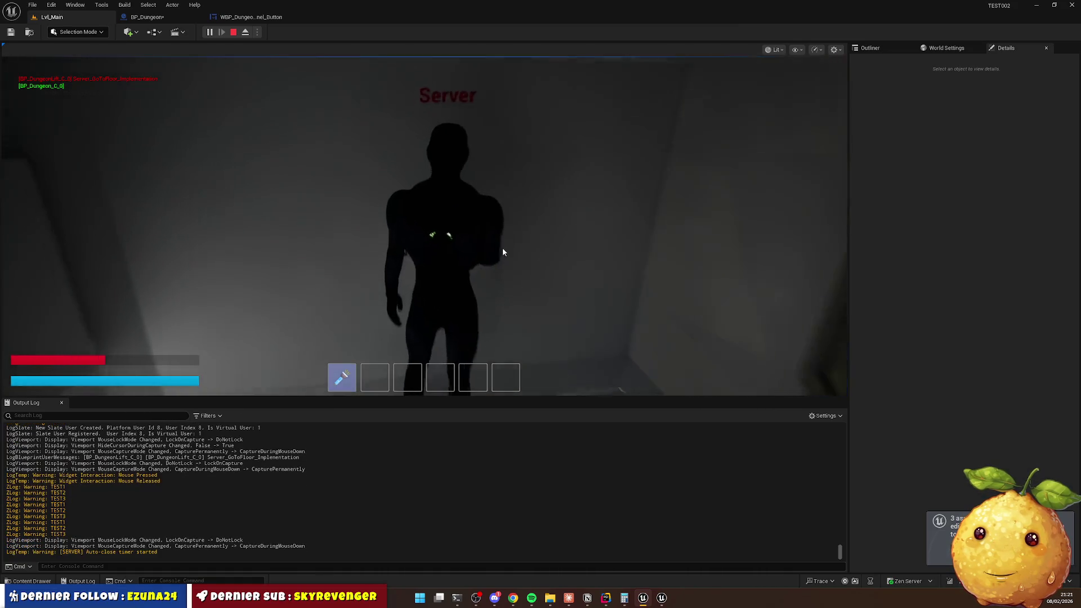
key(e)
click(373, 293)
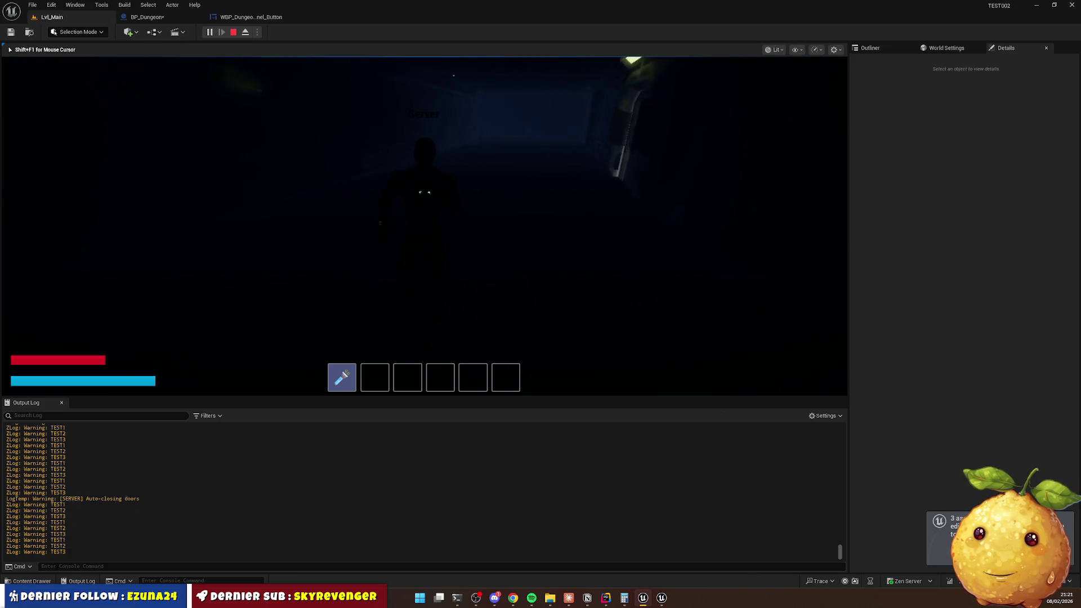
Press the panel button repeatedly, open the inventory grid, then stop the play session.
click(421, 216)
click(422, 216)
click(421, 216)
click(421, 216)
click(421, 216)
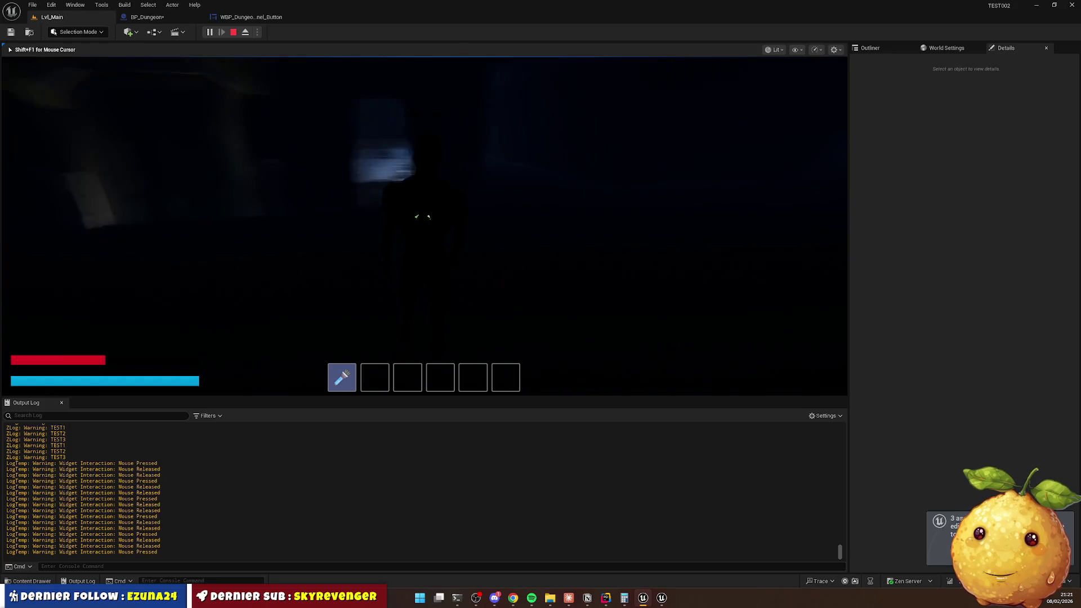
click(421, 216)
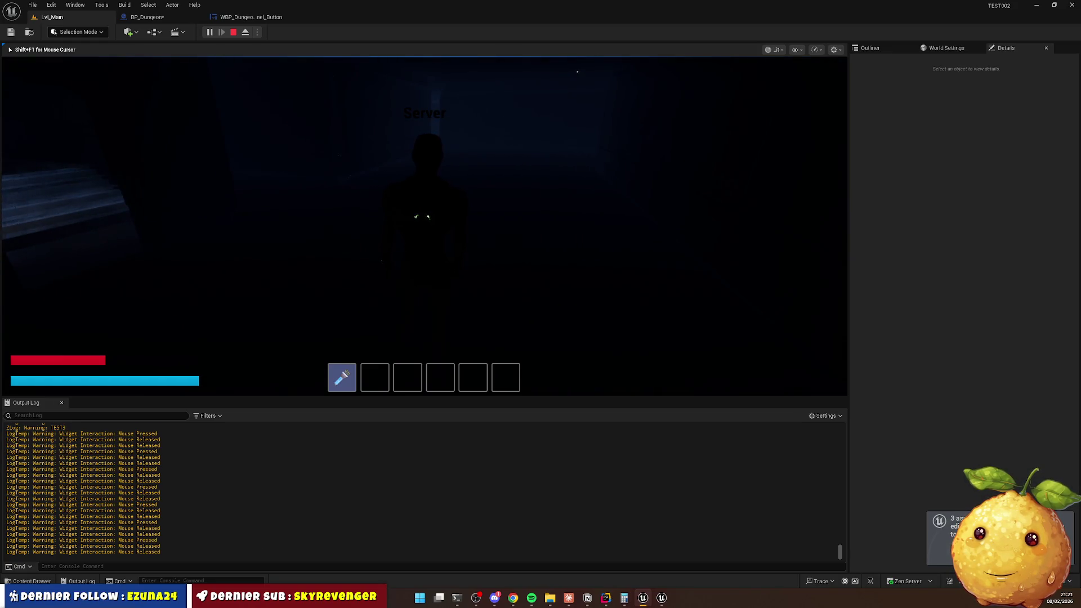
key(i)
key(i)
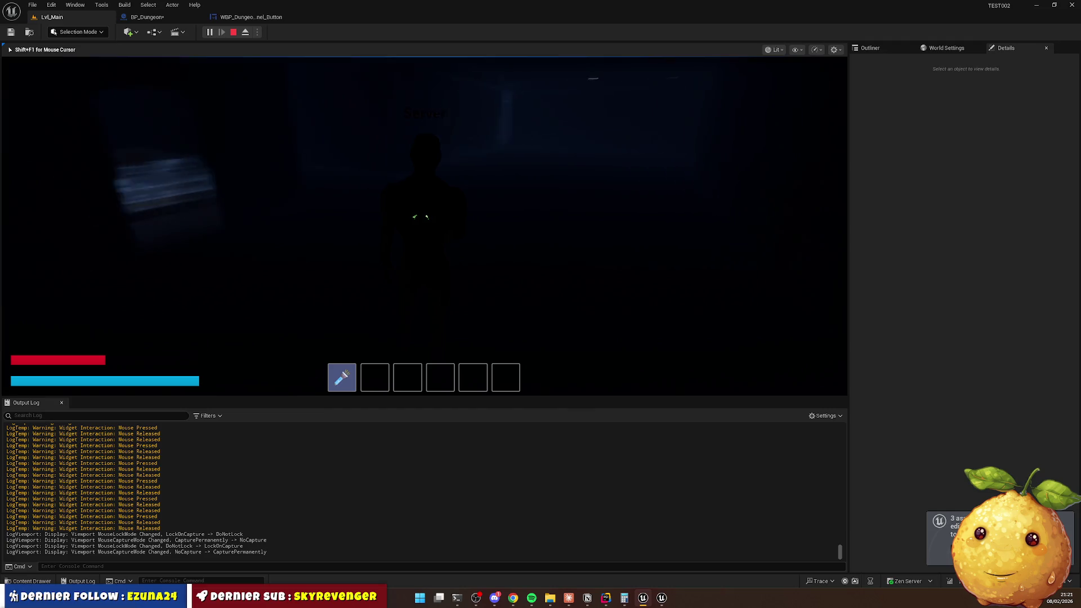
key(Escape)
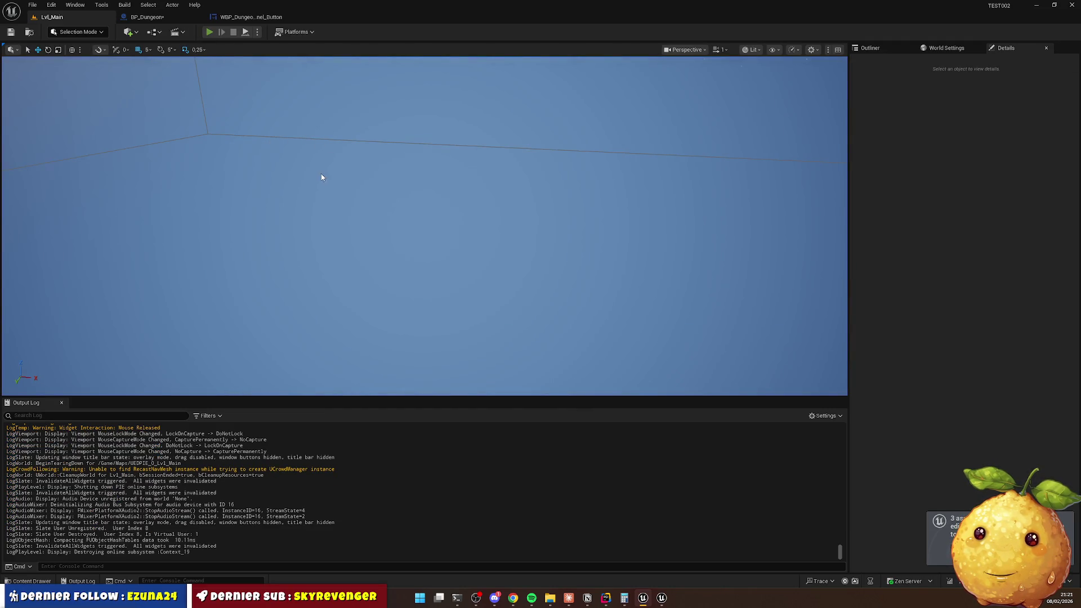
Start a play session and walk the dark corridor past the A-10 container to the A-1 wall.
key(alt+p)
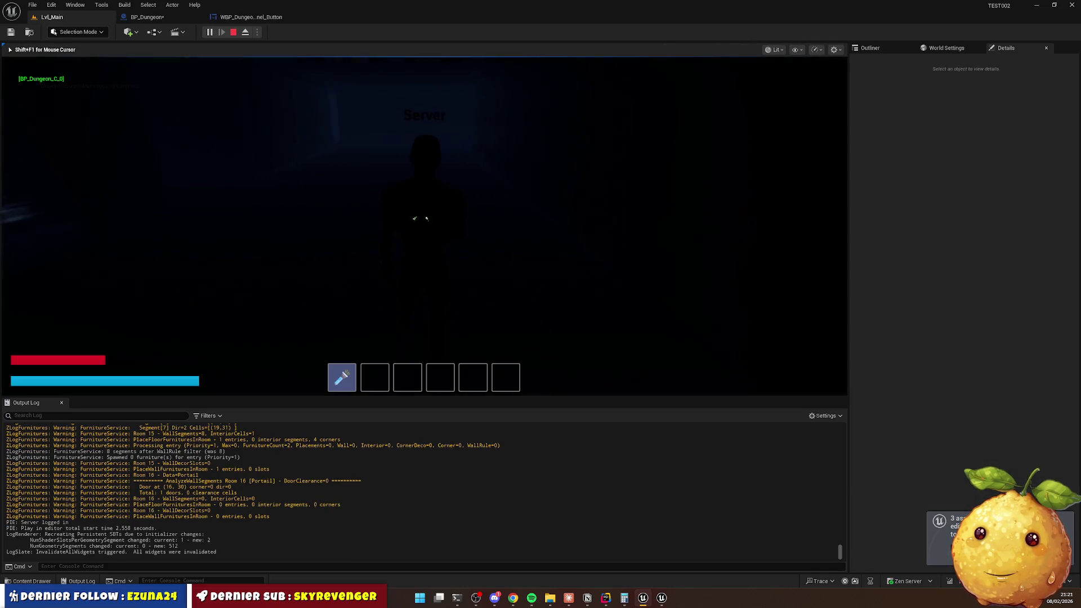
key(w)
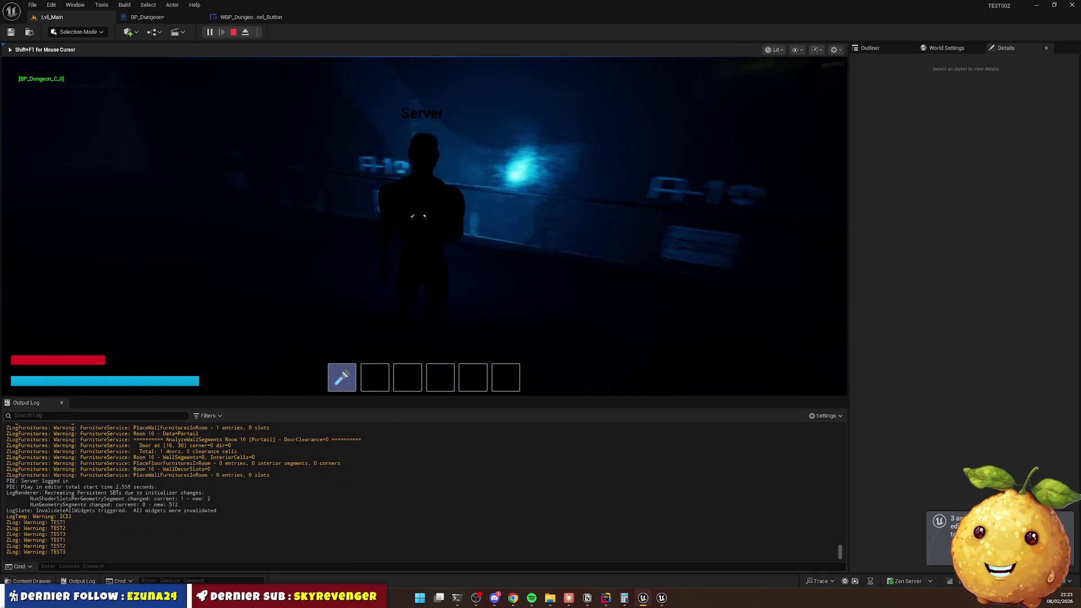
key(shift+w)
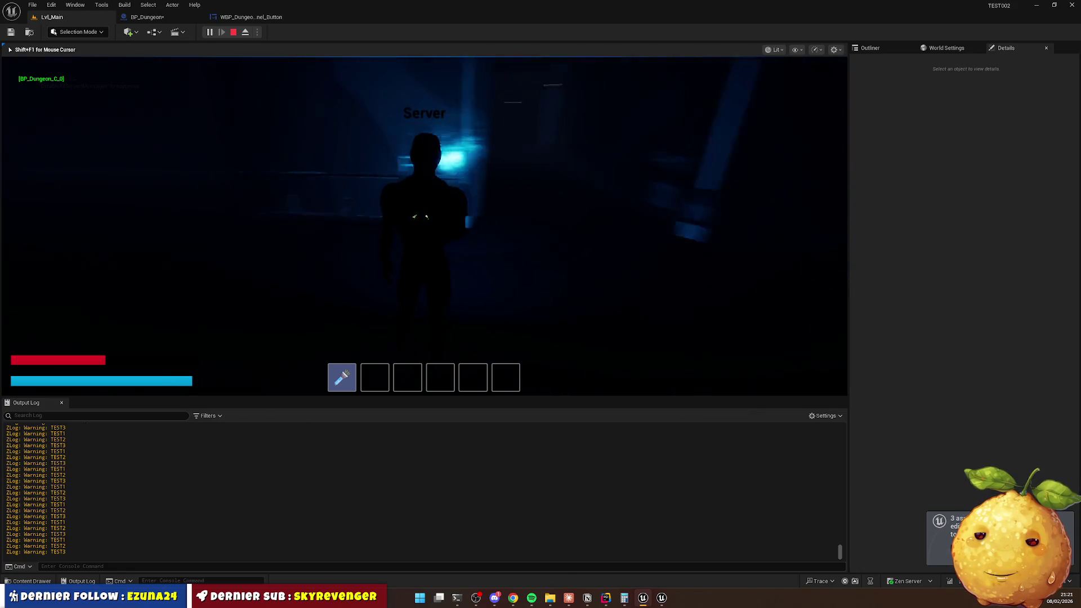
key(w)
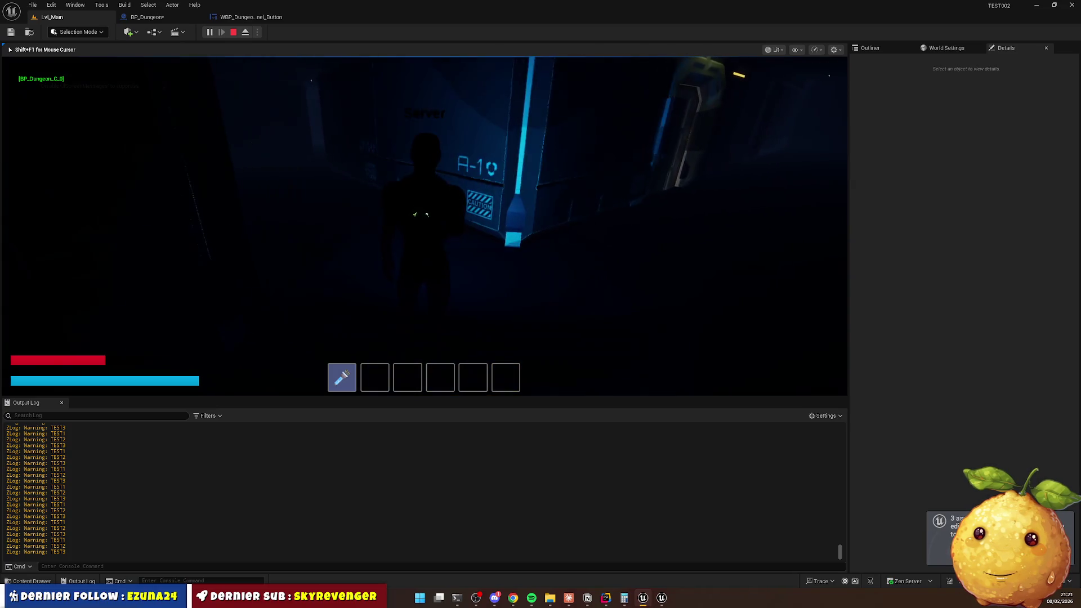
key(shift+w)
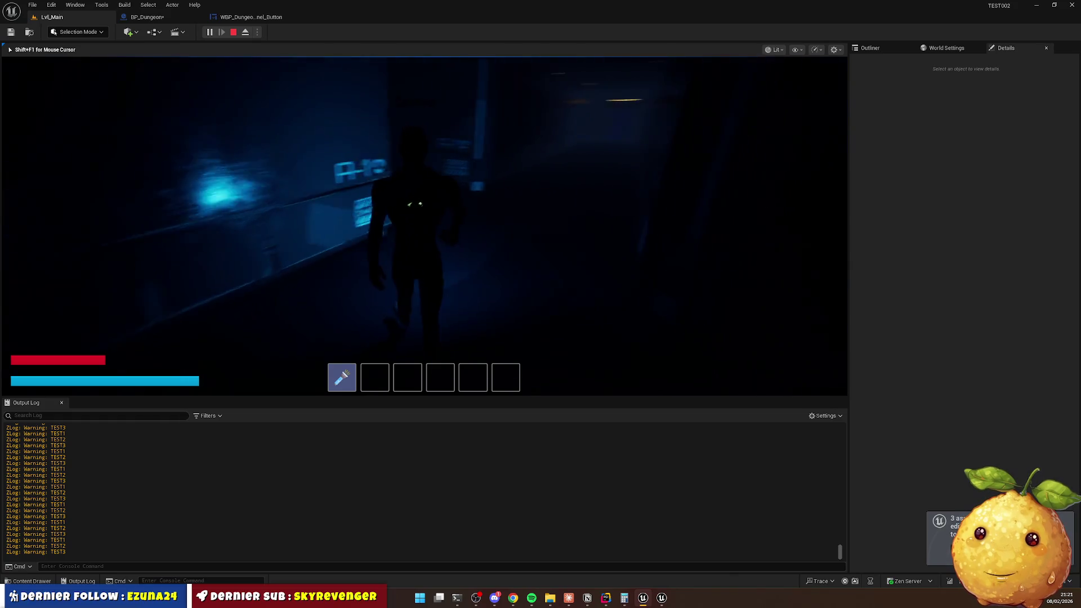
key(shift+w)
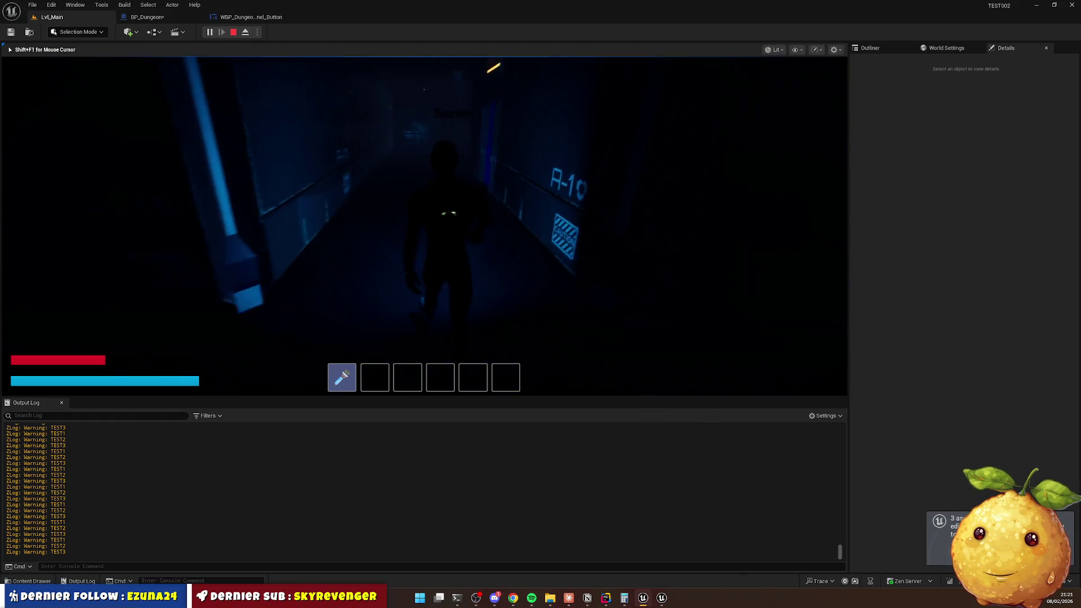
key(shift+w)
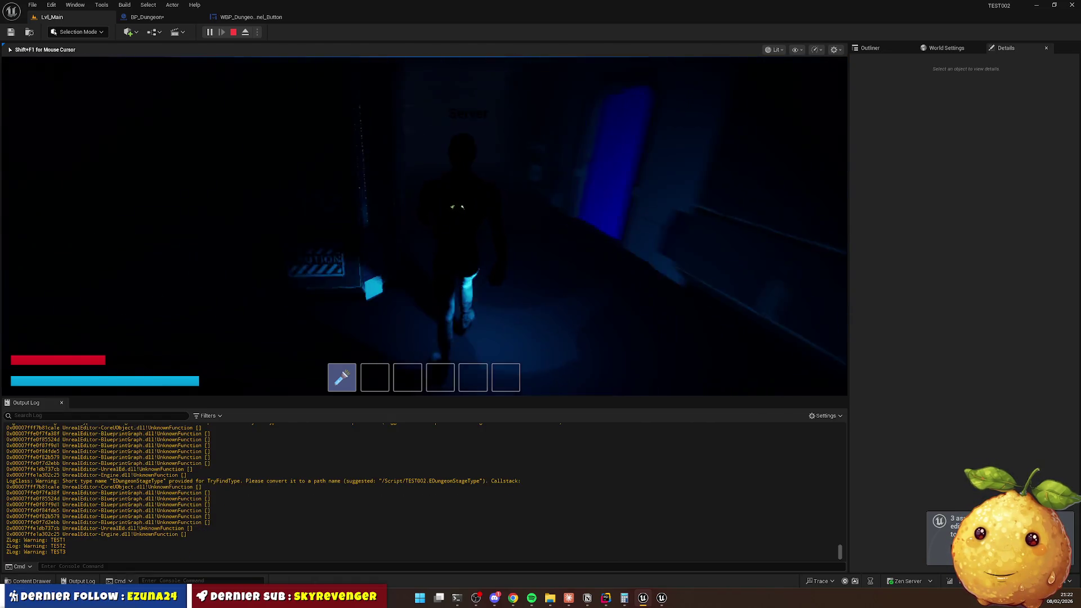
key(shift+w)
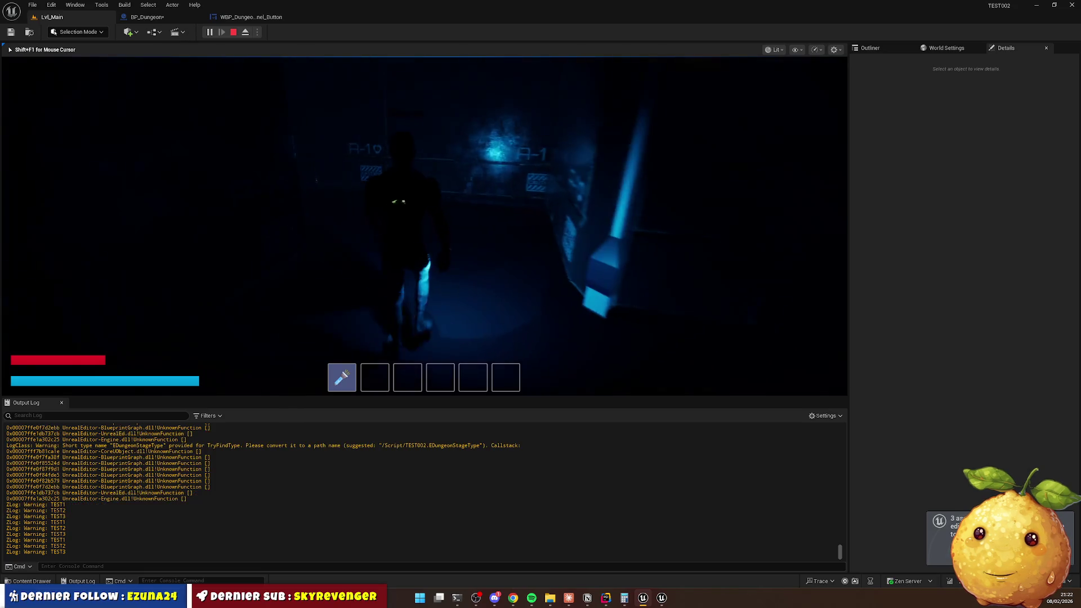
Press F to trigger the ICI2 interaction, then switch the flashlight on and off.
key(f)
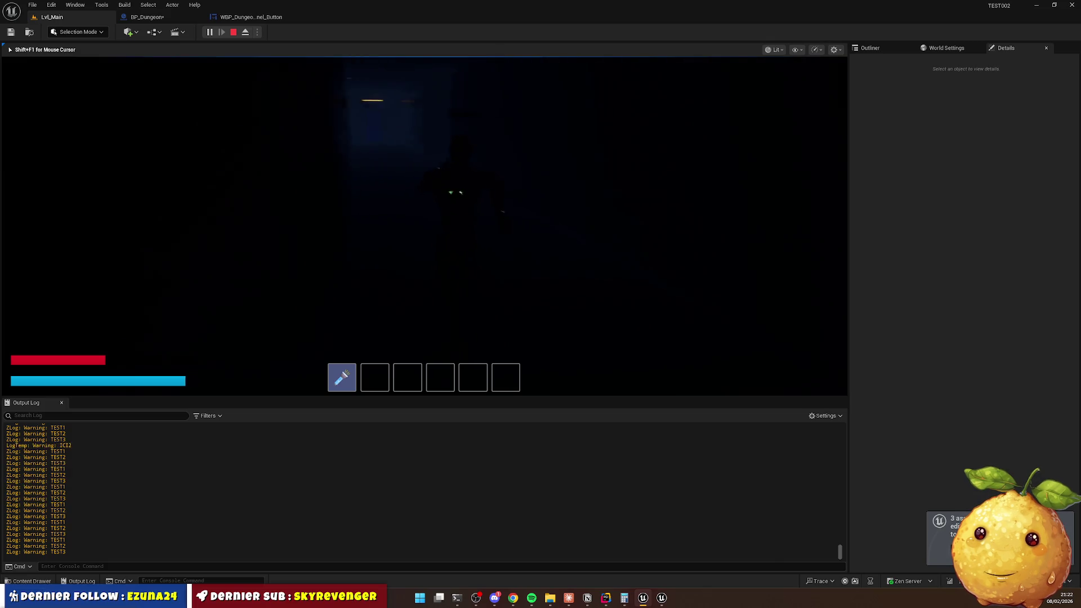
key(f)
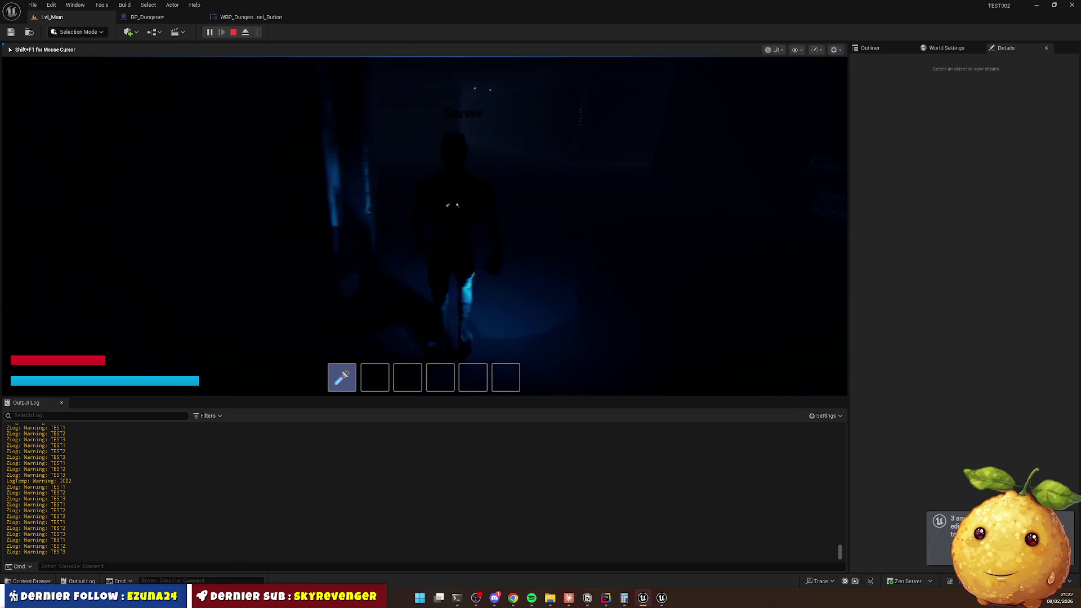
key(f)
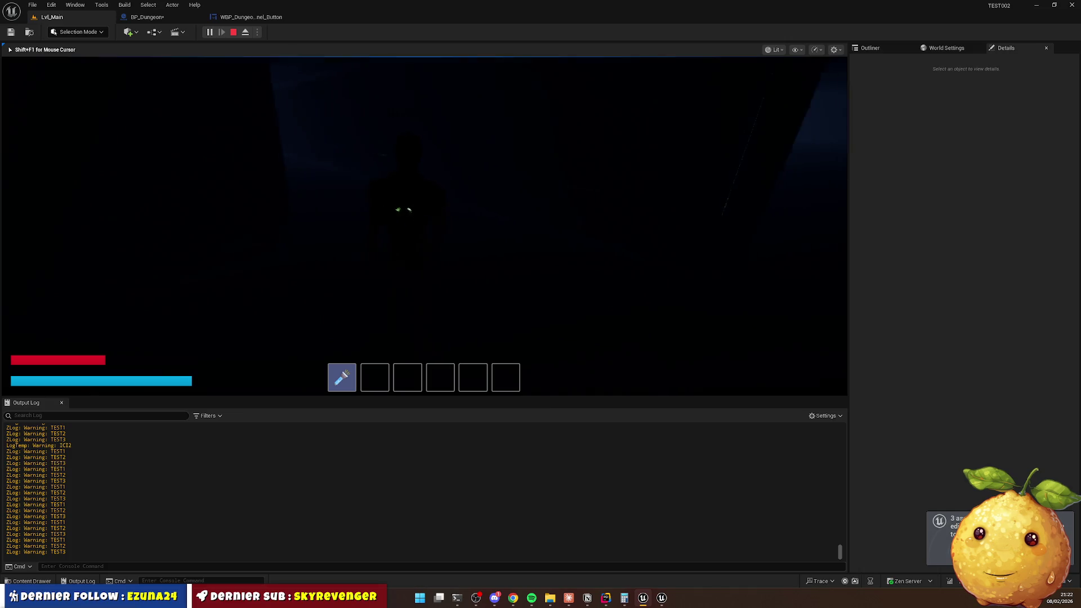
Stop play and browse the Content Drawer up to Actors, then into the Dungeon folder.
key(Escape)
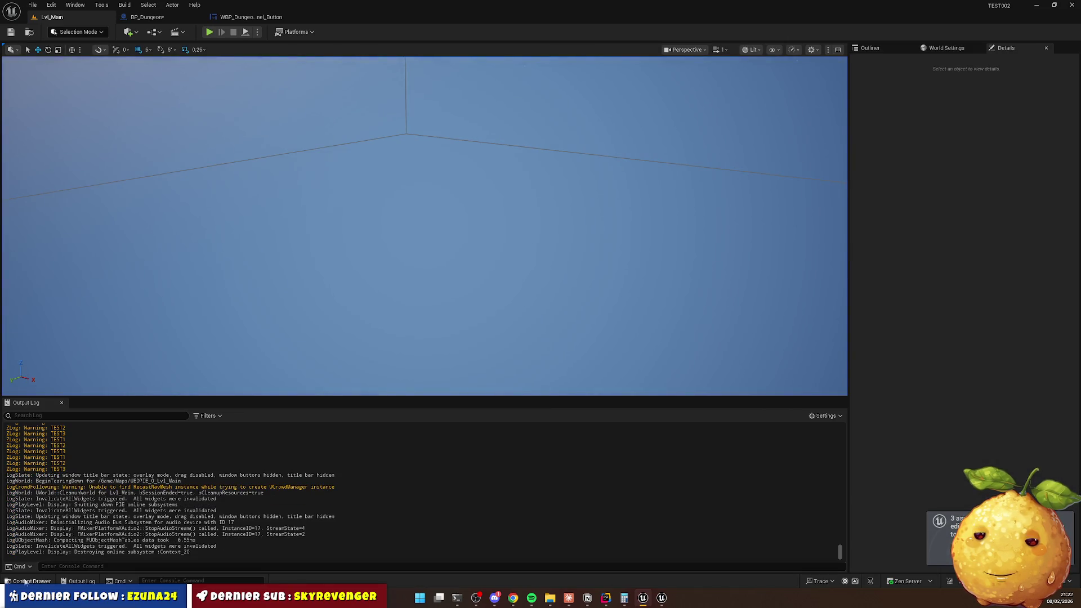
click(28, 581)
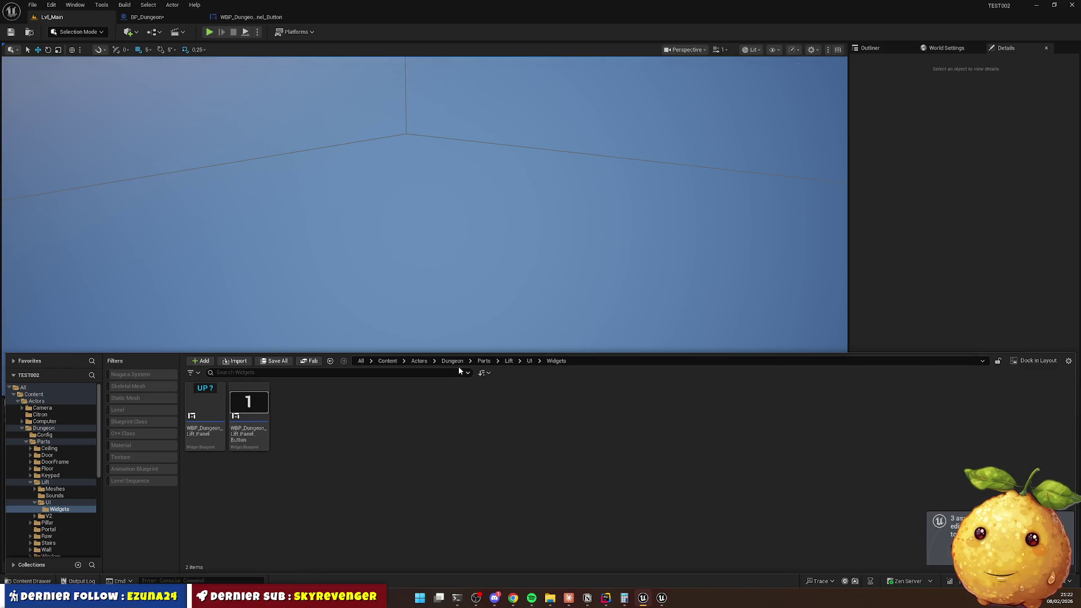
click(418, 361)
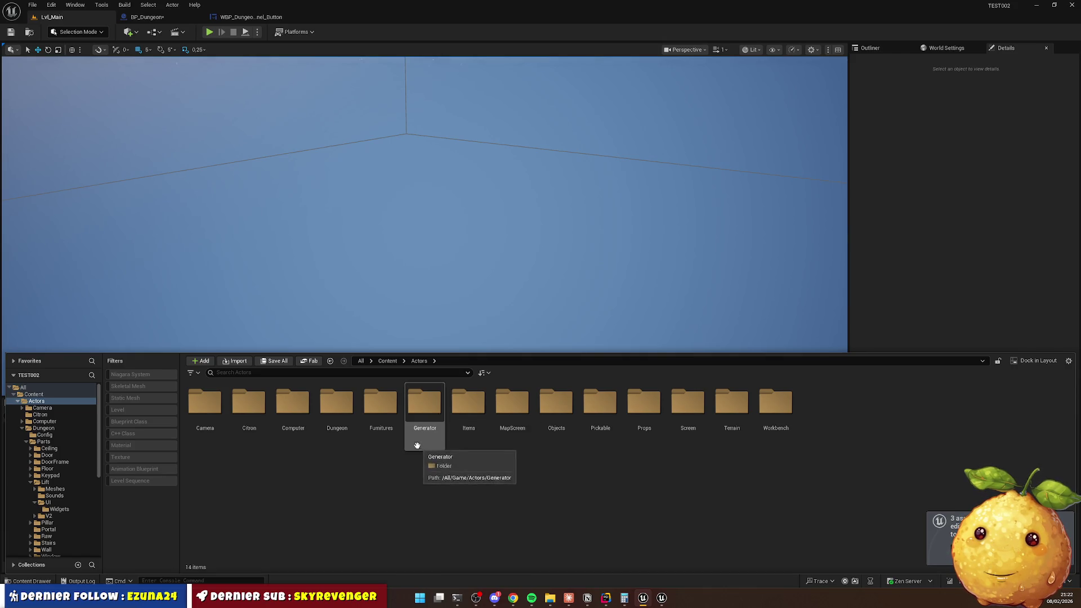
click(344, 407)
double_click(344, 407)
Open DT_Corridors from Dungeon/Config and open the Basement row's floor blueprint BP_Dungeon_Floor_Corridor_Raw.
double_click(220, 416)
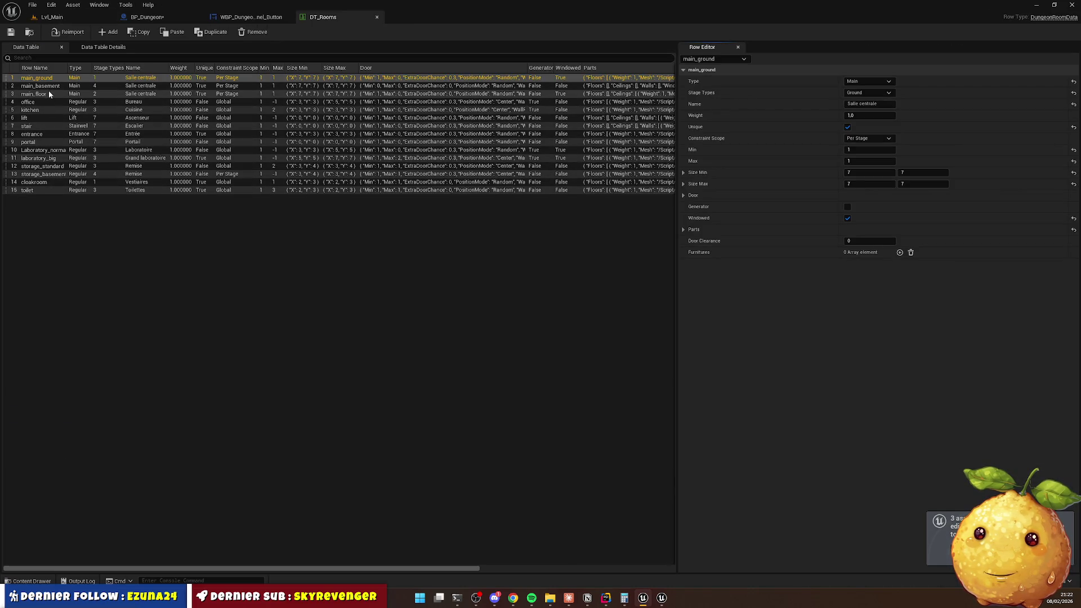
click(29, 580)
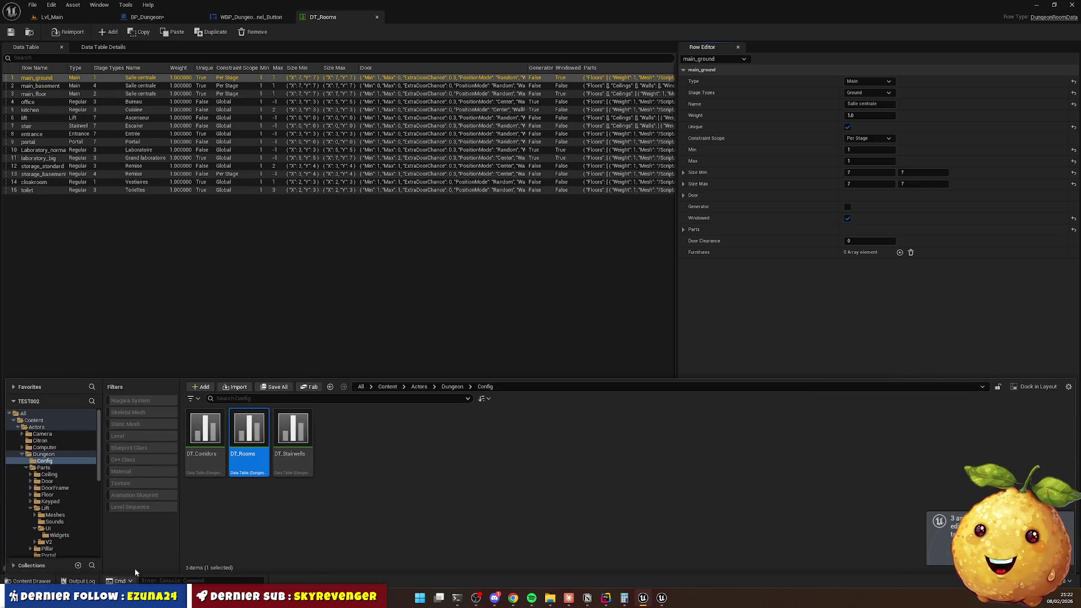
double_click(192, 432)
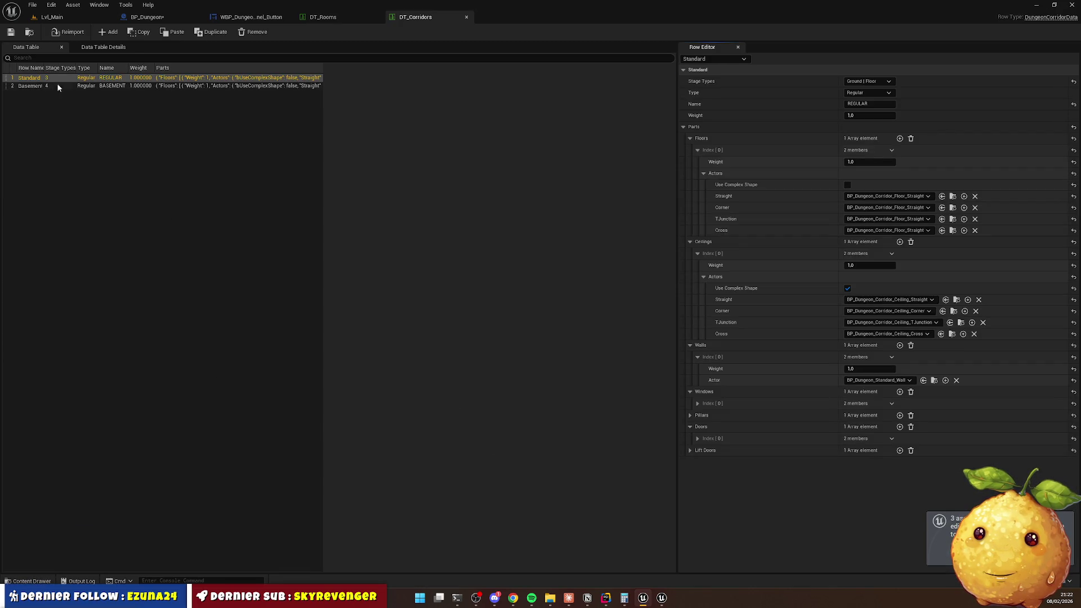
click(32, 86)
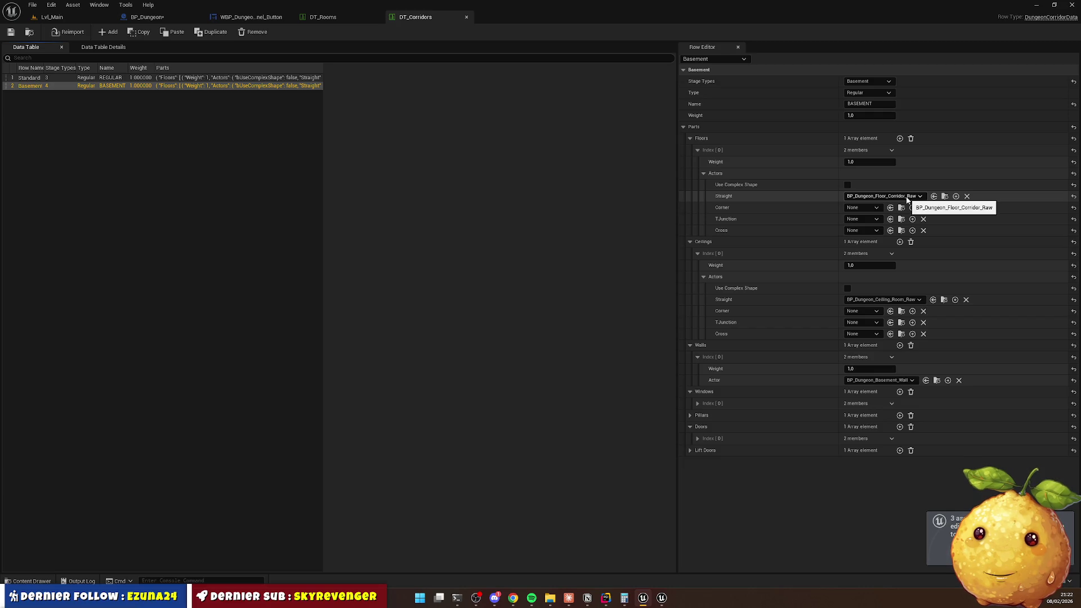
click(945, 197)
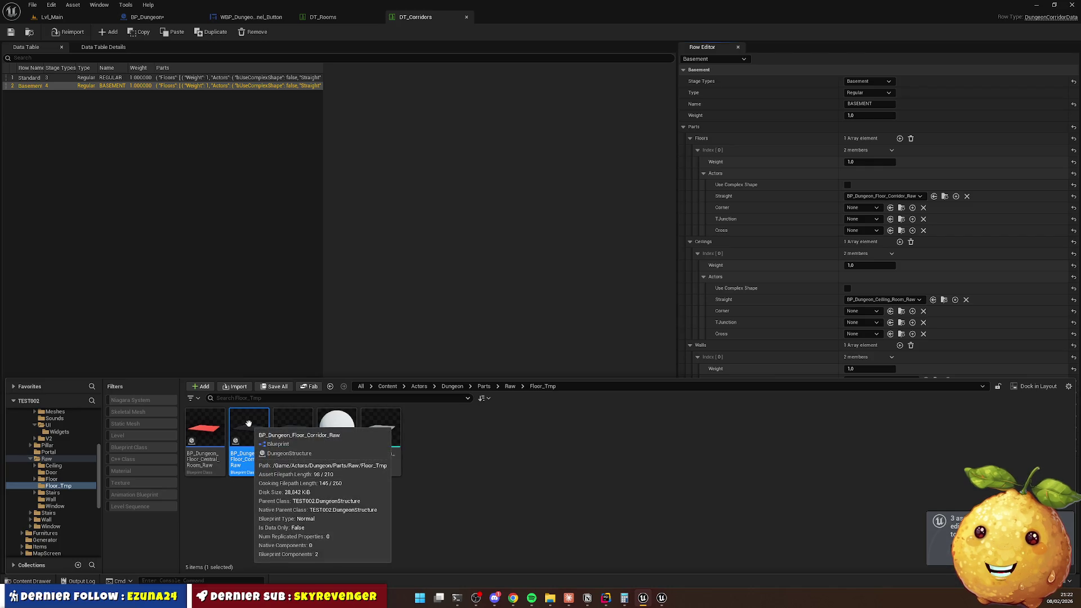
double_click(248, 423)
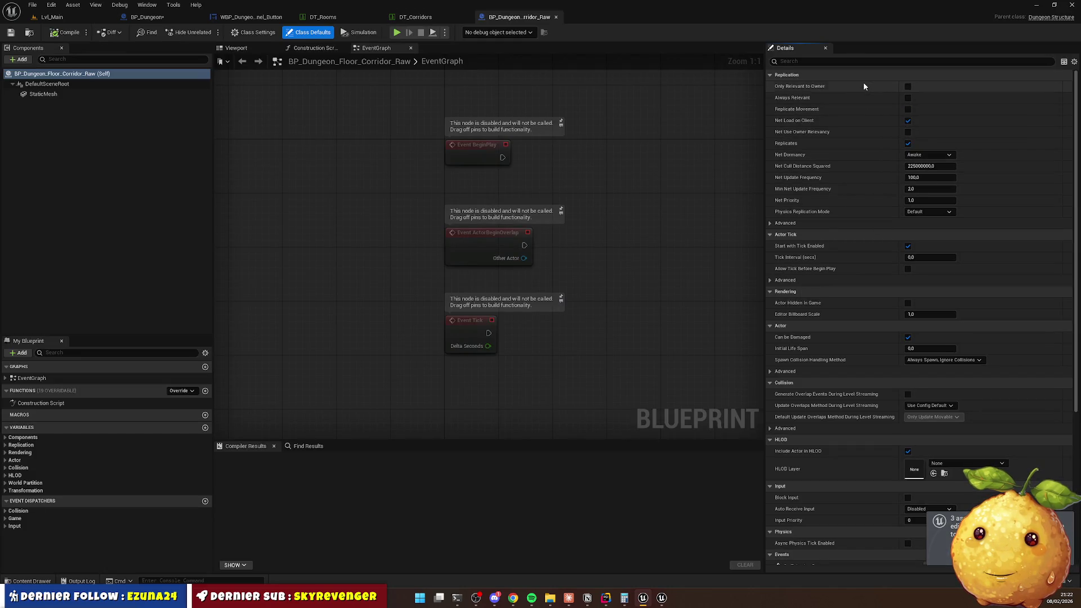
Open the StaticMesh component's material, MI_BaseColor_Grey.
click(46, 95)
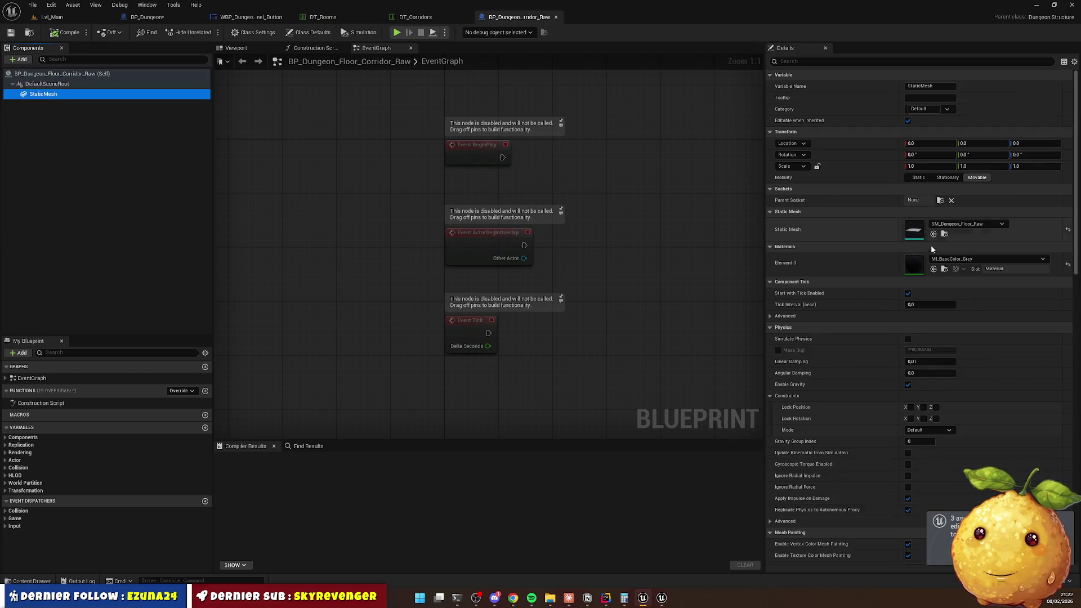
click(945, 270)
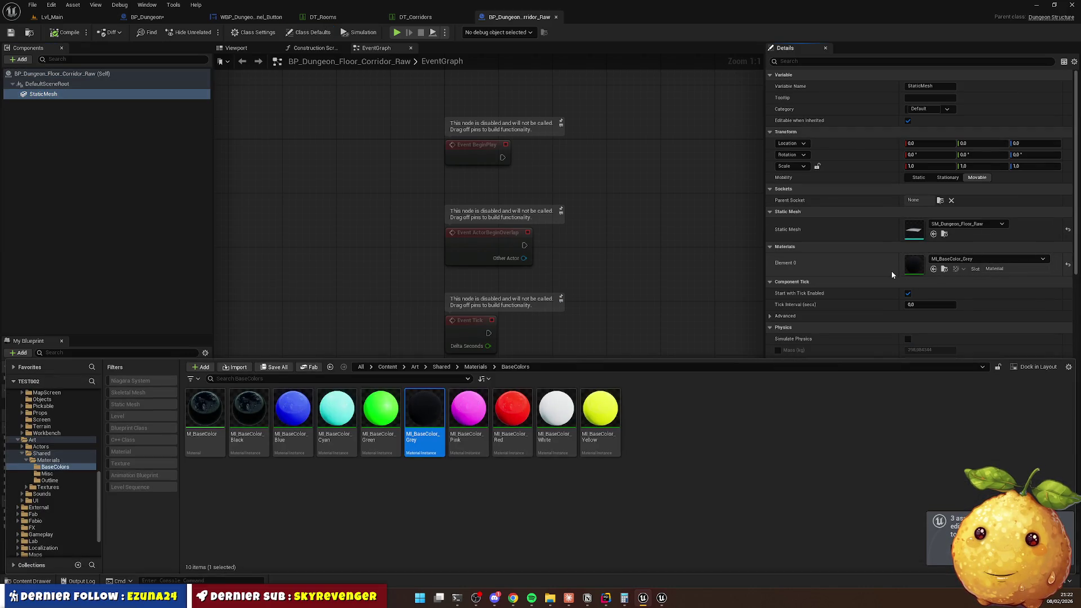
double_click(427, 418)
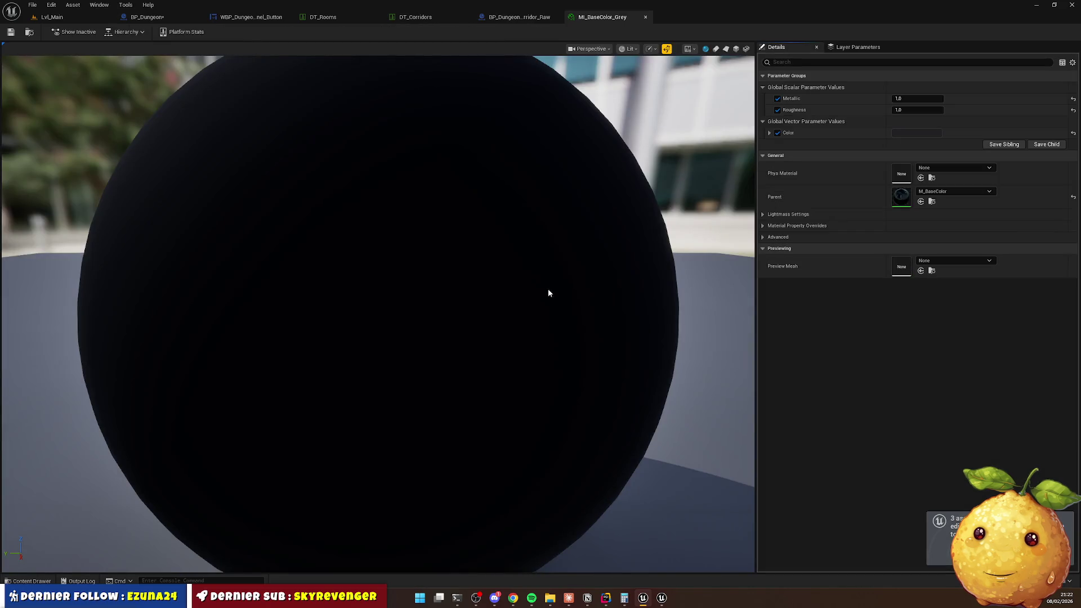
Set its Phys Material to PM_Interior_Concrete, save it, and return to Lvl_Main.
click(962, 168)
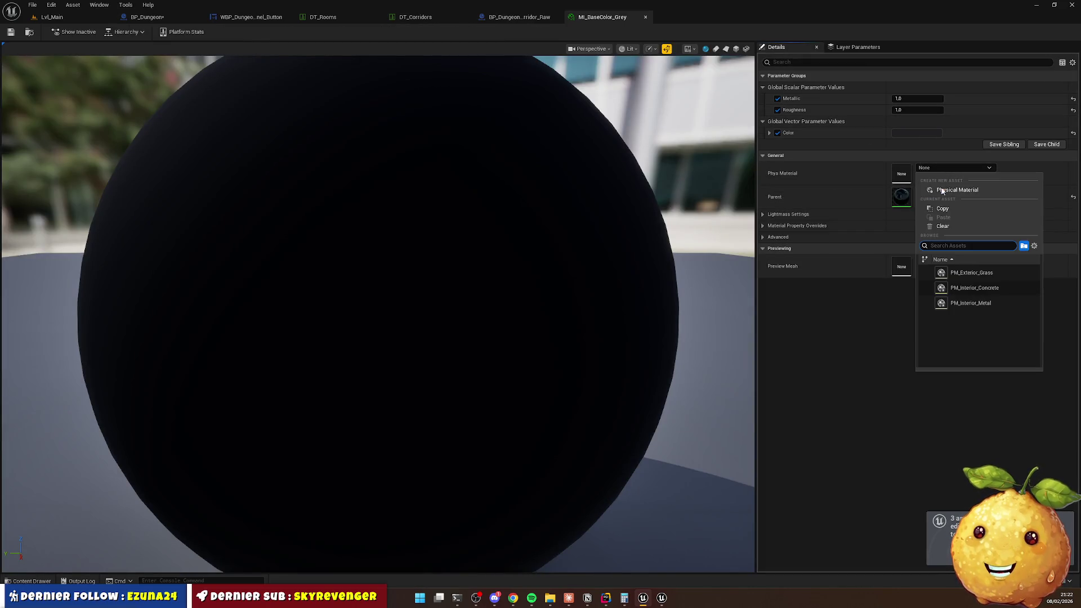
click(993, 293)
click(10, 32)
click(72, 15)
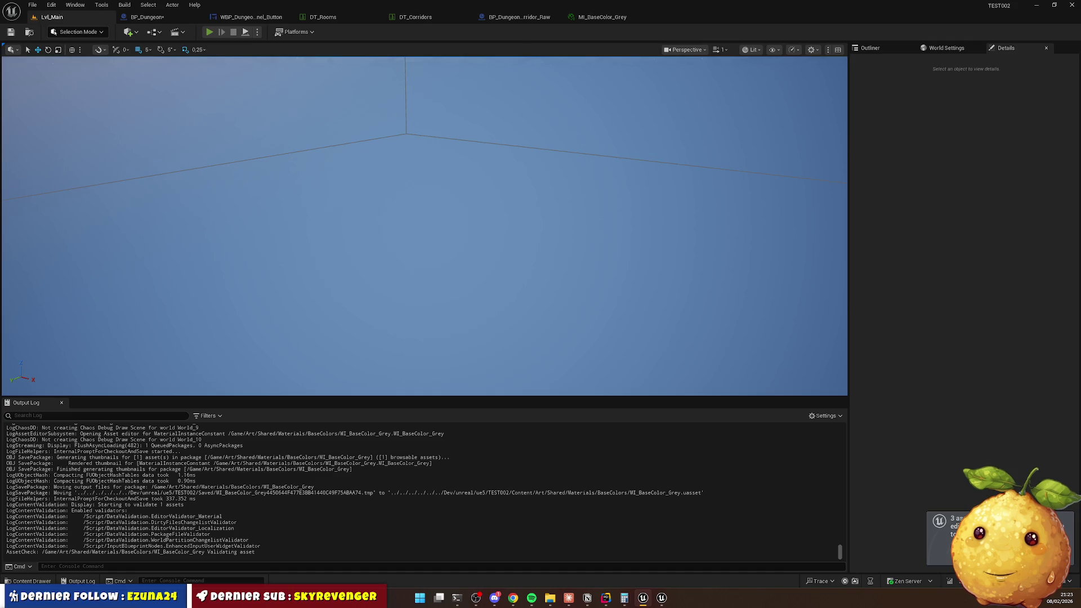
Start play and run the character along the A-10 wall, through the corridors and down the stairs.
key(alt+p)
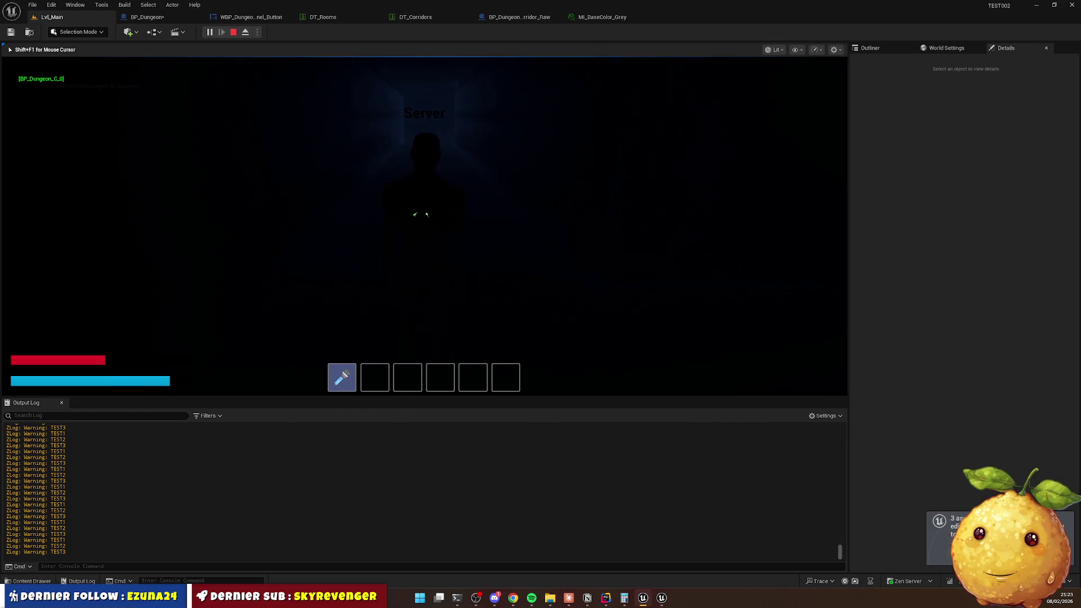
key(w)
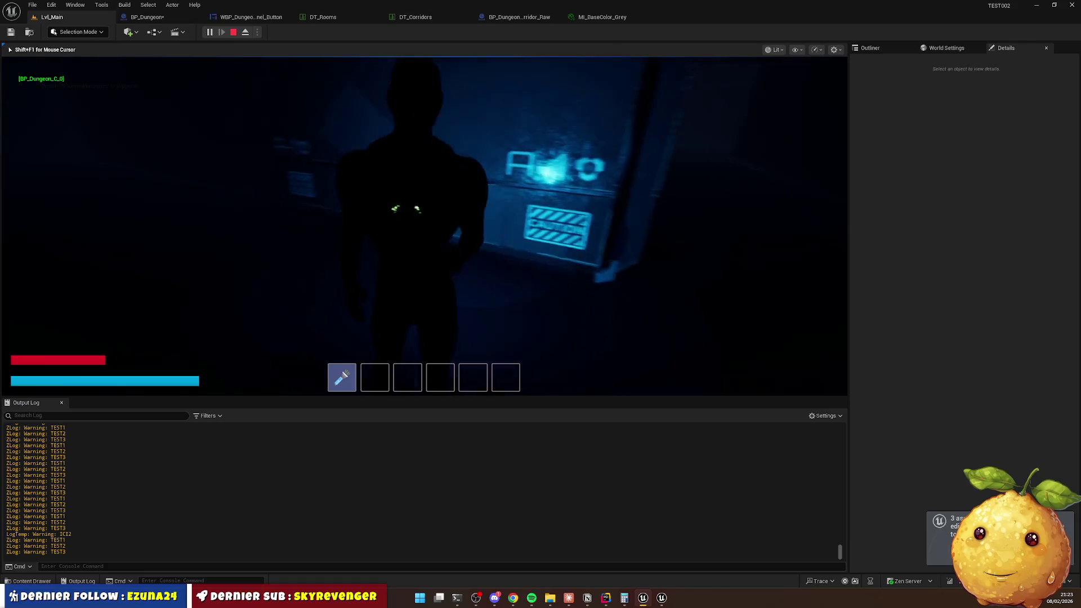
key(w)
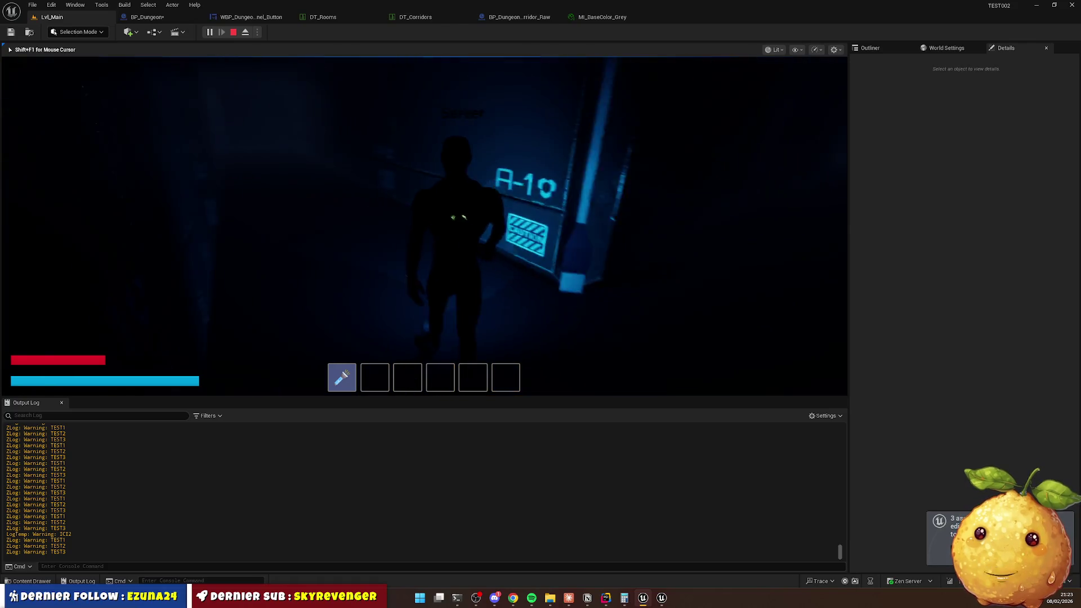
key(w)
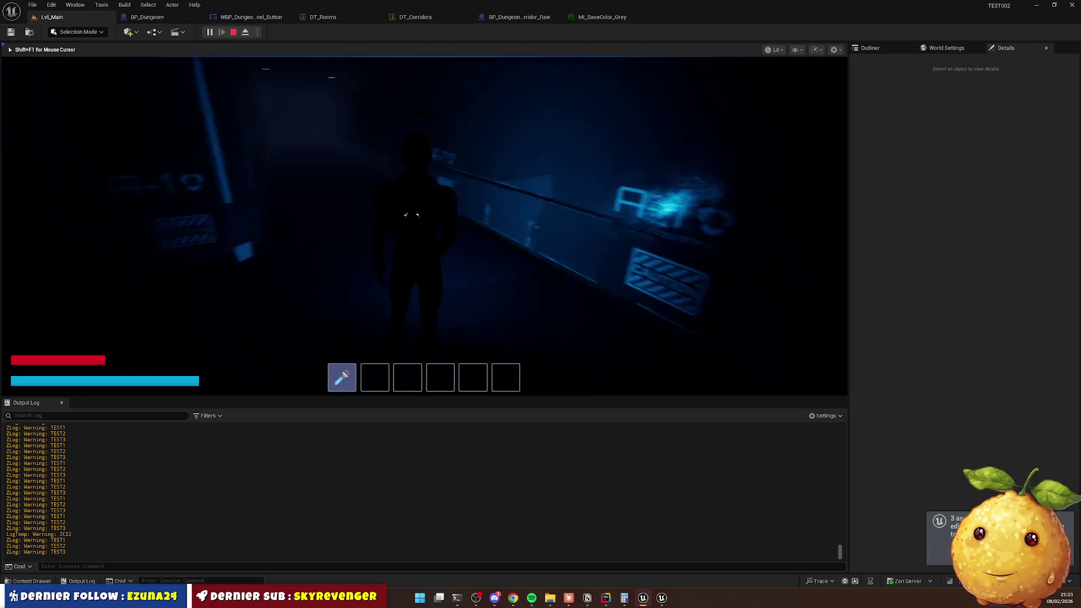
key(w)
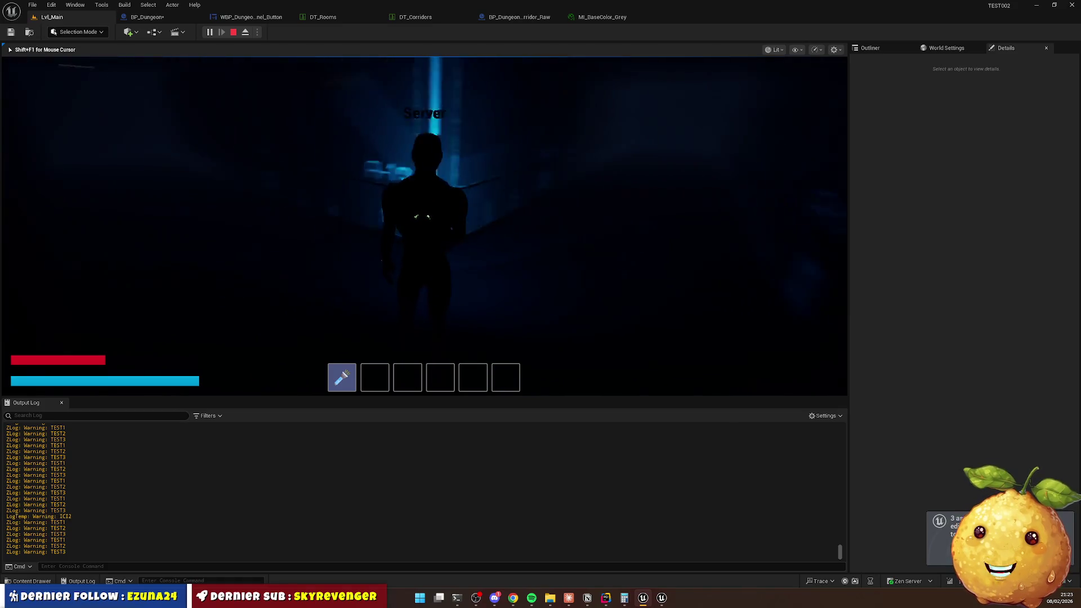
key(w)
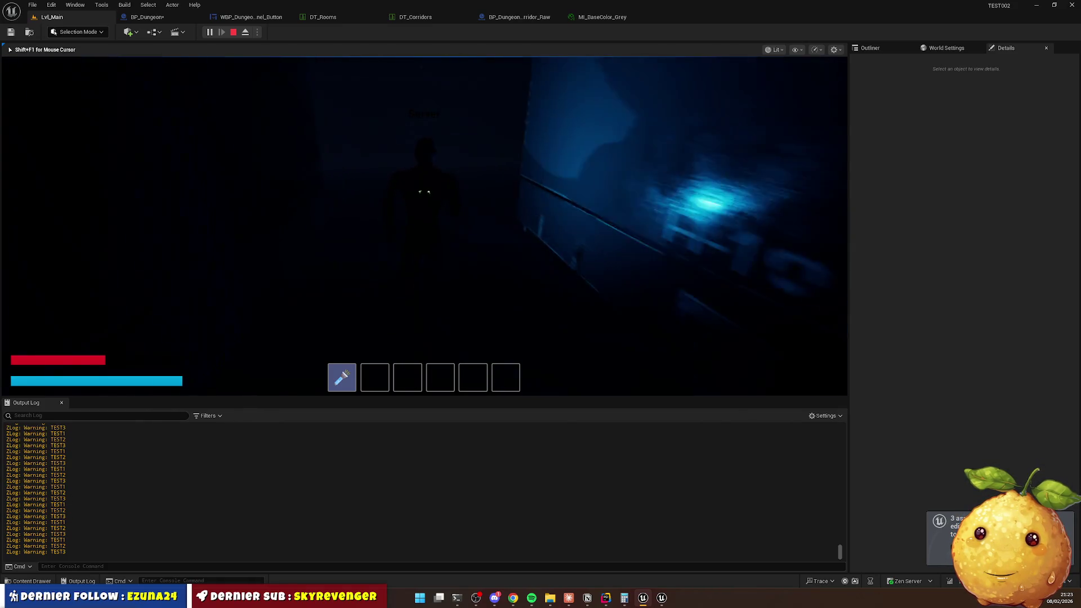
key(w)
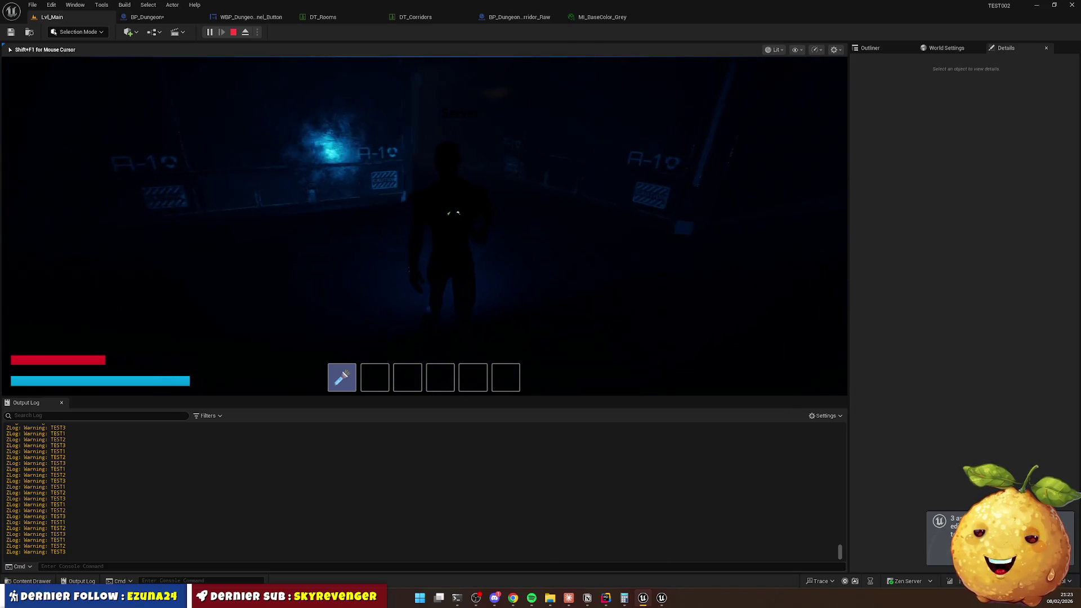
key(w)
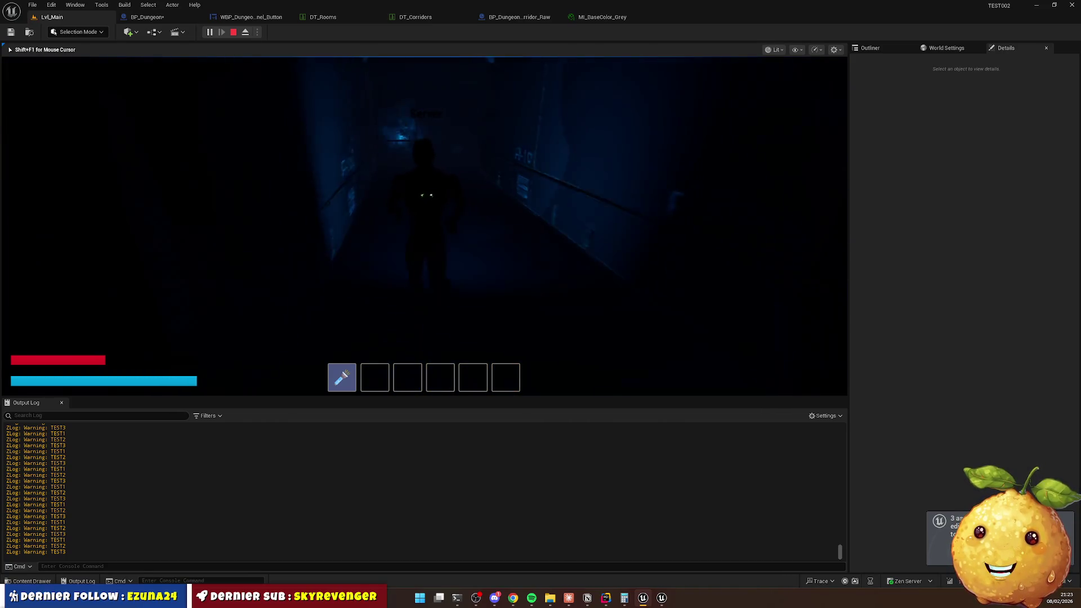
key(w)
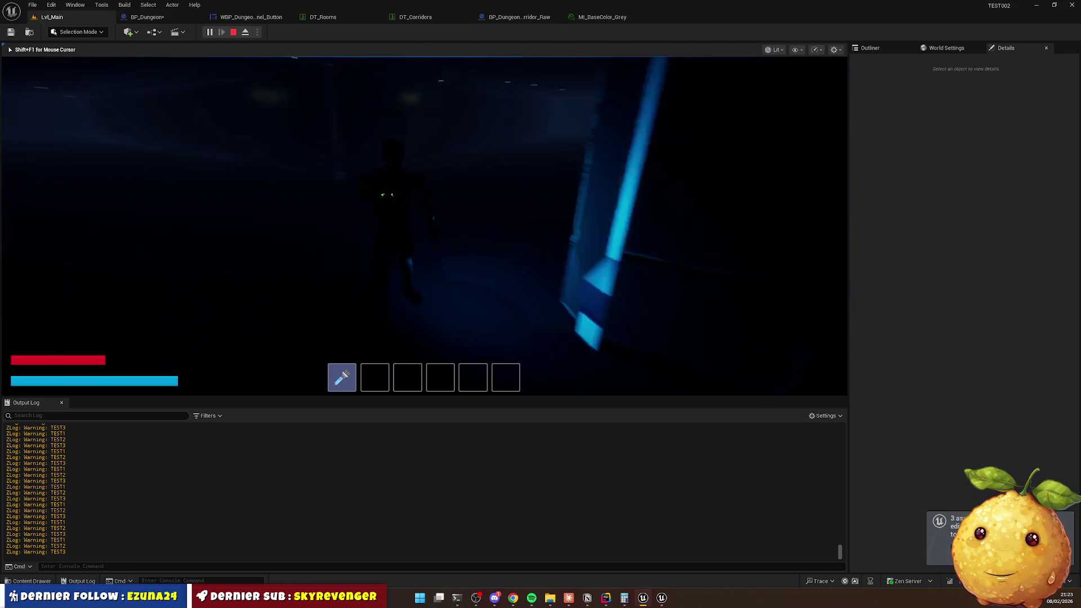
key(w)
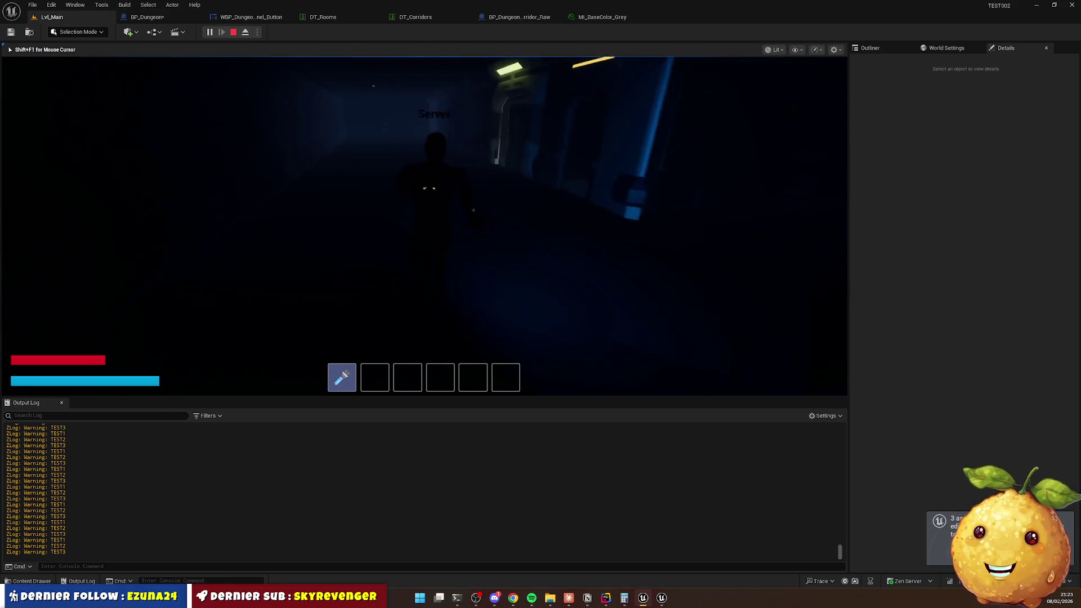
key(w)
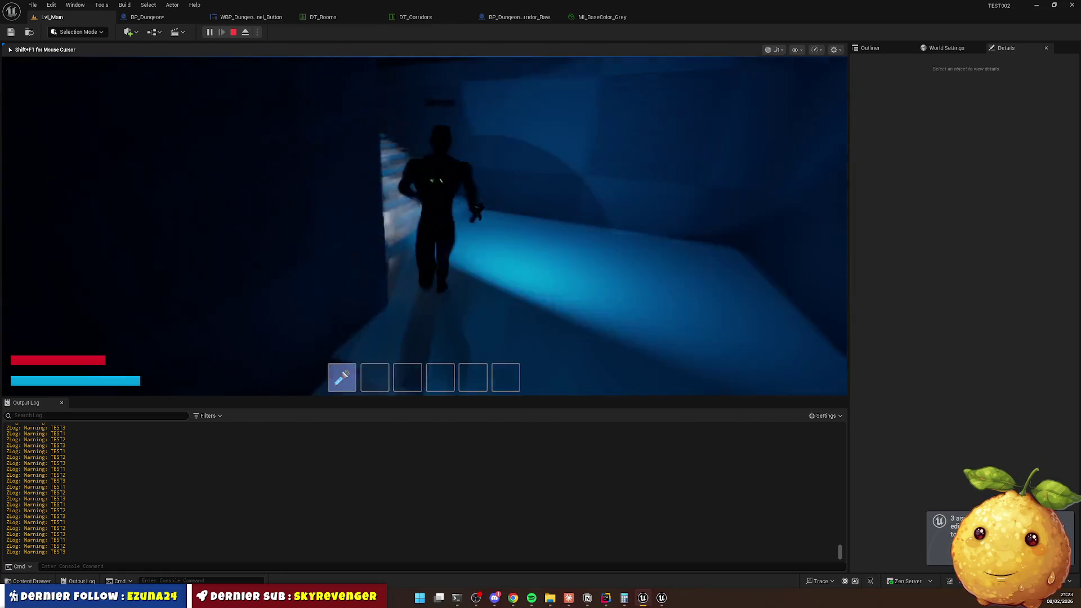
key(w)
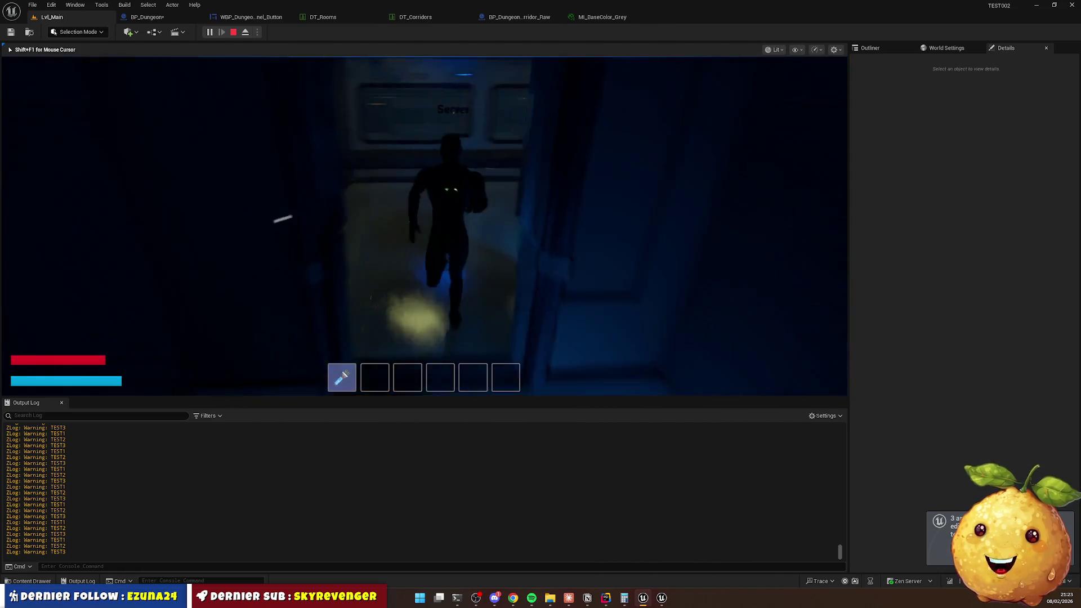
key(w)
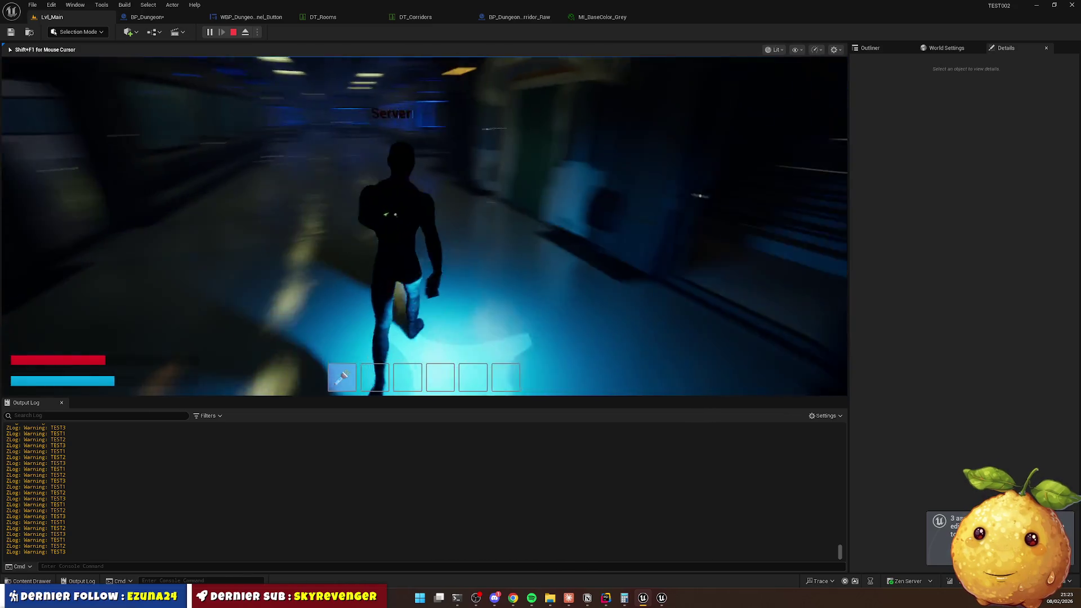
key(w)
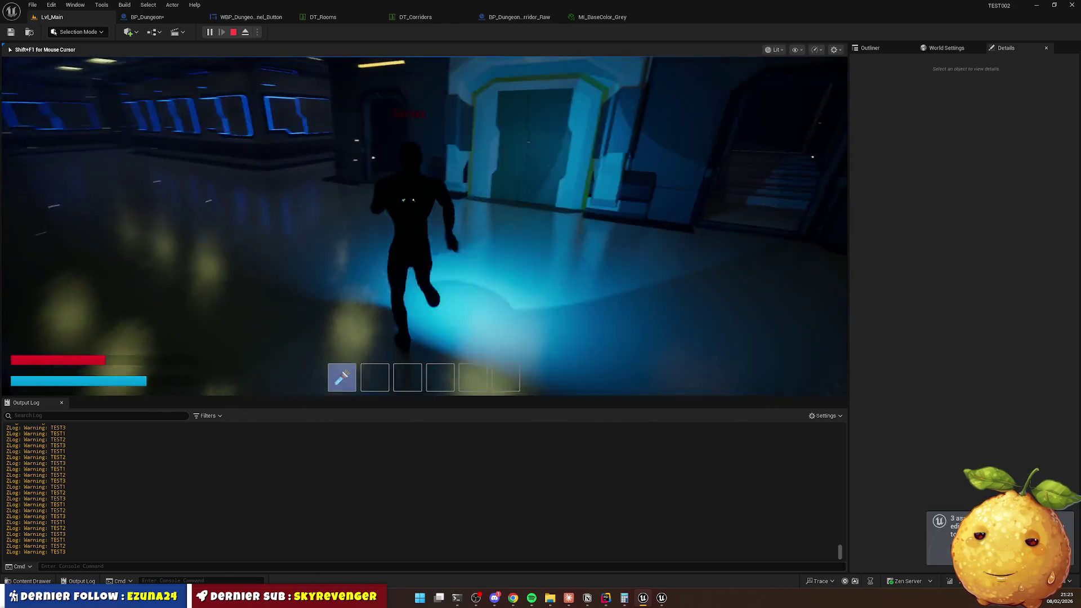
key(w)
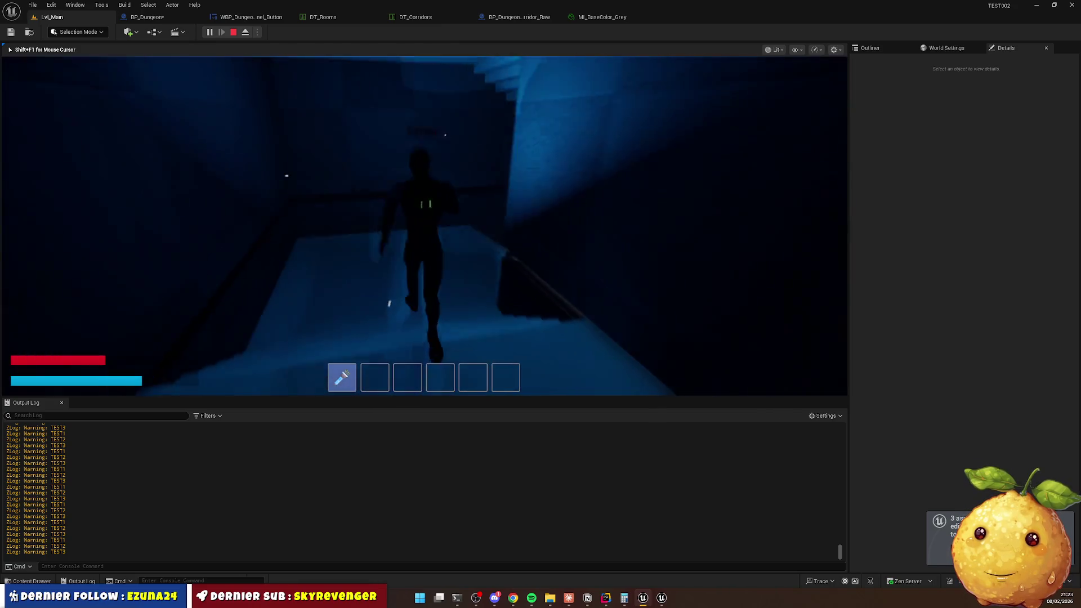
key(w)
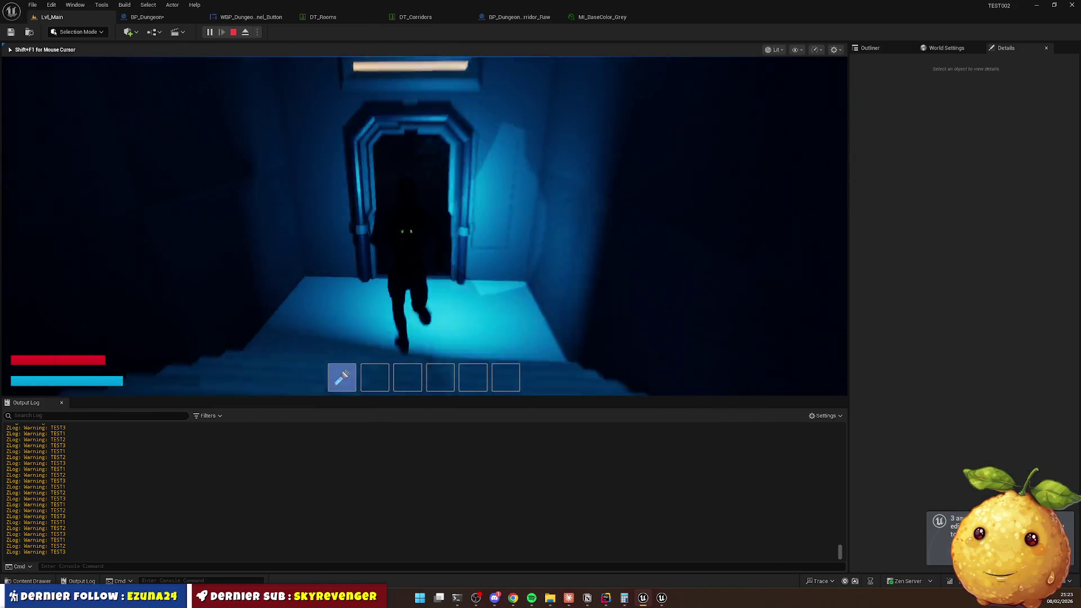
key(w)
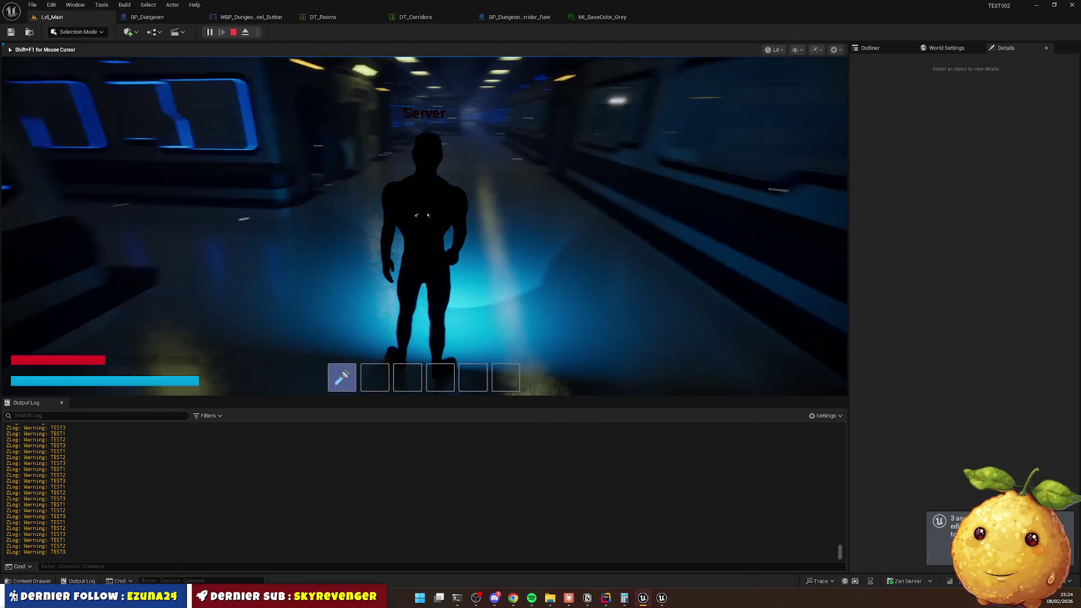
Run the character forward down the corridor toward the lift.
key(w)
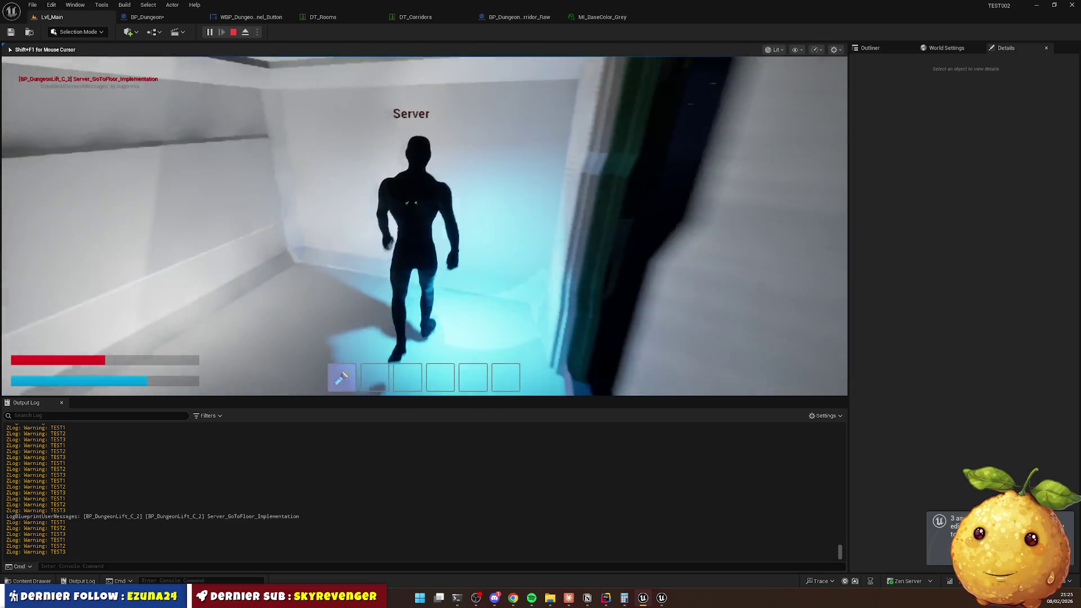
Call up the lift panel, choose floor 1, and walk out into the hall.
key(e)
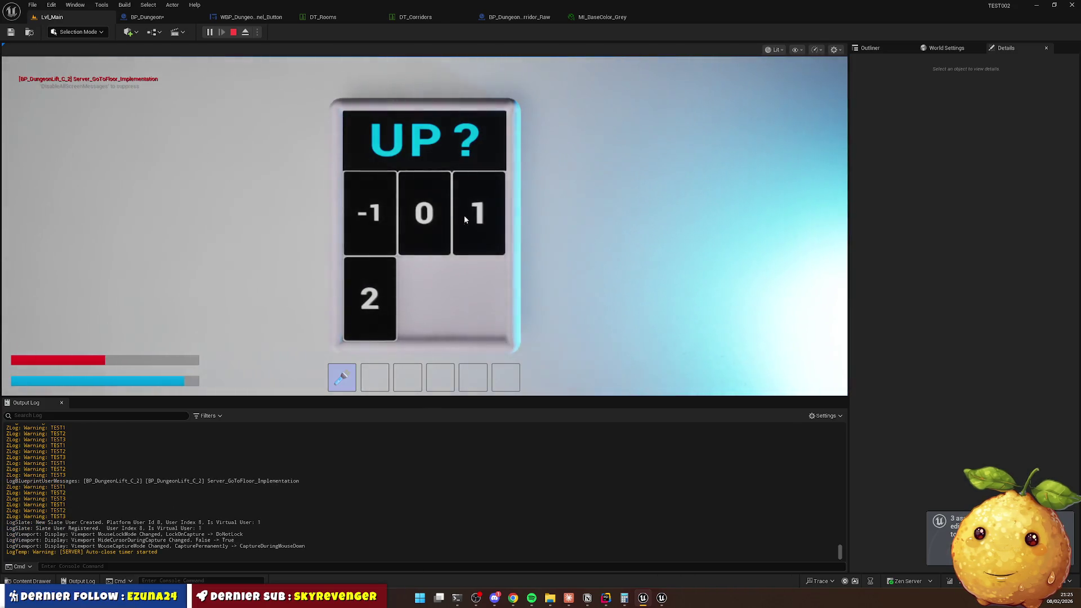
click(464, 215)
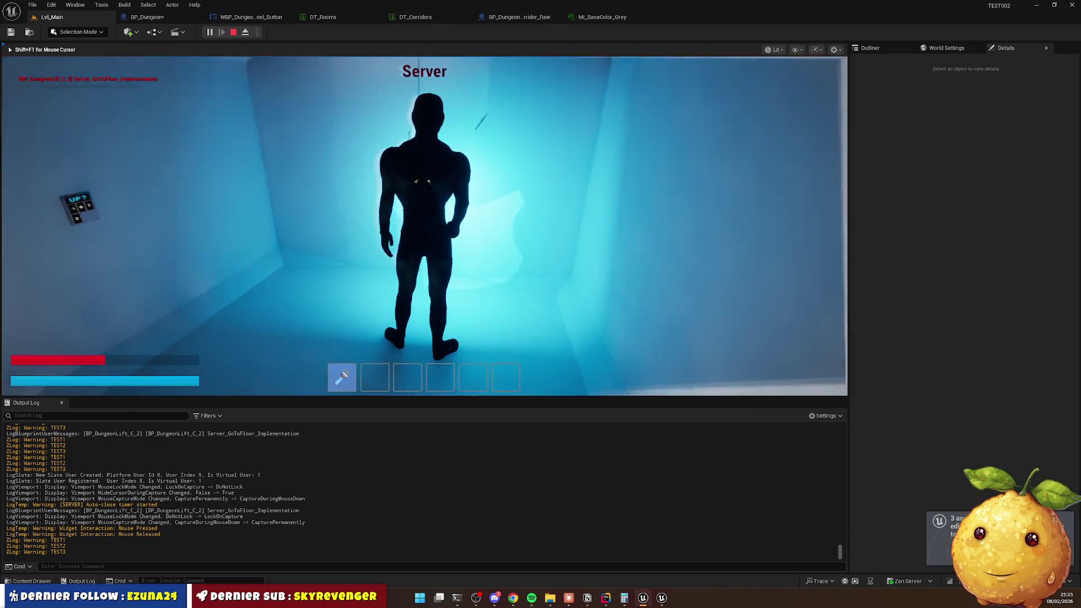
key(w)
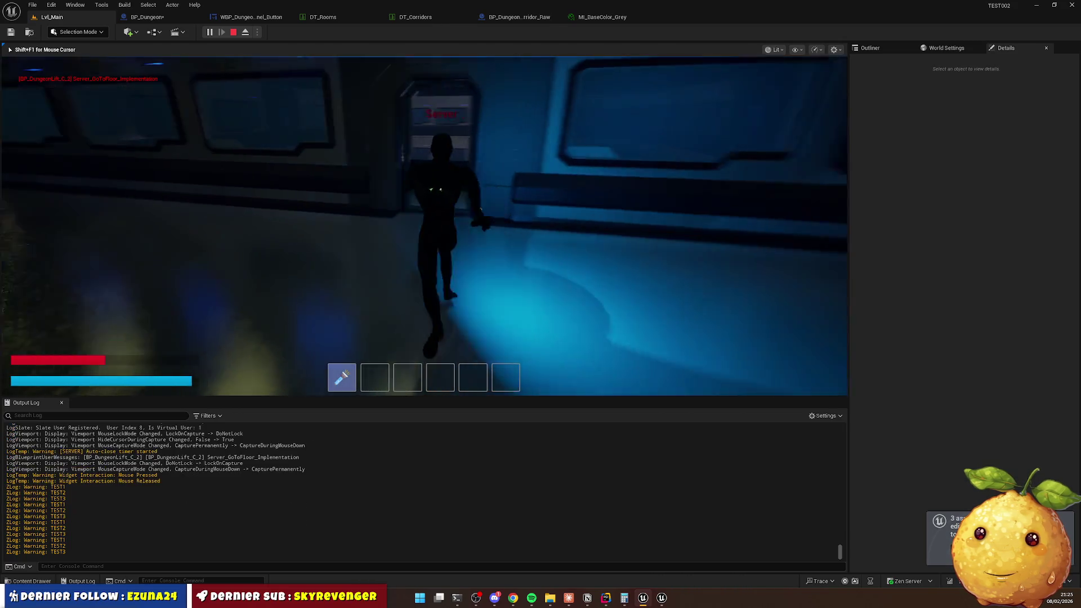
key(w)
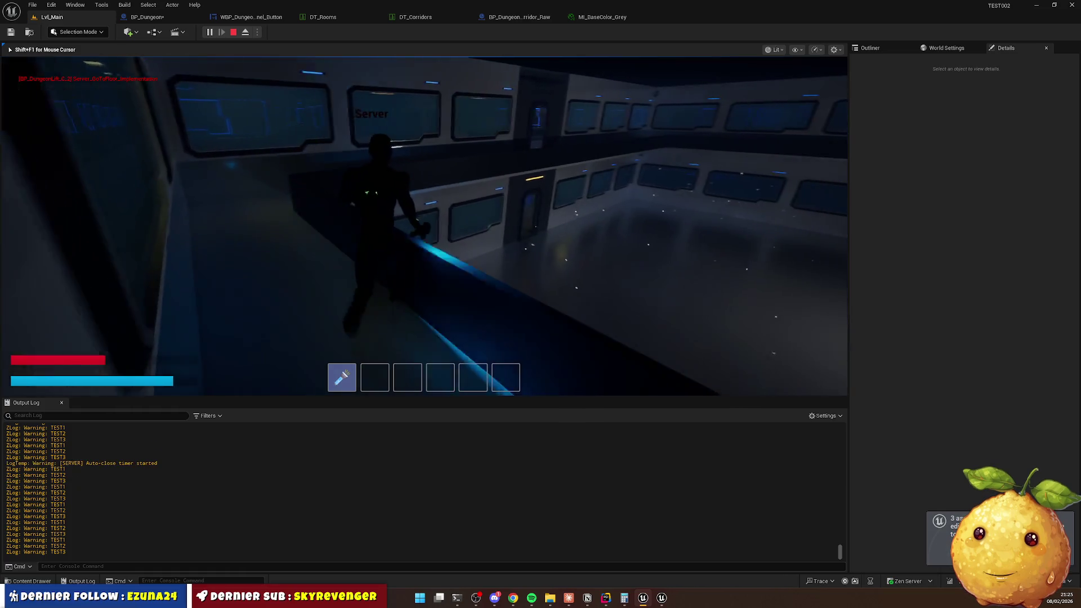
key(w)
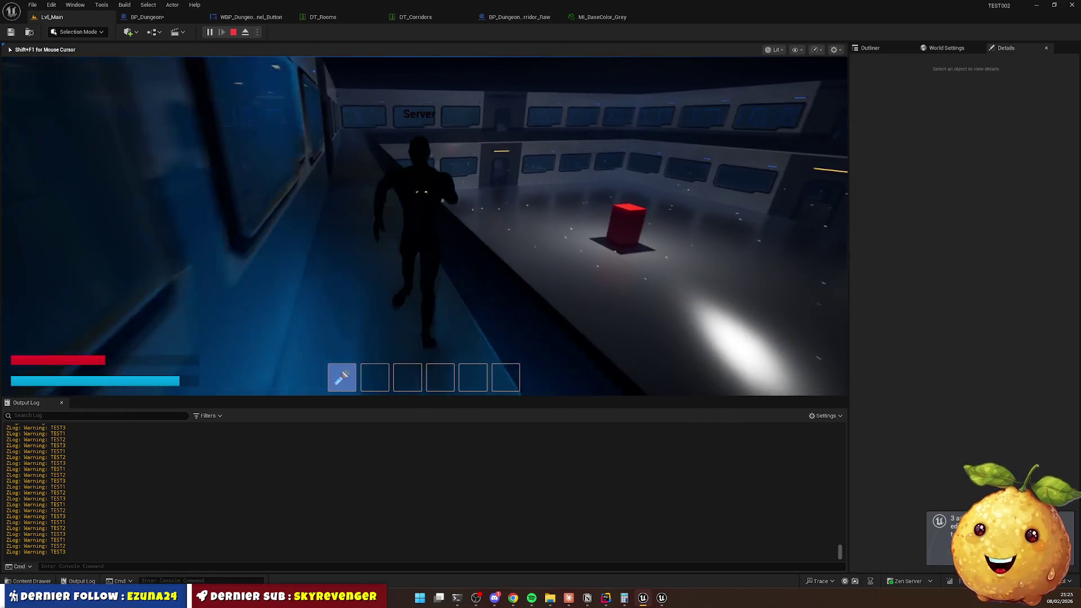
key(w)
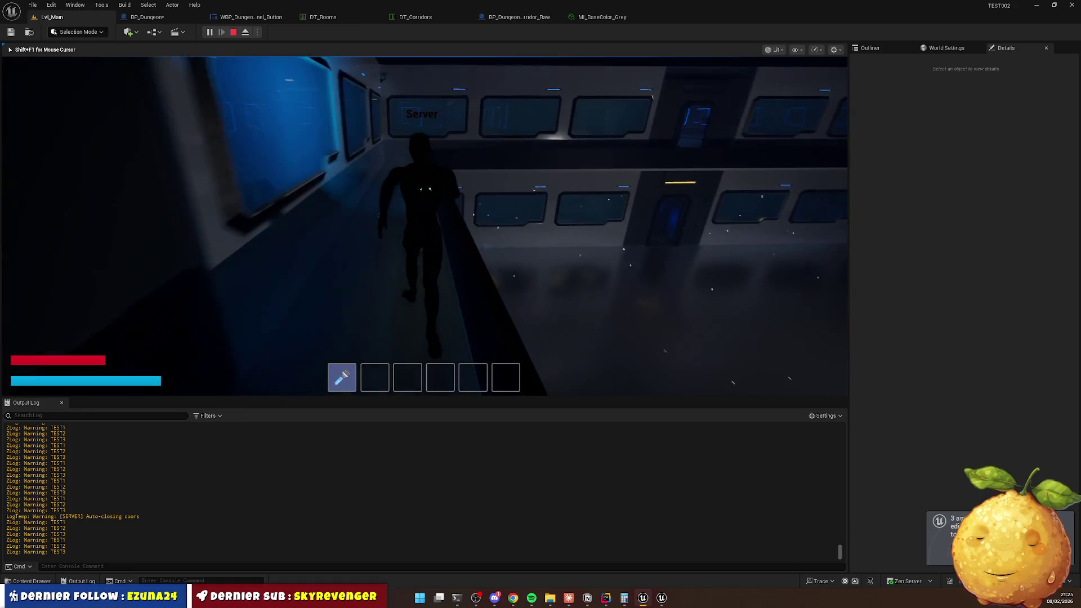
key(w)
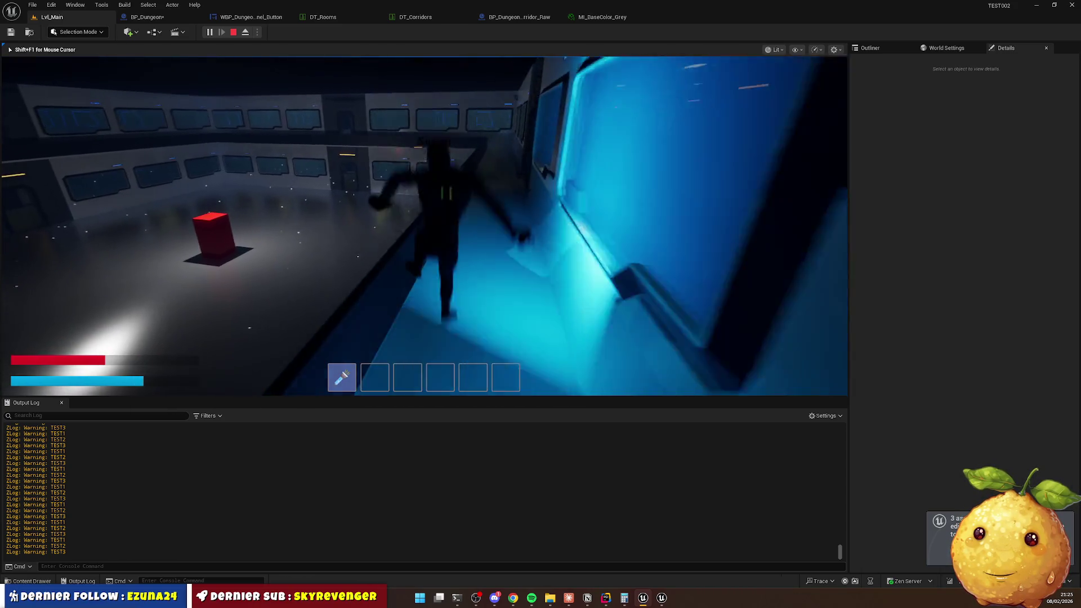
Run across the room, test the widget interaction near the red block, and head for the door.
key(w)
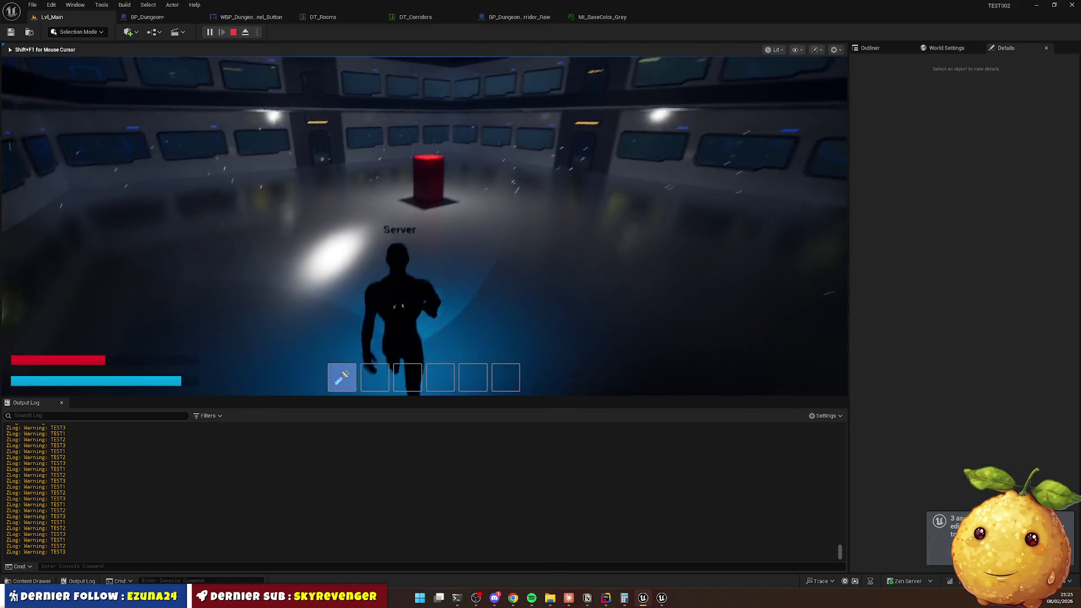
key(w)
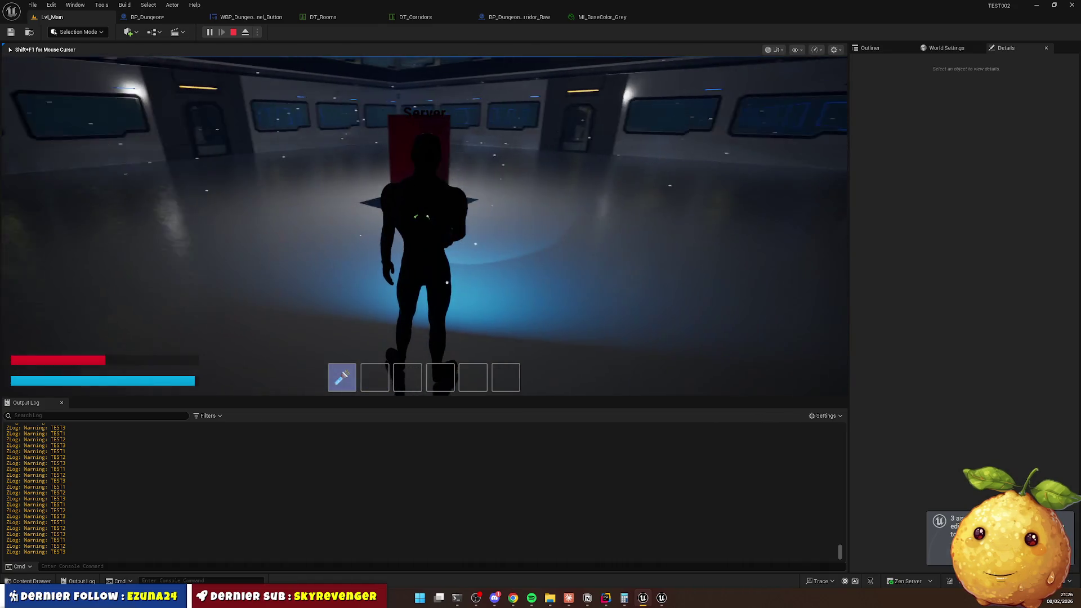
click(422, 217)
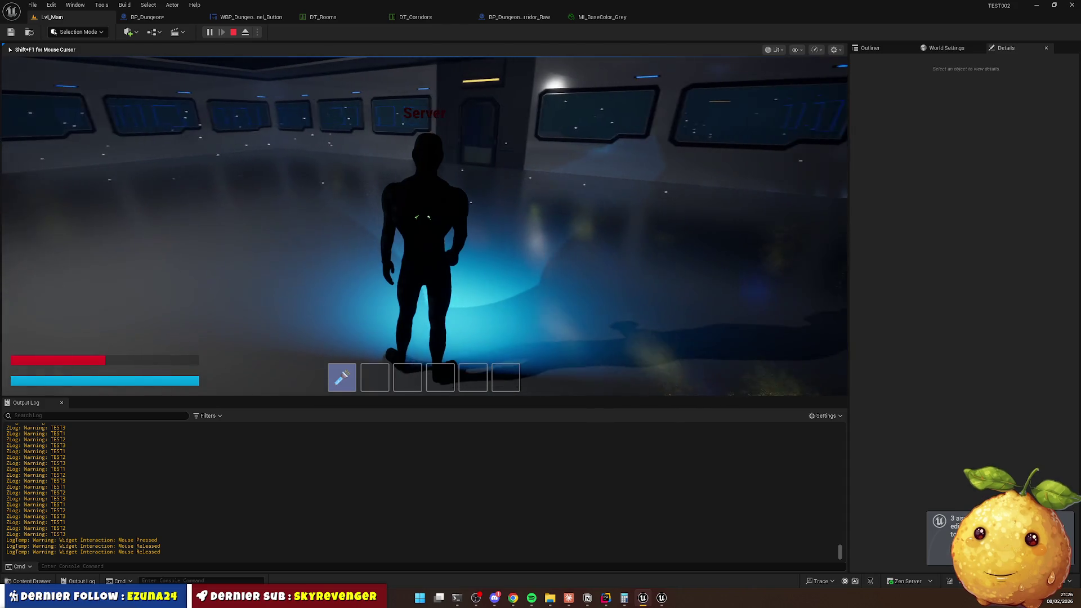
key(shift+w)
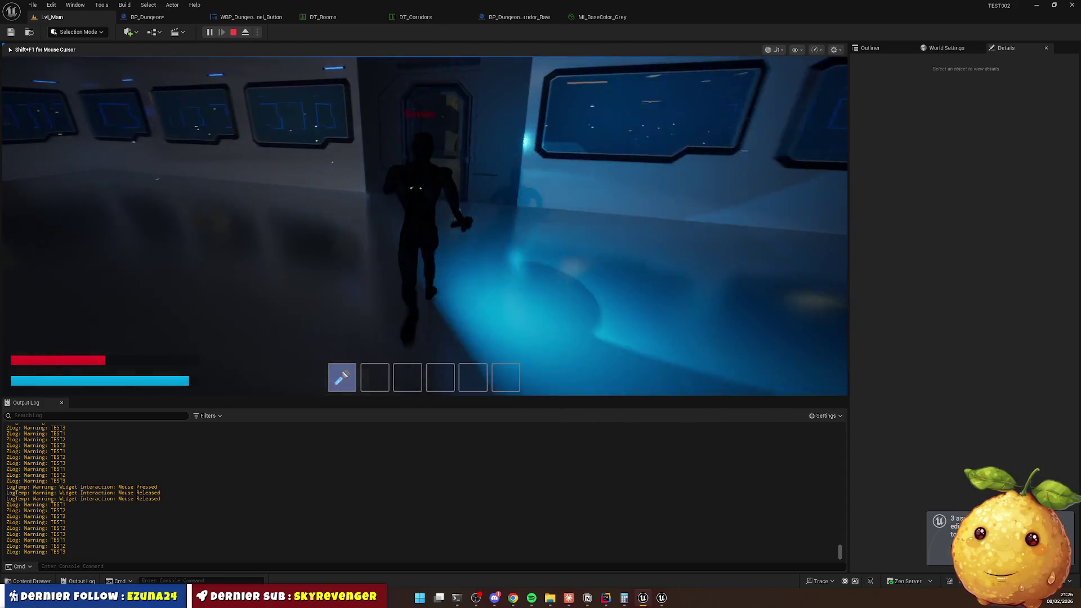
Eject to the editor camera with F8 and select the catwalk corner piece BP_Furniture_Main_Catwalk_Corner3.
key(F8)
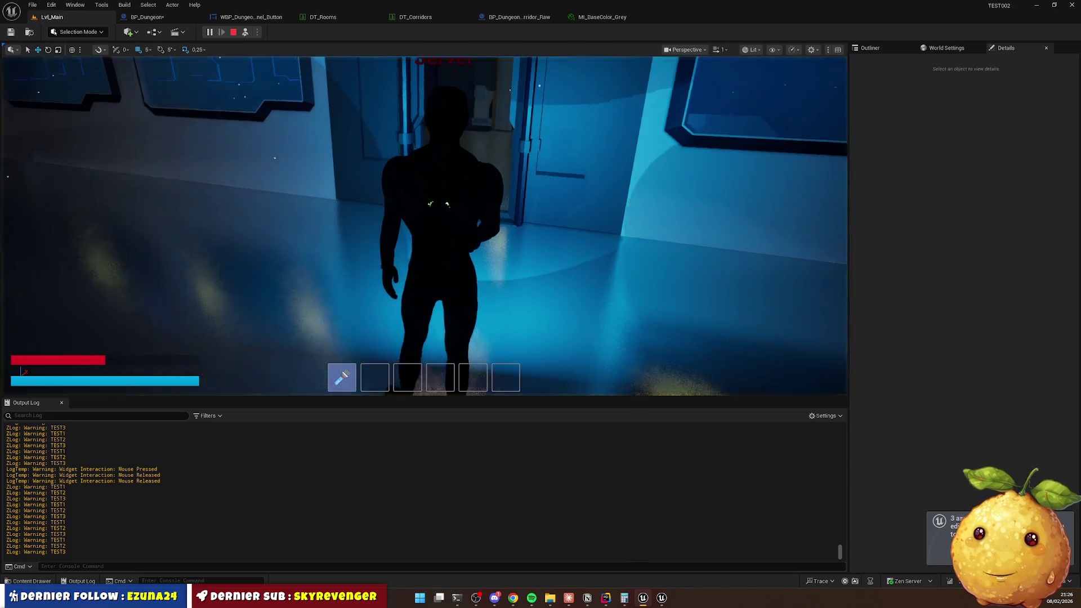
key(w)
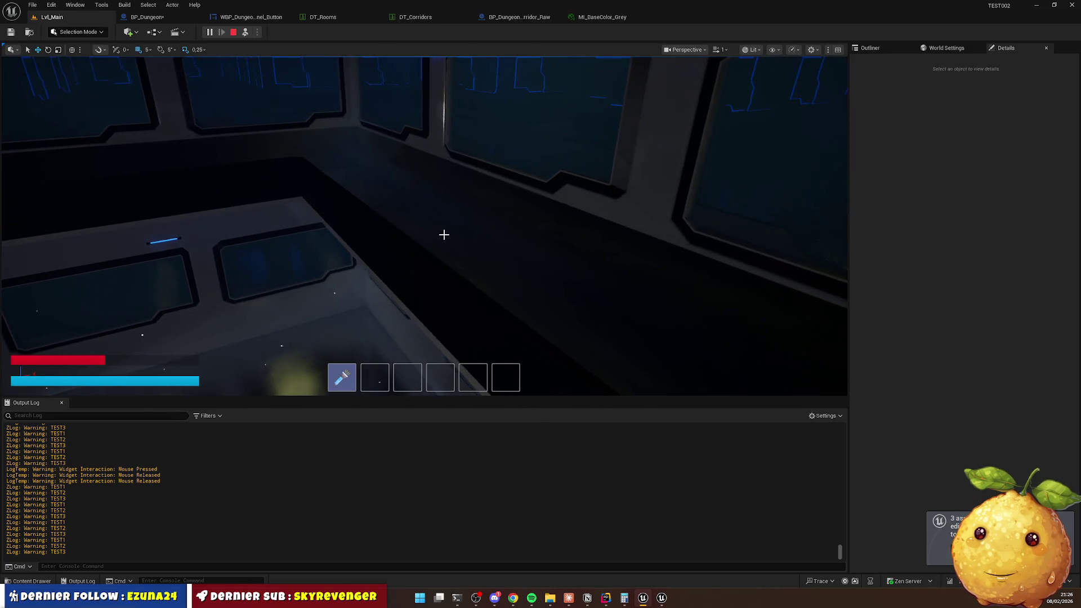
click(384, 221)
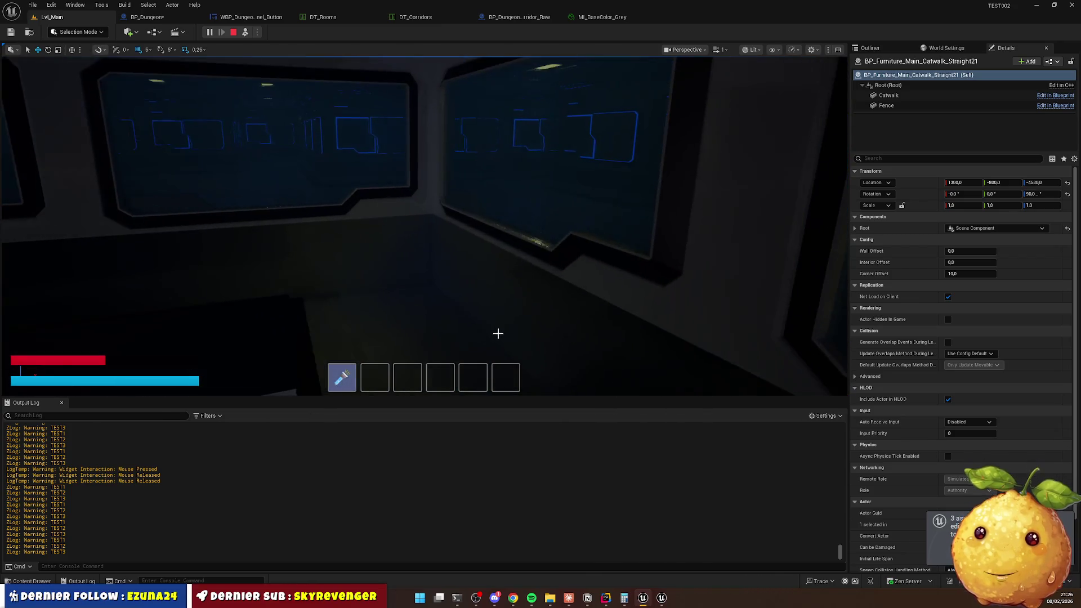
click(394, 315)
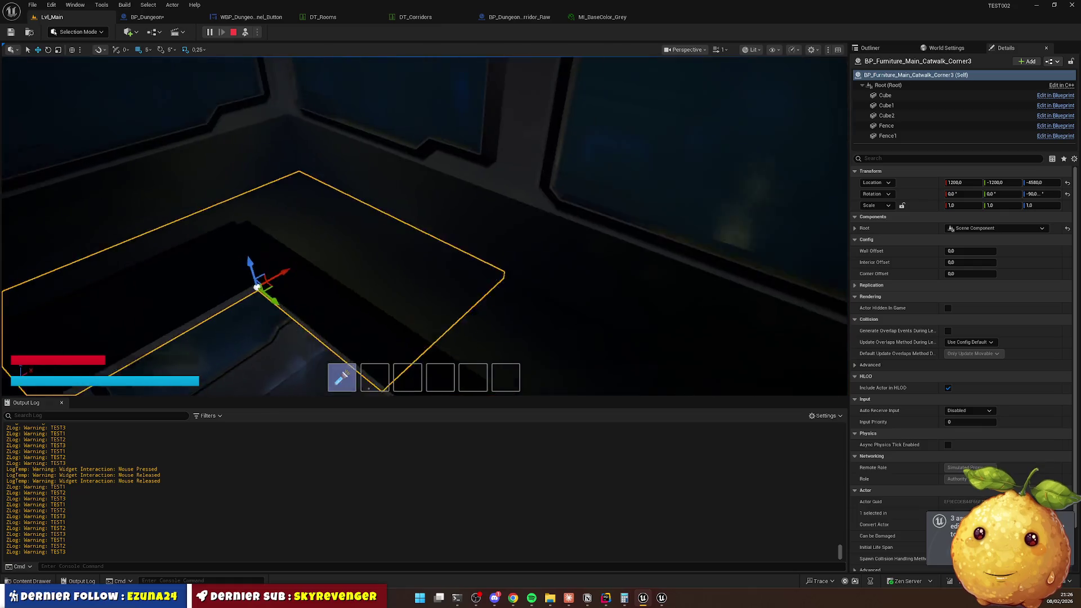
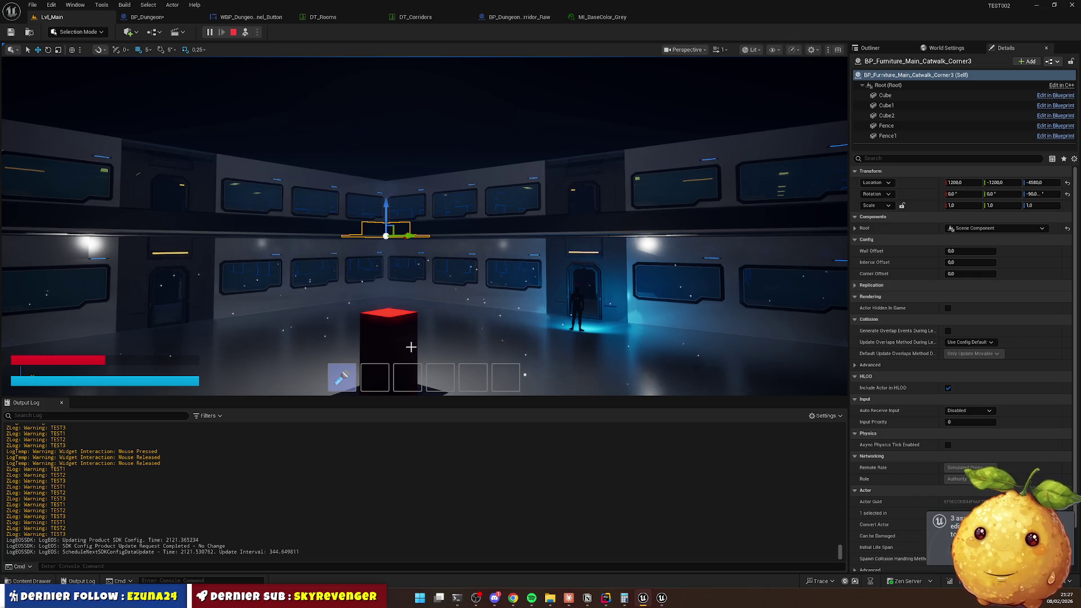
In the running game, walk the character forward through the door into the dark corridor.
click(480, 373)
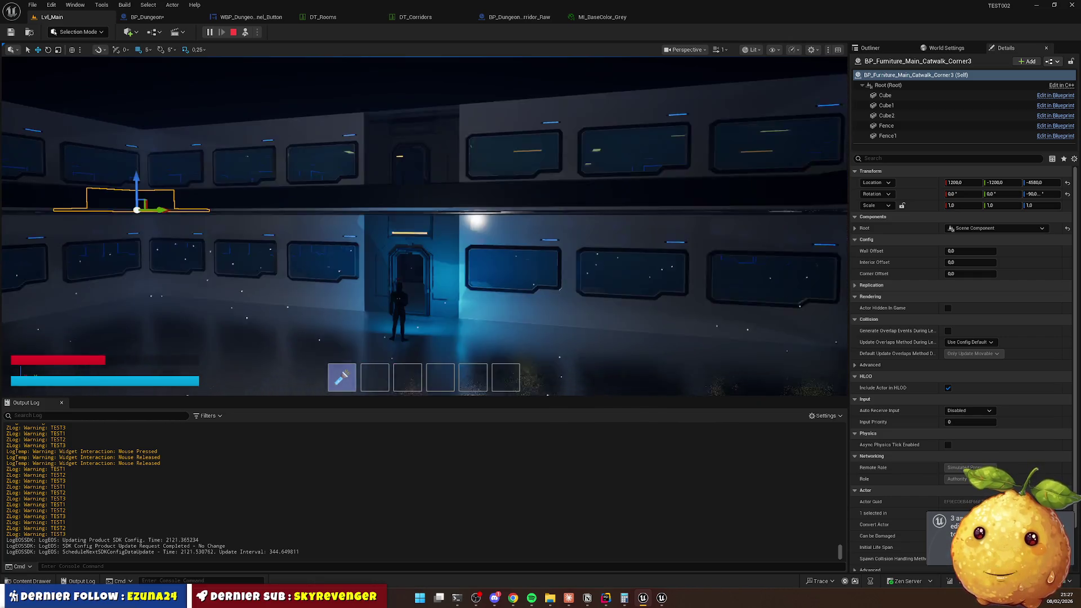
key(w)
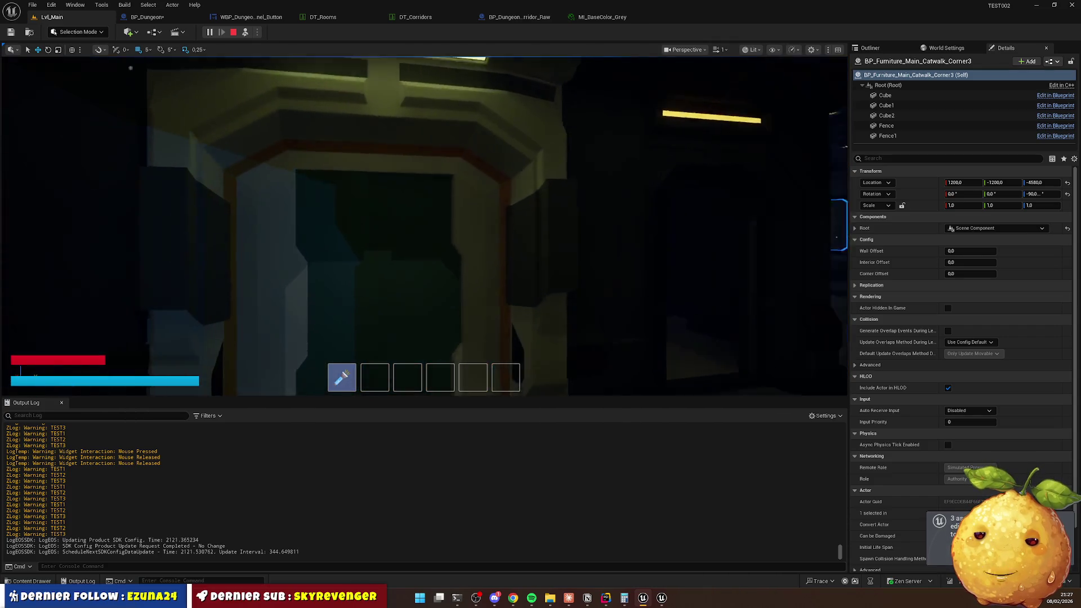
key(w)
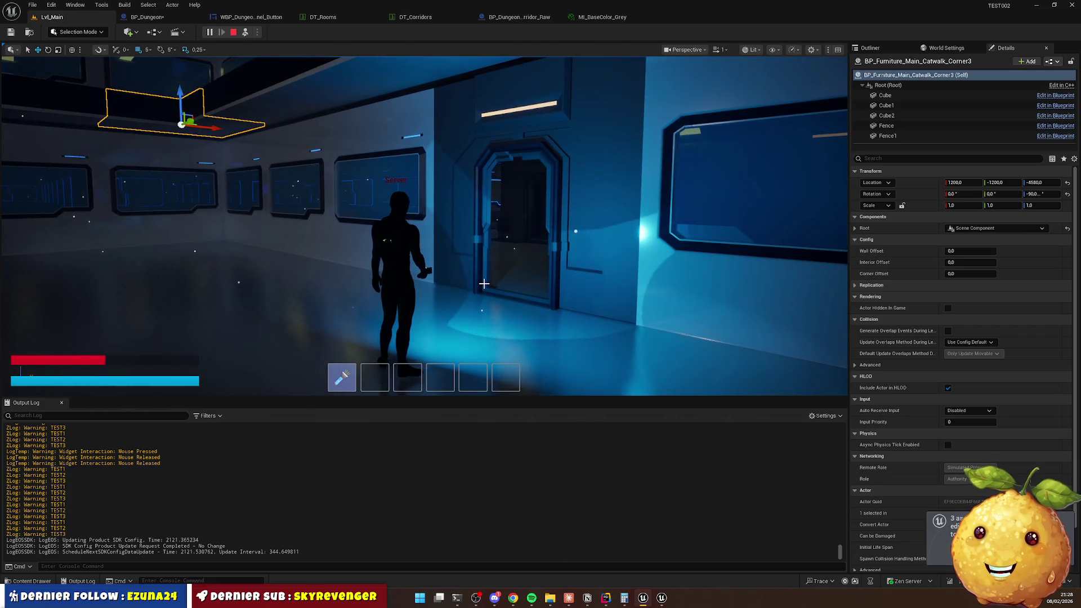
In Notion, open TEST002 - DB and expand the Dungeon task group, leaving Gameplay collapsed.
click(587, 601)
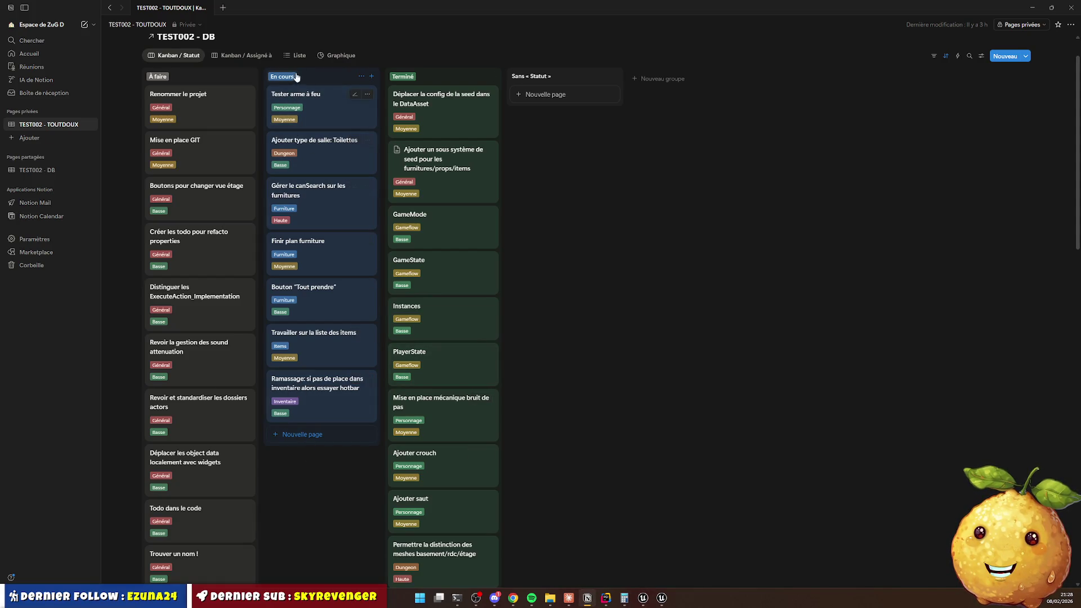
click(39, 170)
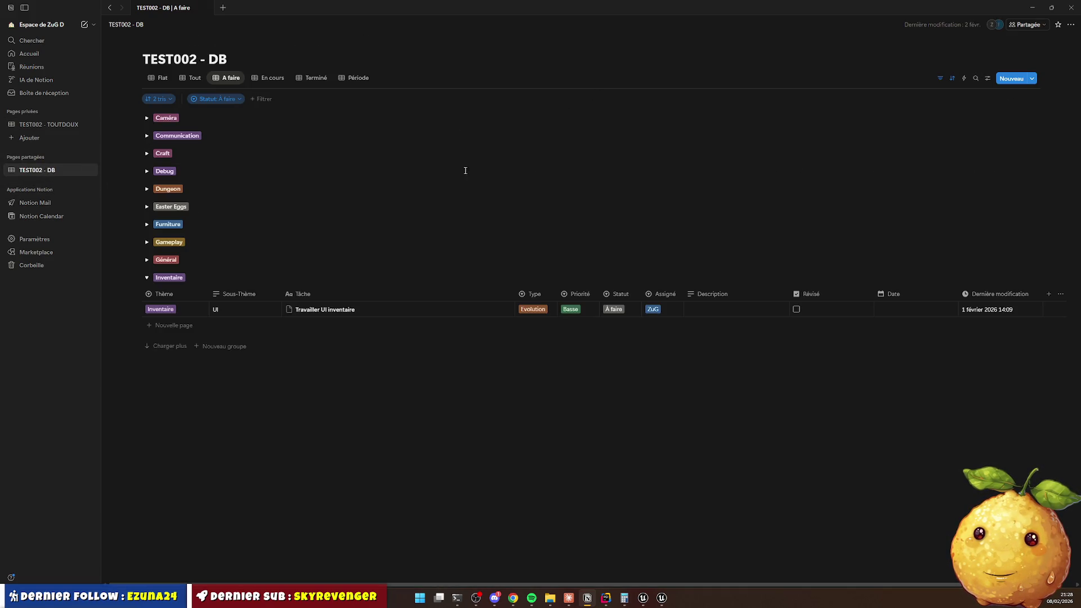
click(147, 243)
scroll(226, 298, down, 1)
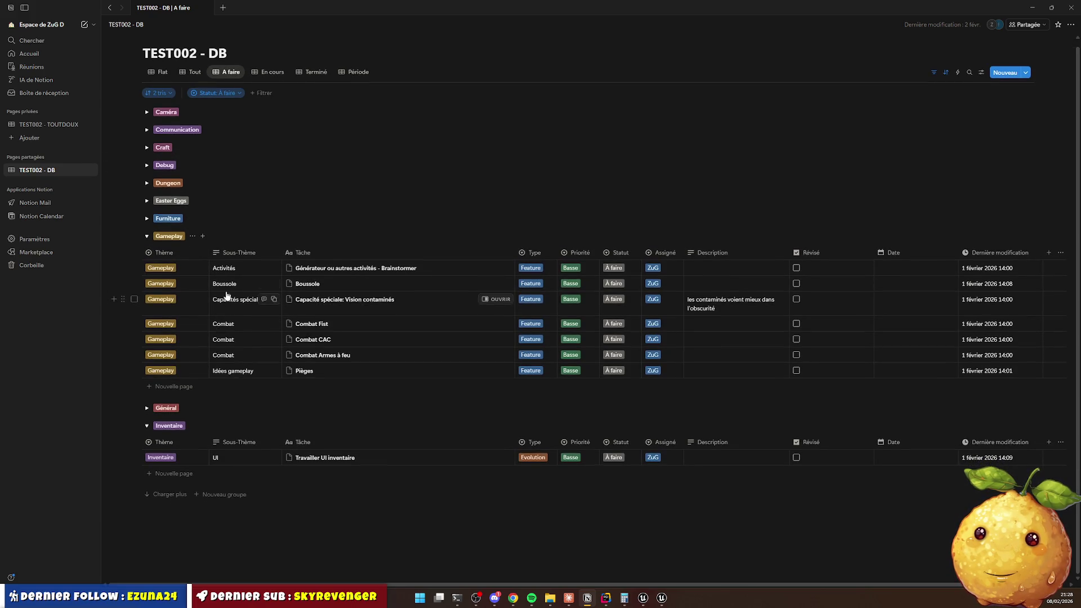
click(146, 237)
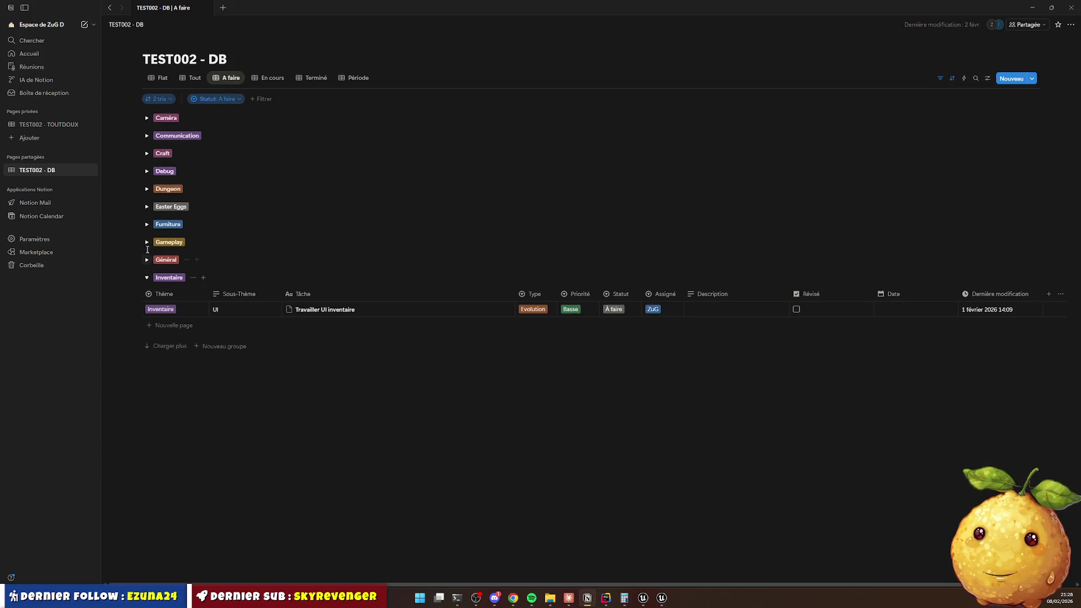
click(146, 188)
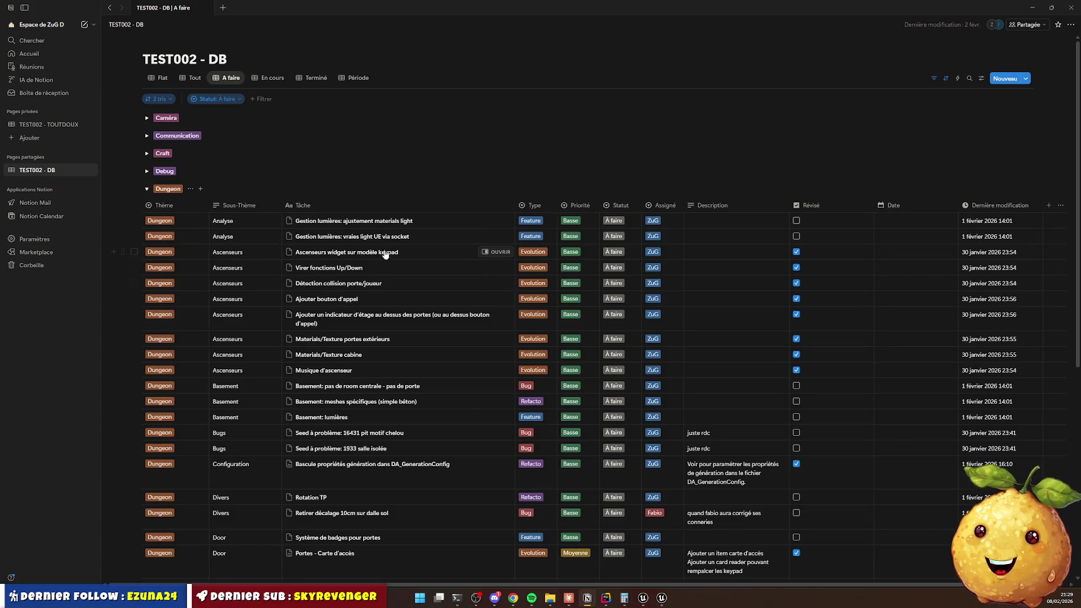
Search the table for 'ascens' and set five elevator tasks' Statut to En cours.
click(969, 79)
text(asce)
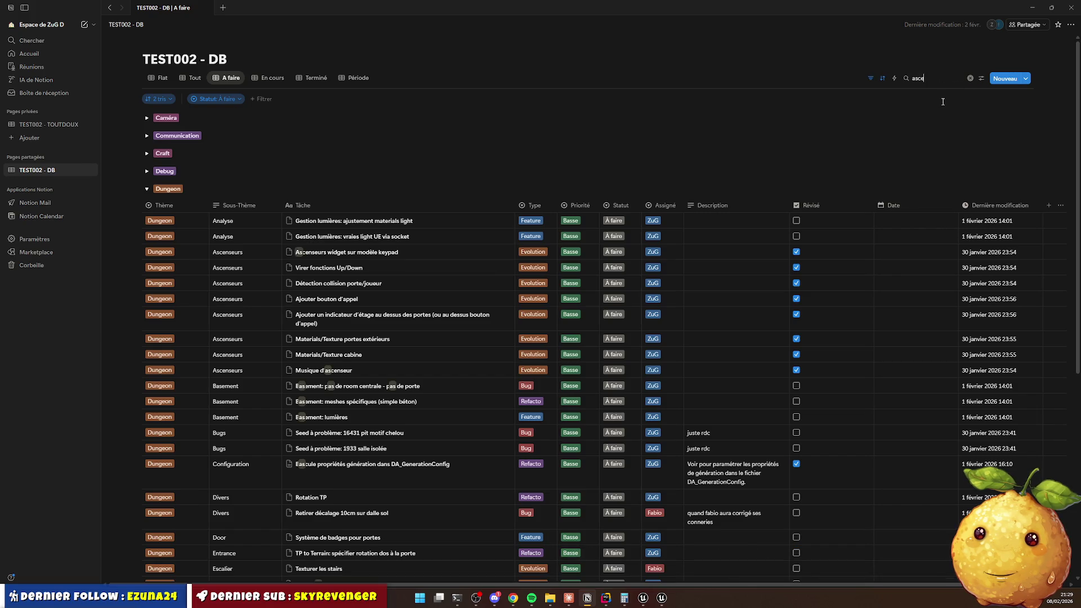
text(ns)
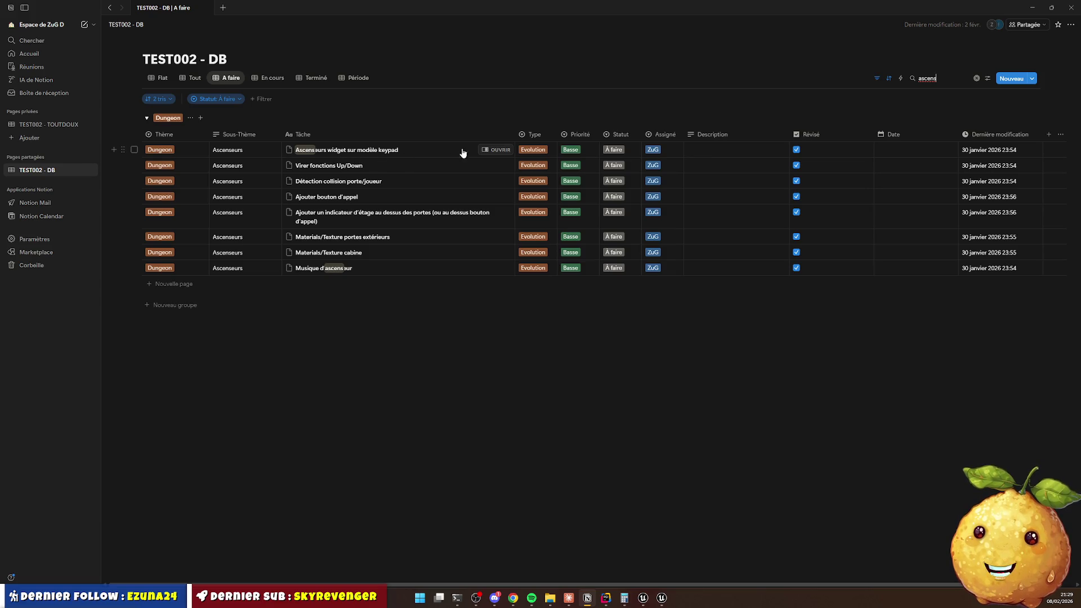
click(617, 150)
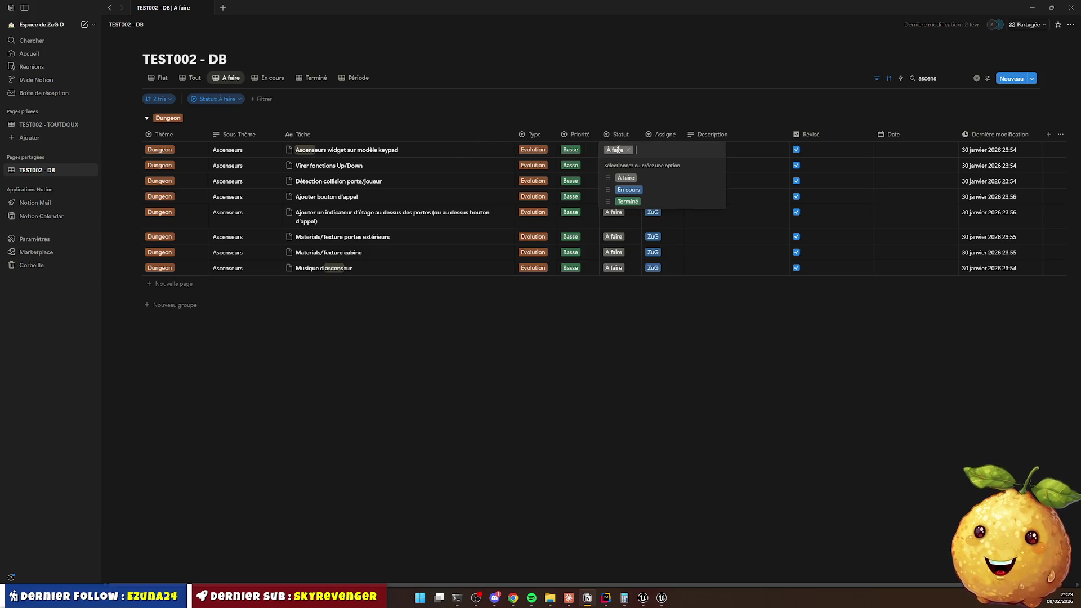
click(628, 190)
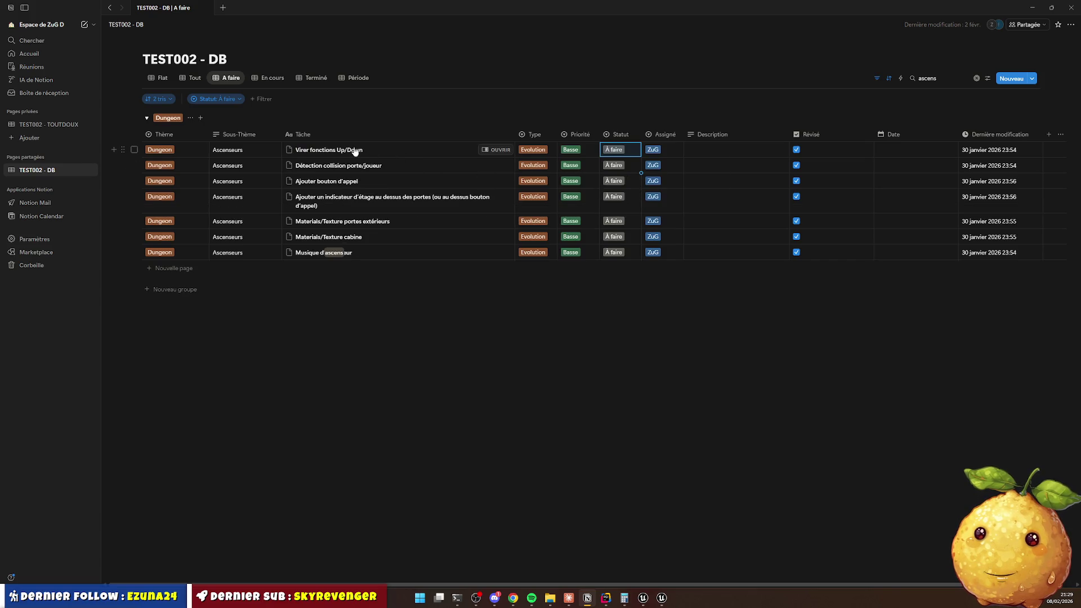
click(614, 149)
click(627, 191)
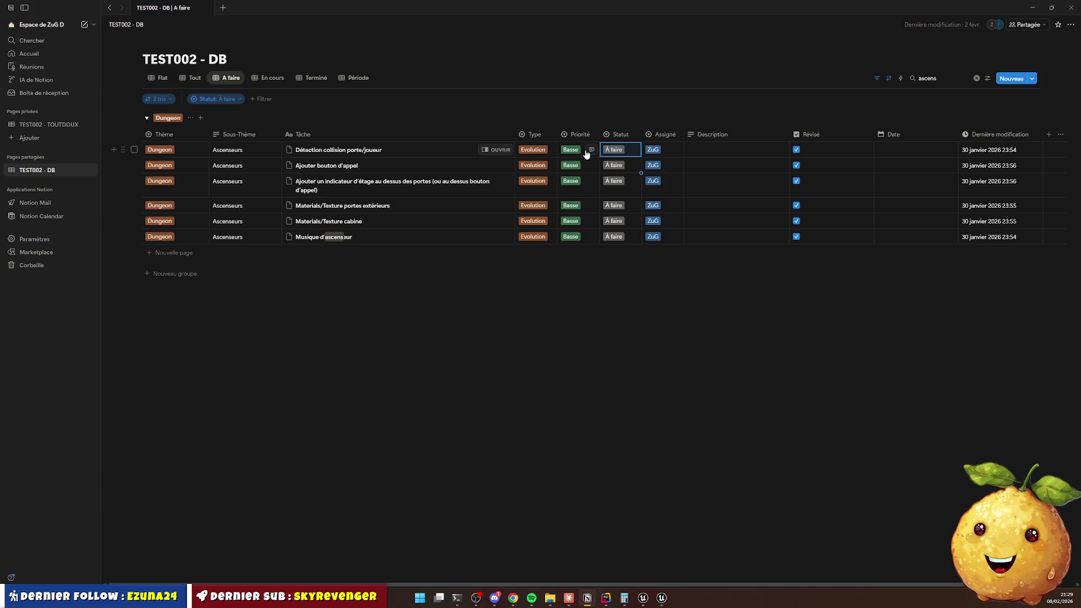
click(608, 152)
click(625, 191)
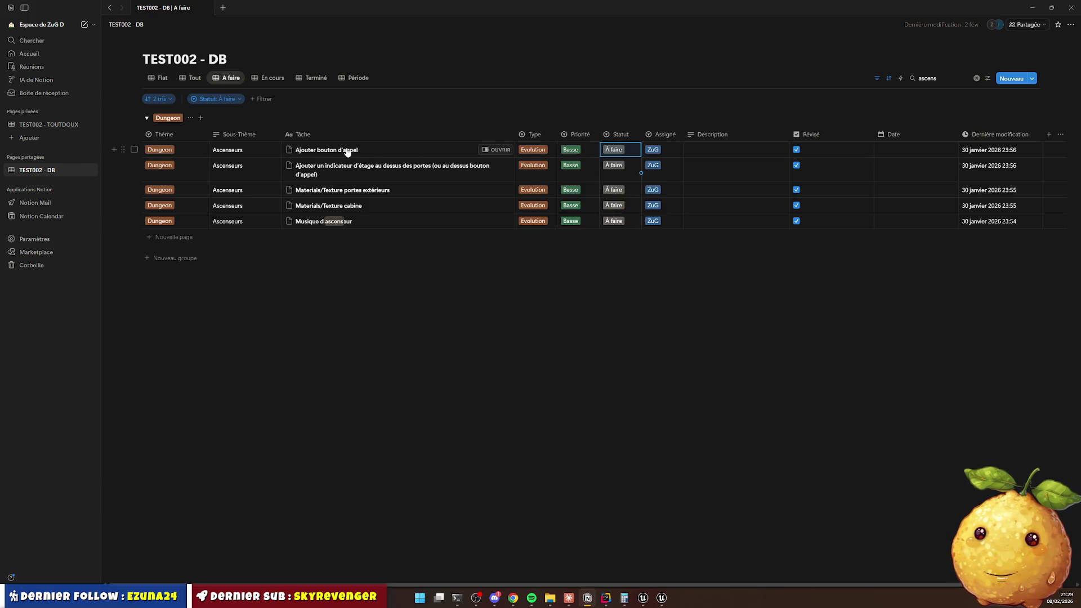
click(616, 150)
click(624, 190)
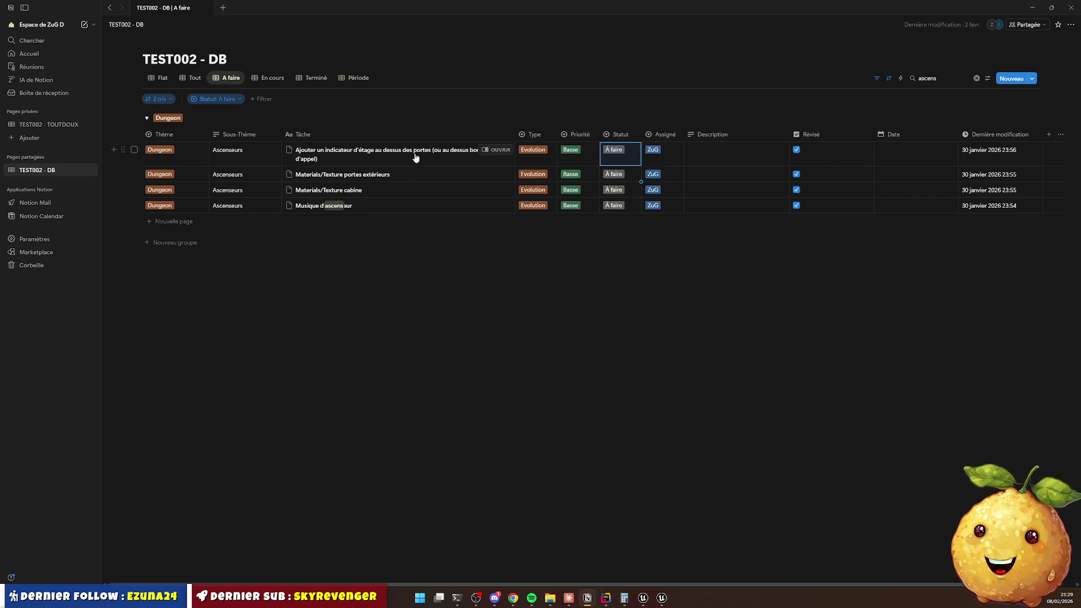
click(621, 155)
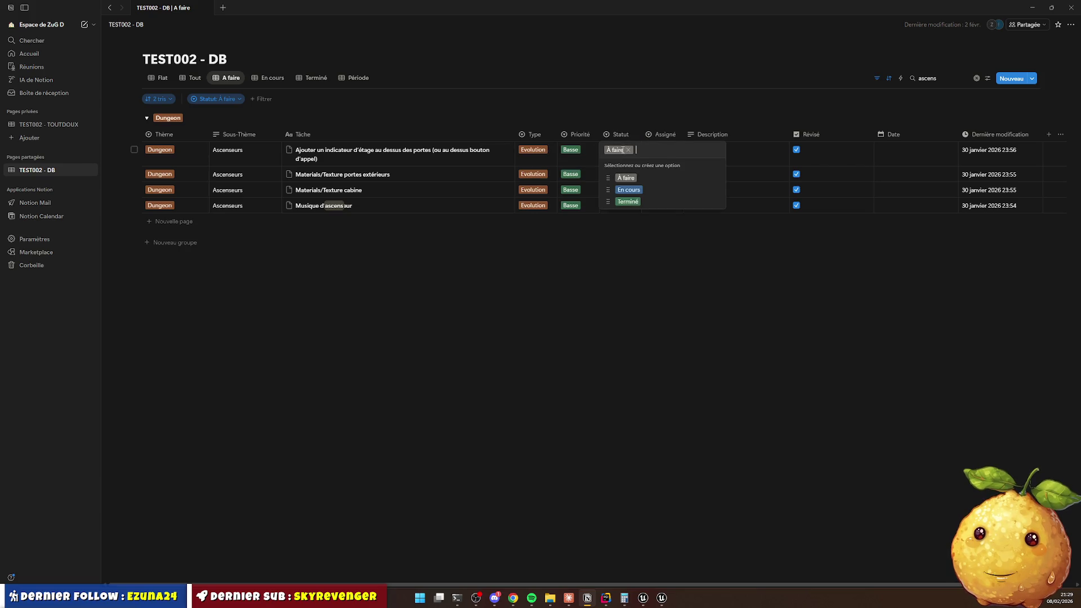
click(629, 191)
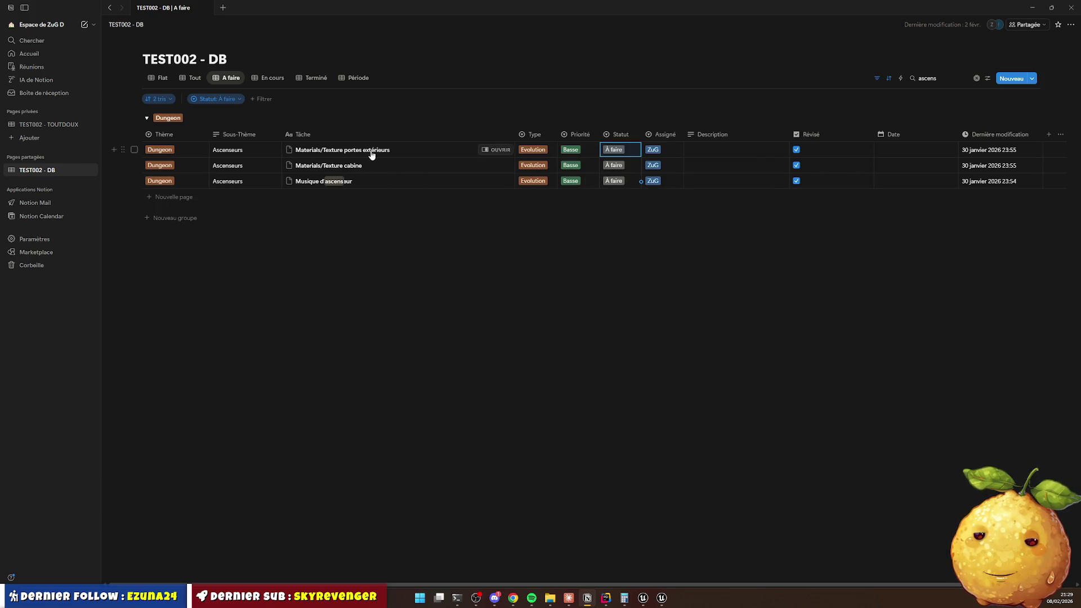
Reassign the exterior door and cabin texture tasks to a teammate.
click(656, 153)
click(665, 188)
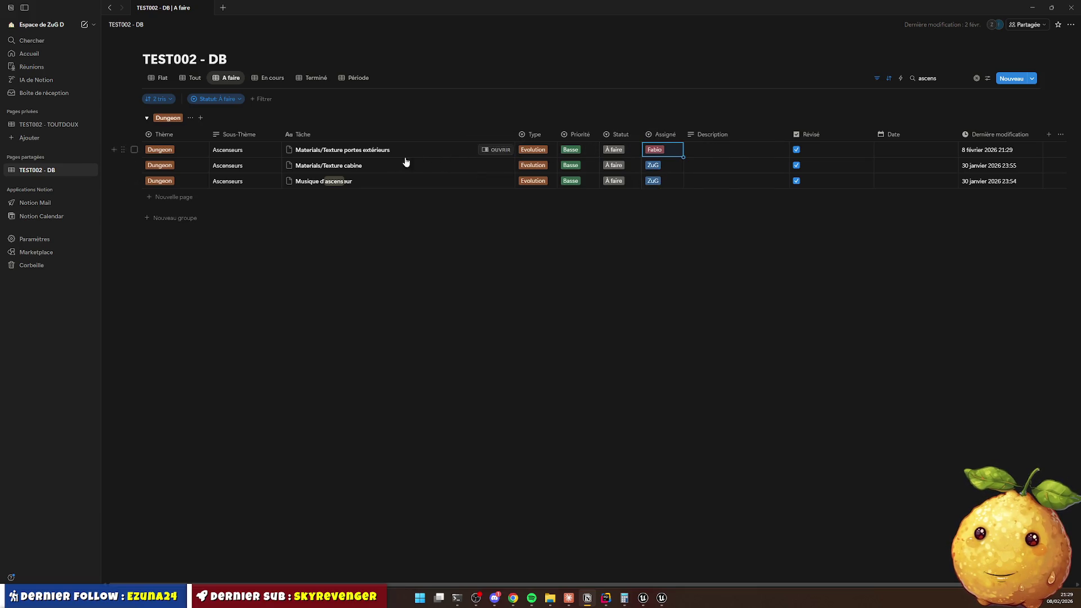
click(656, 165)
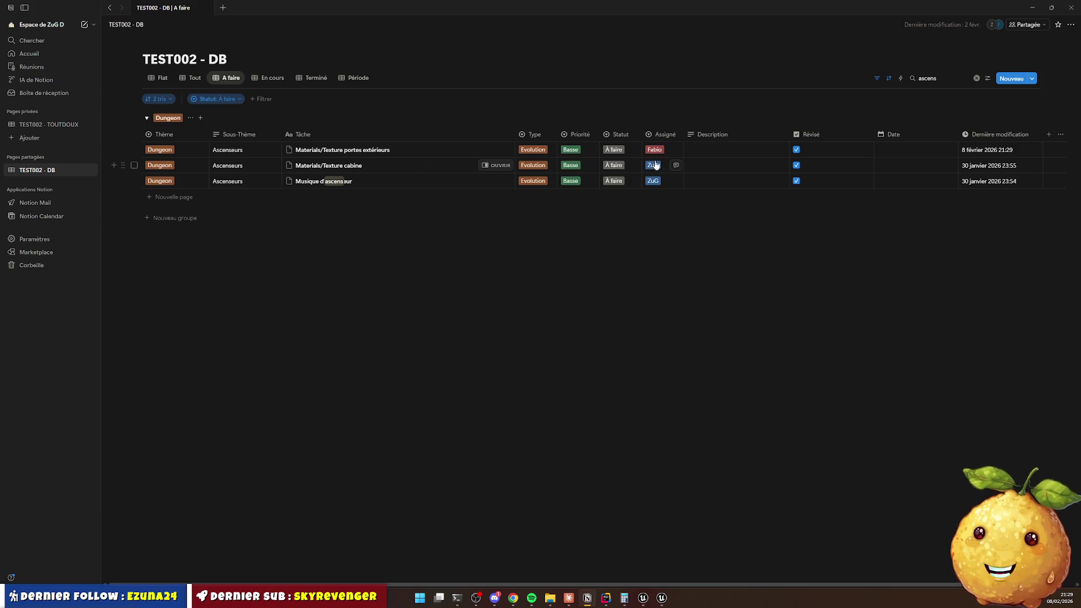
click(667, 206)
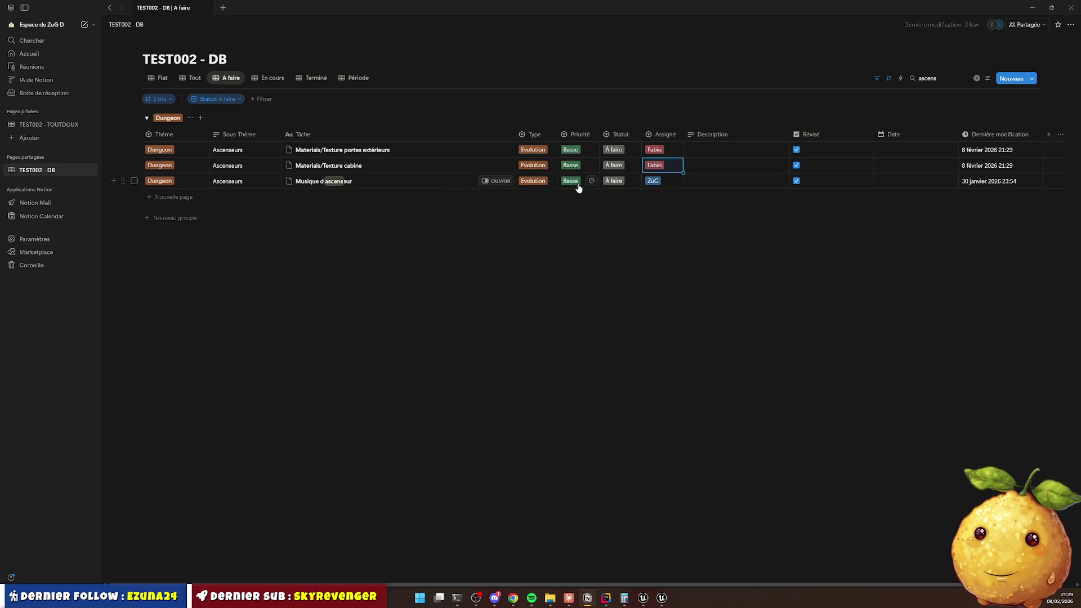
Set the exterior door texture, cabin texture and Musique d'ascenseur tasks to En cours.
click(612, 150)
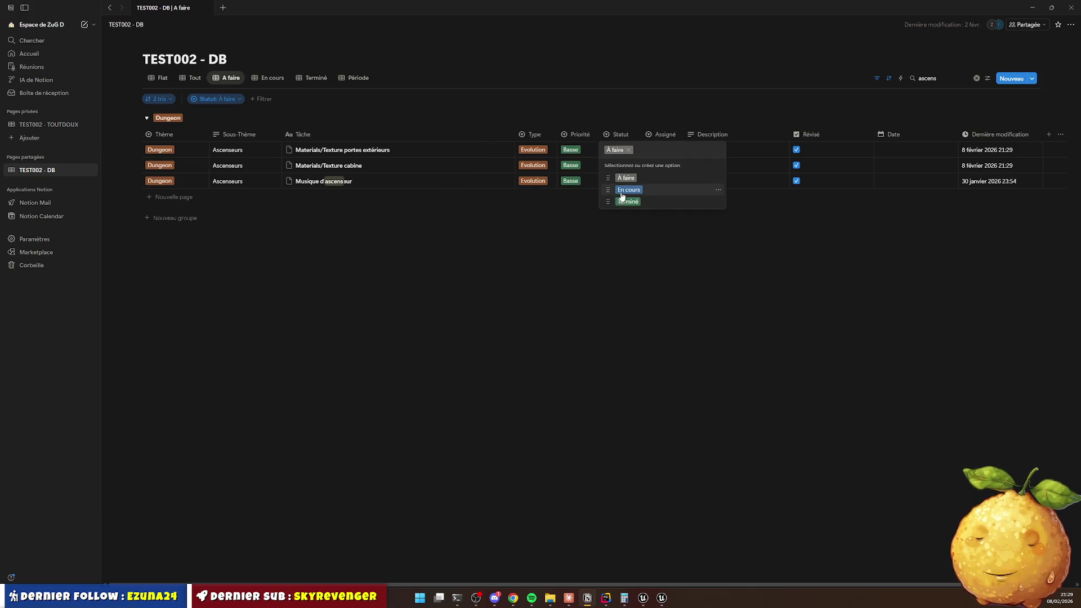
click(619, 190)
click(614, 151)
click(624, 189)
click(616, 150)
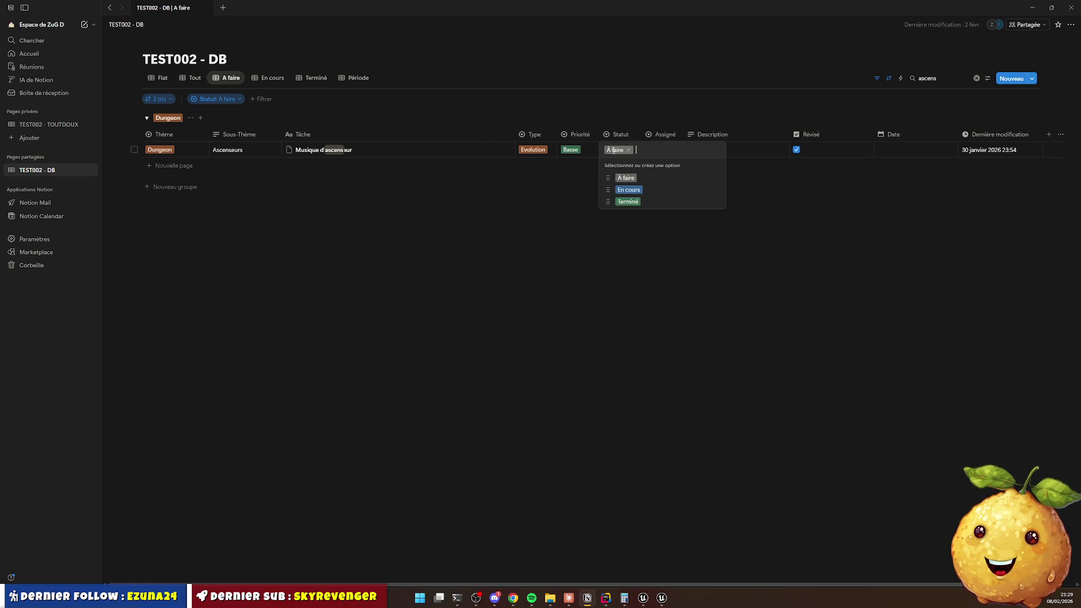
click(625, 190)
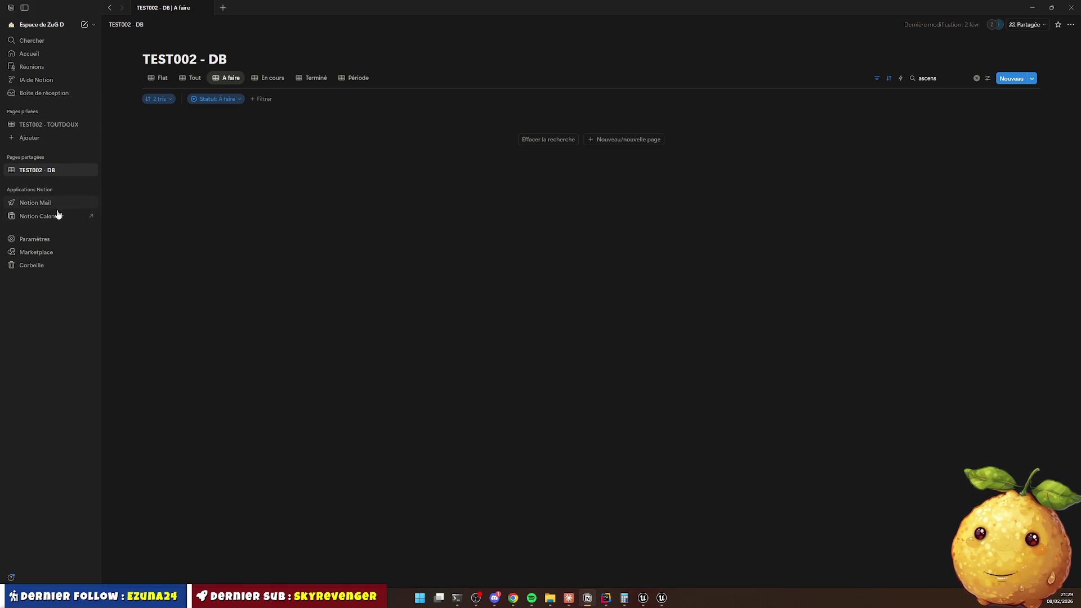
Open the TEST002 - TOUTDOUX Kanban board and search its cards for 'dungeon'.
click(50, 124)
scroll(325, 217, down, 5)
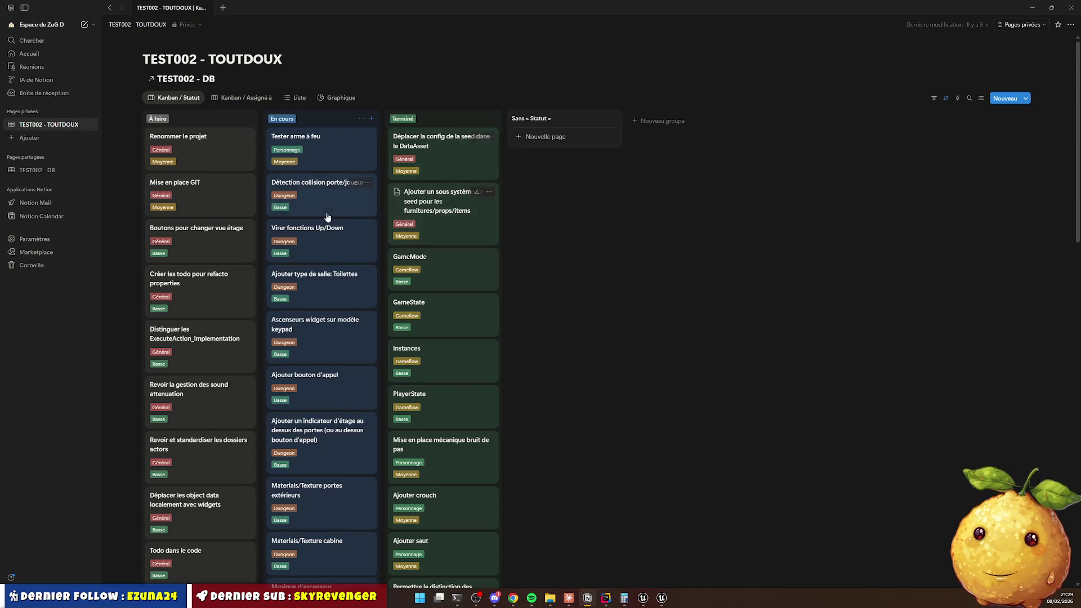
scroll(321, 217, up, 5)
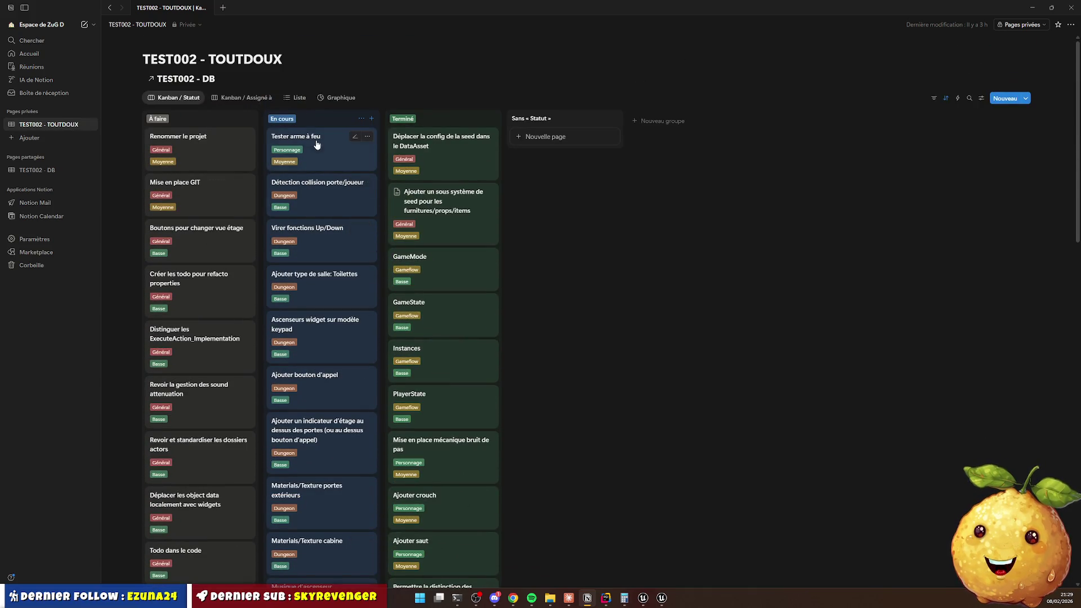
click(970, 99)
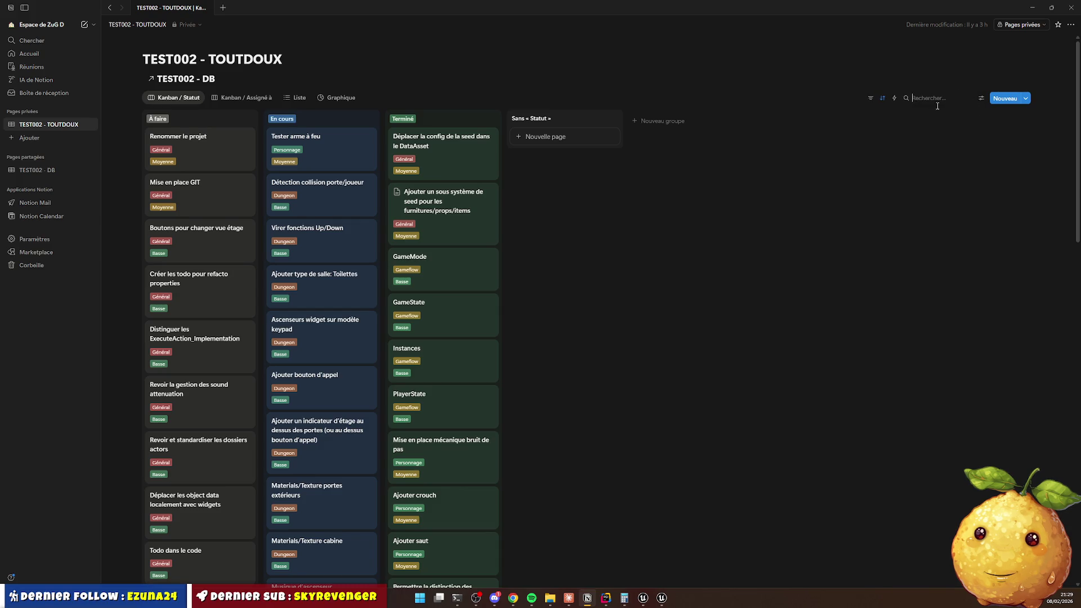
text(asc)
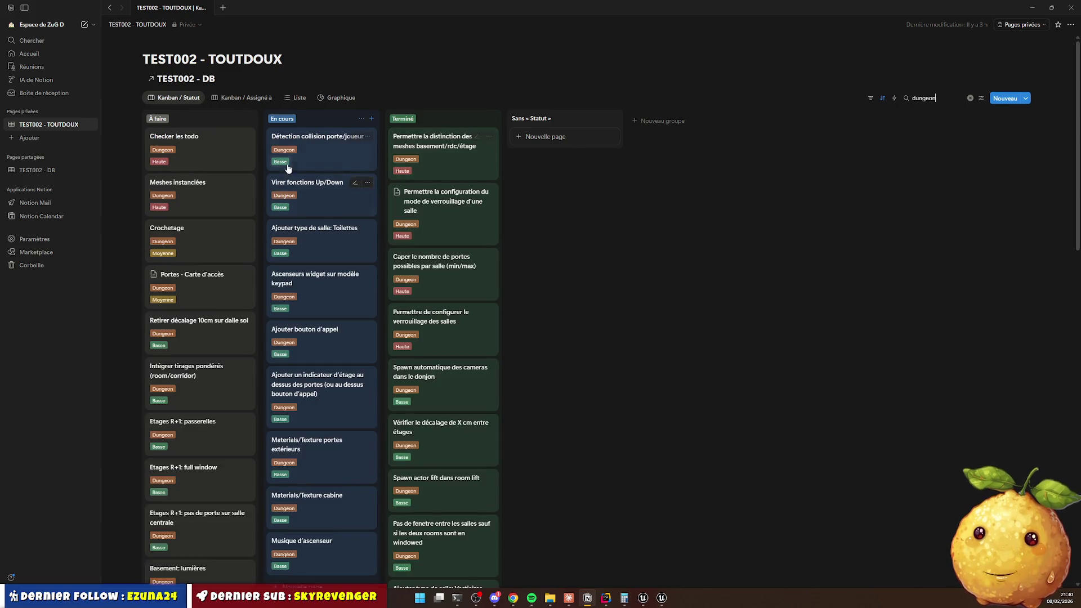
scroll(307, 317, down, 5)
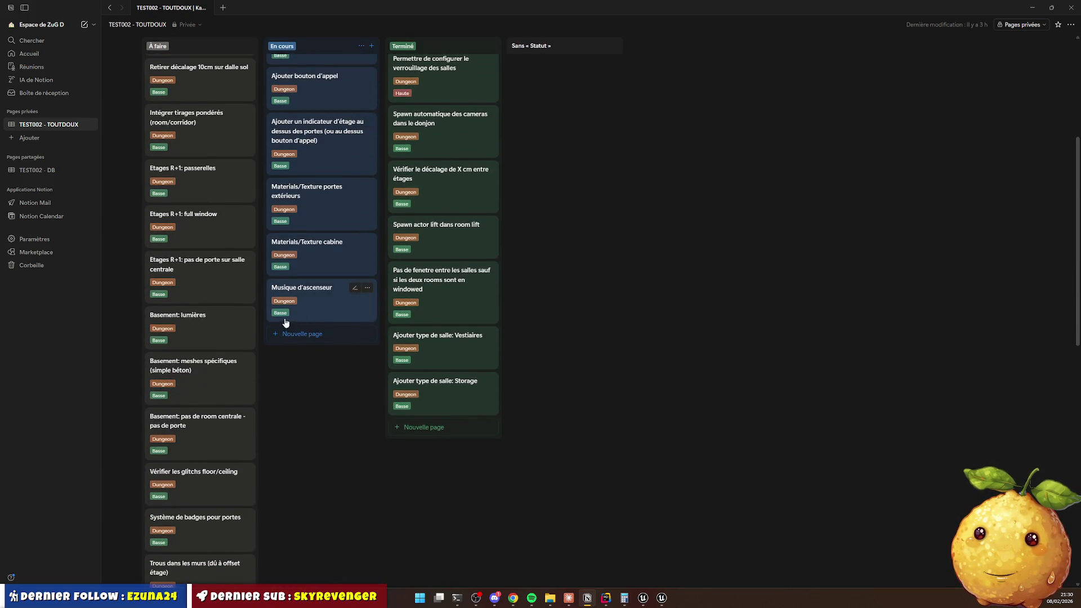
scroll(285, 320, up, 5)
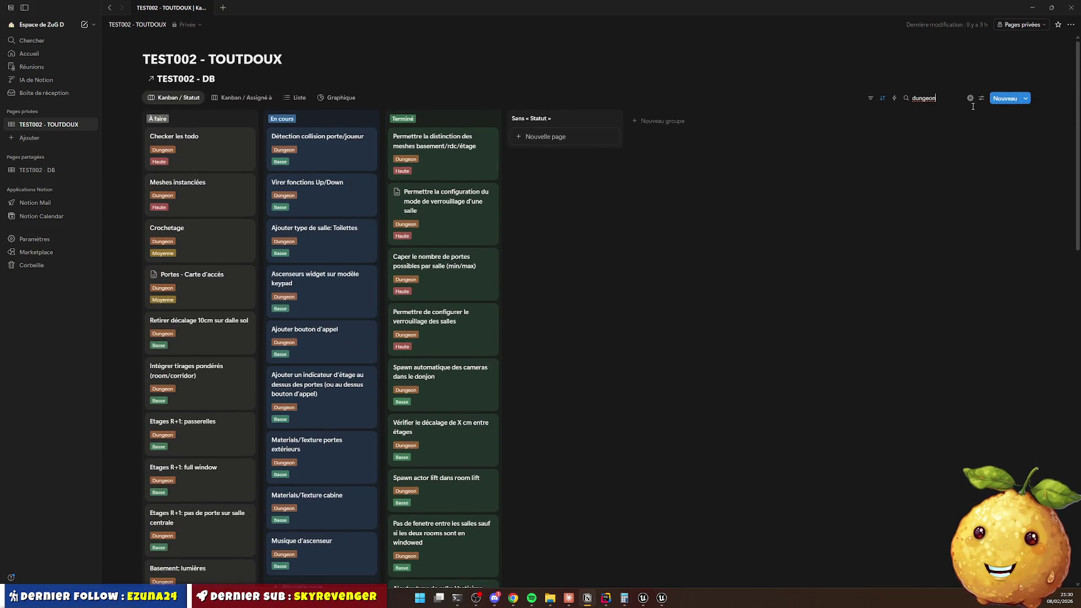
Make the Kanban cards display the Sous-Thème property via the view's property visibility settings.
click(179, 99)
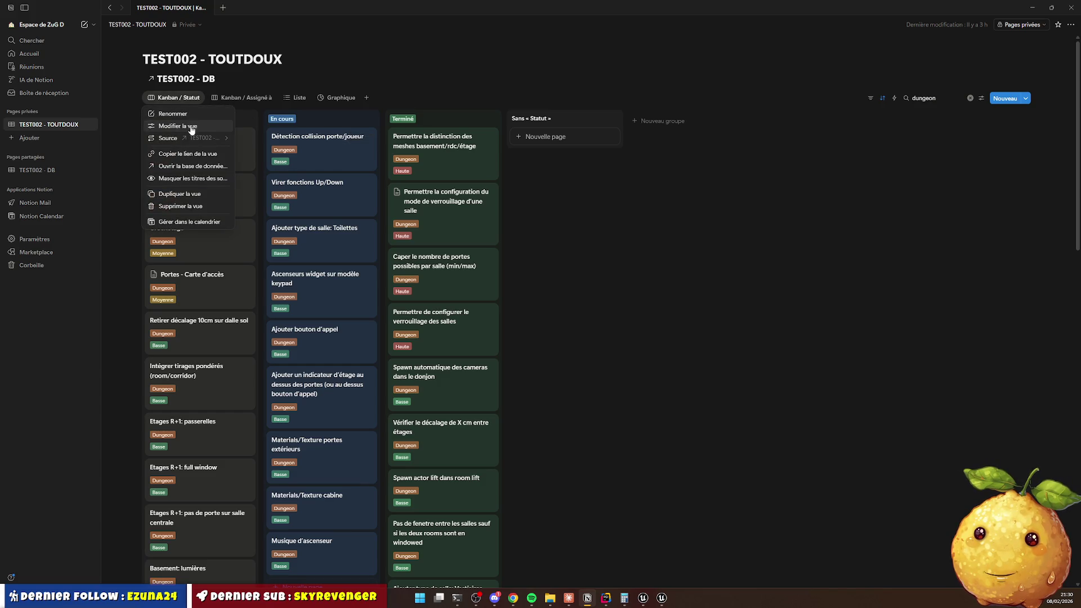
click(193, 126)
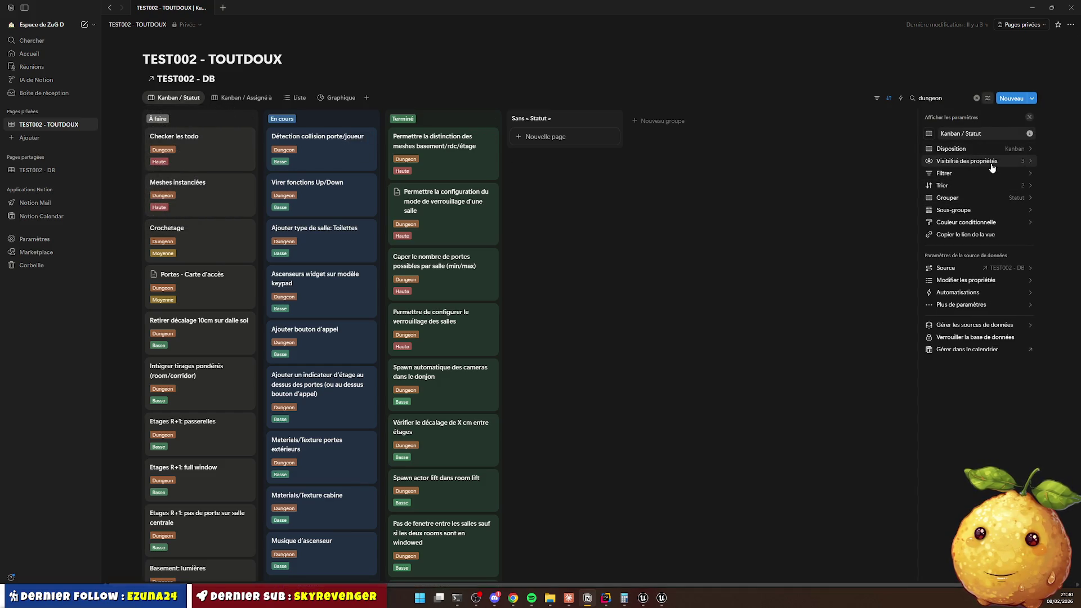
click(1024, 163)
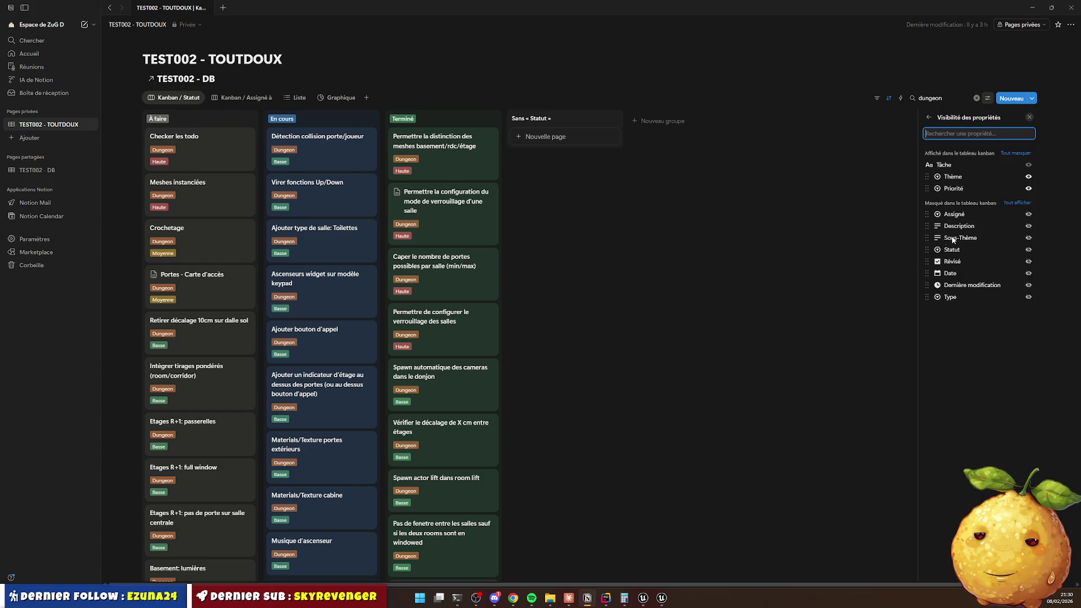
click(1027, 238)
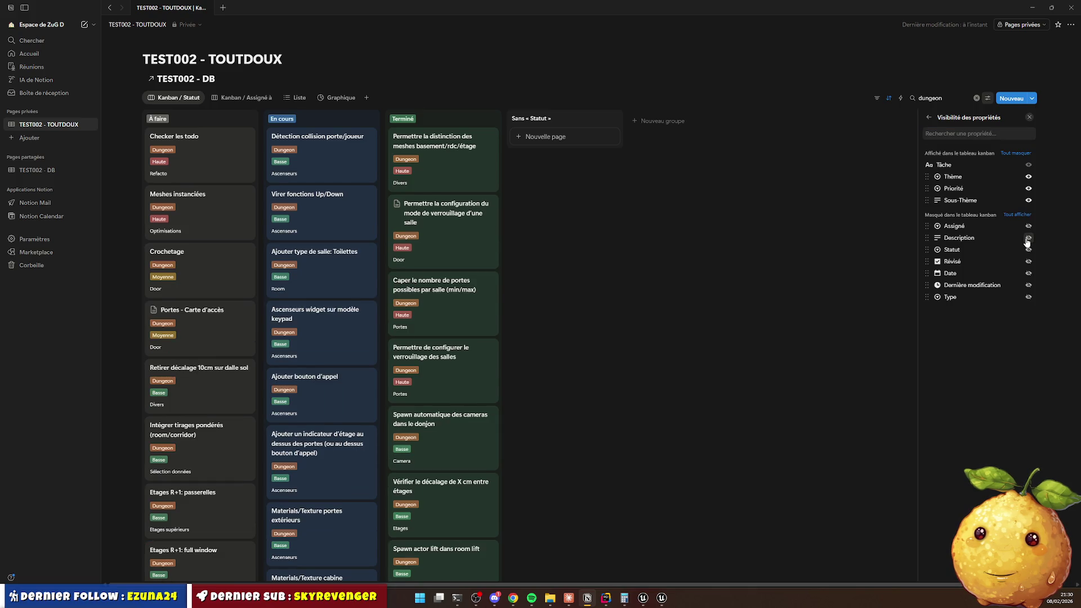
click(1029, 117)
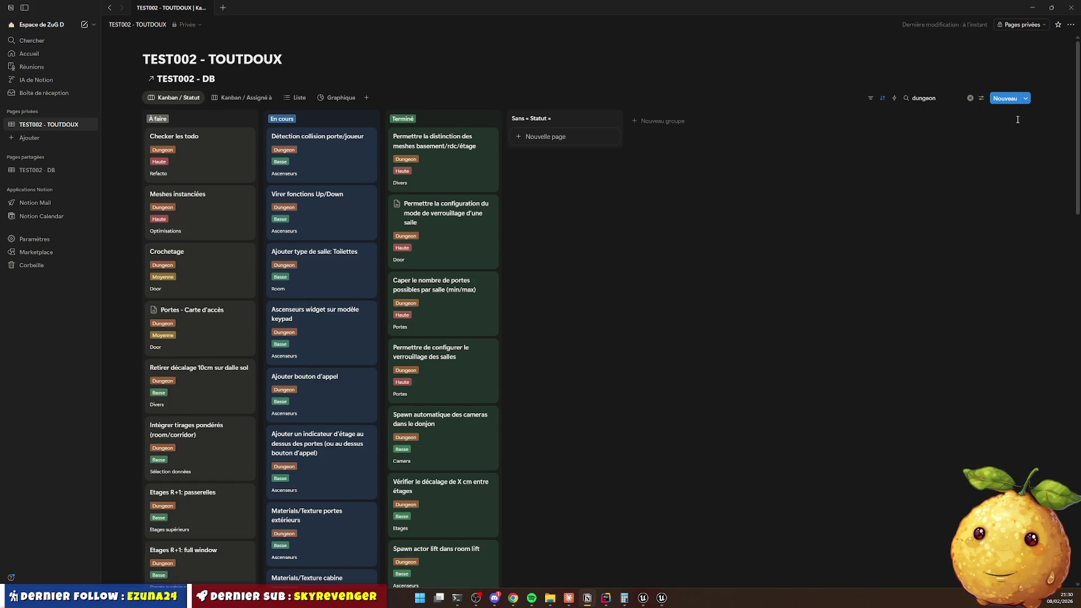
Replace the board search with 'asc' and open the Ascenseurs widget sur modèle keypad task.
key(ctrl+a)
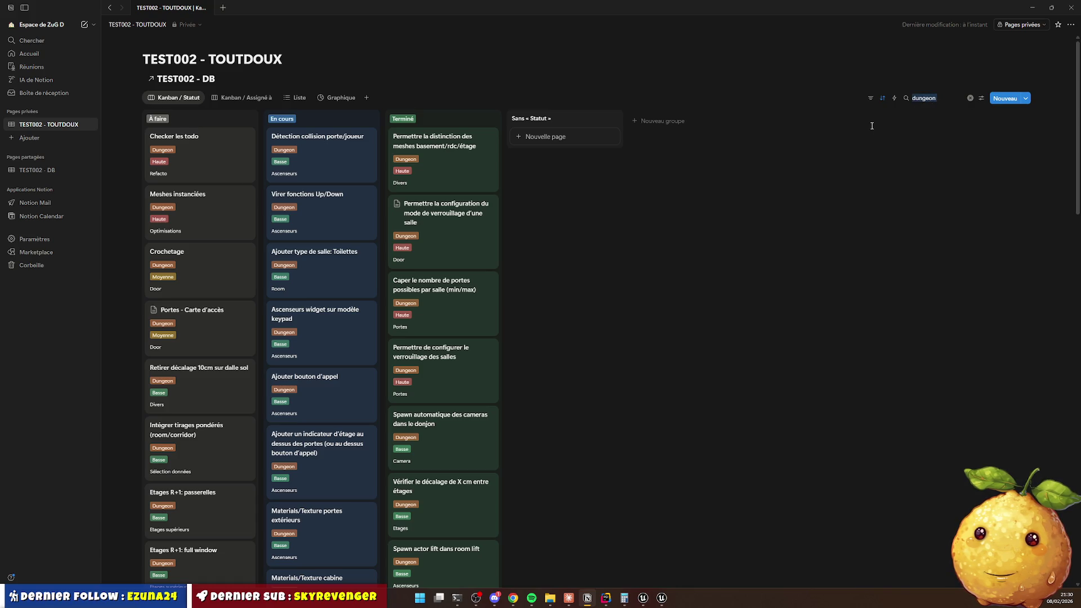
text(asc)
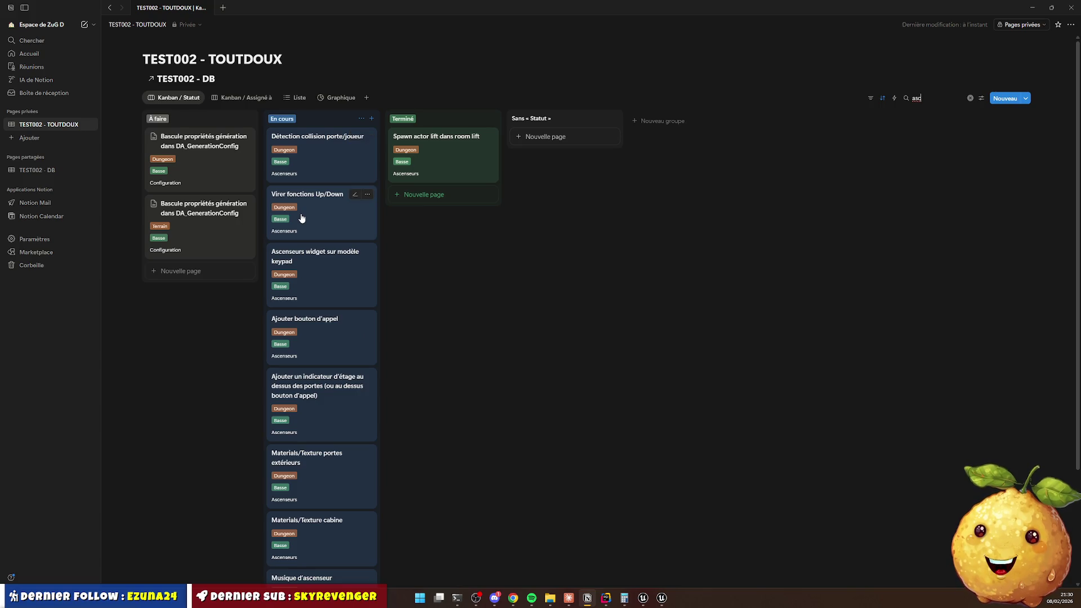
click(321, 268)
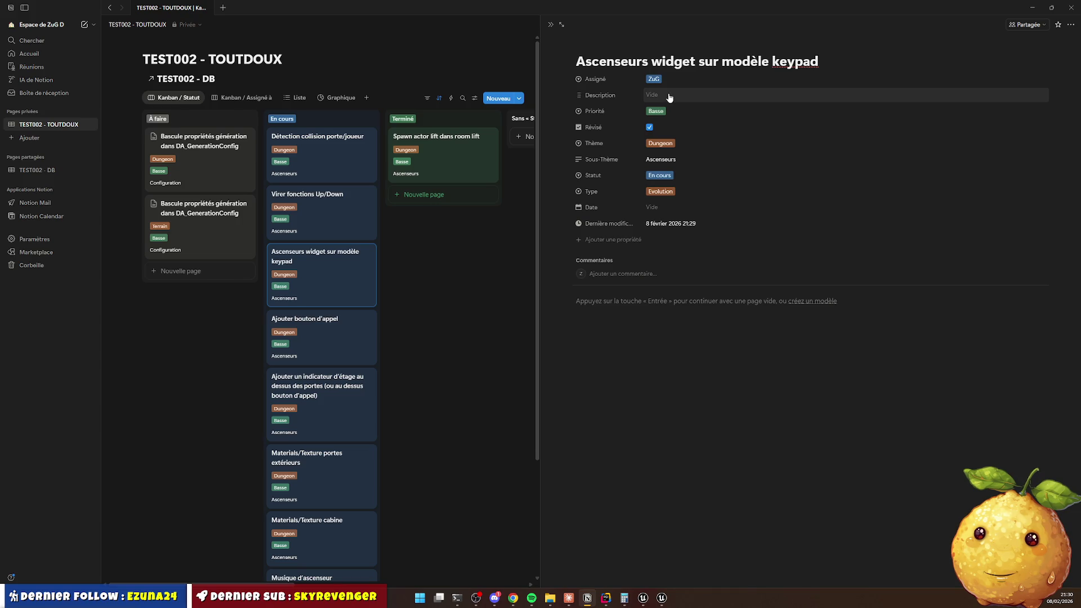
Start the description with 'forme du widget (3d)' and 'Revoir le layout des bouton'.
click(655, 96)
text(REvoir la)
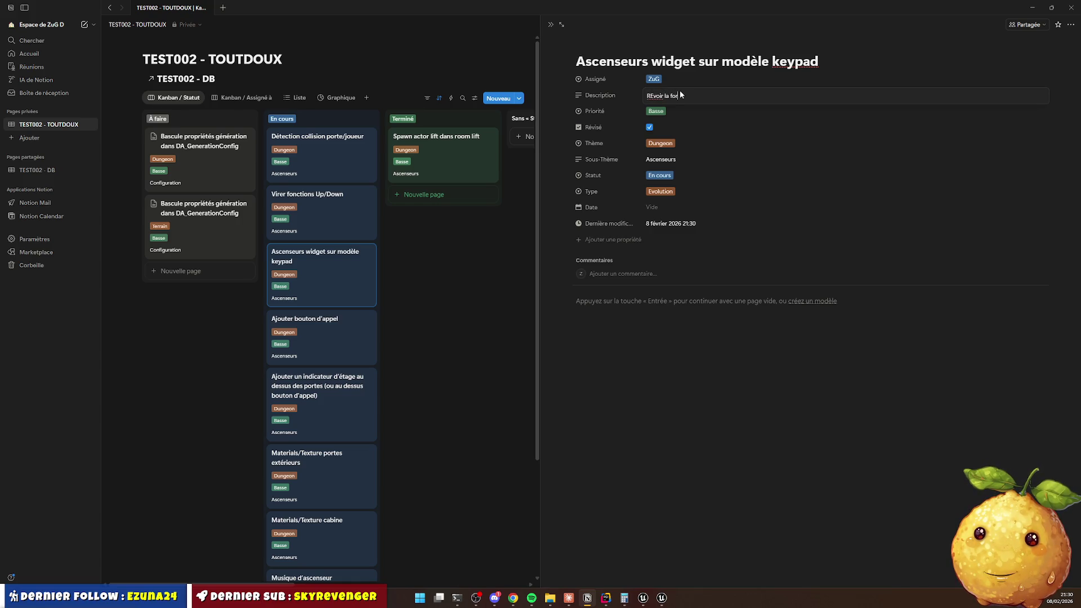
text(forme du widget ()
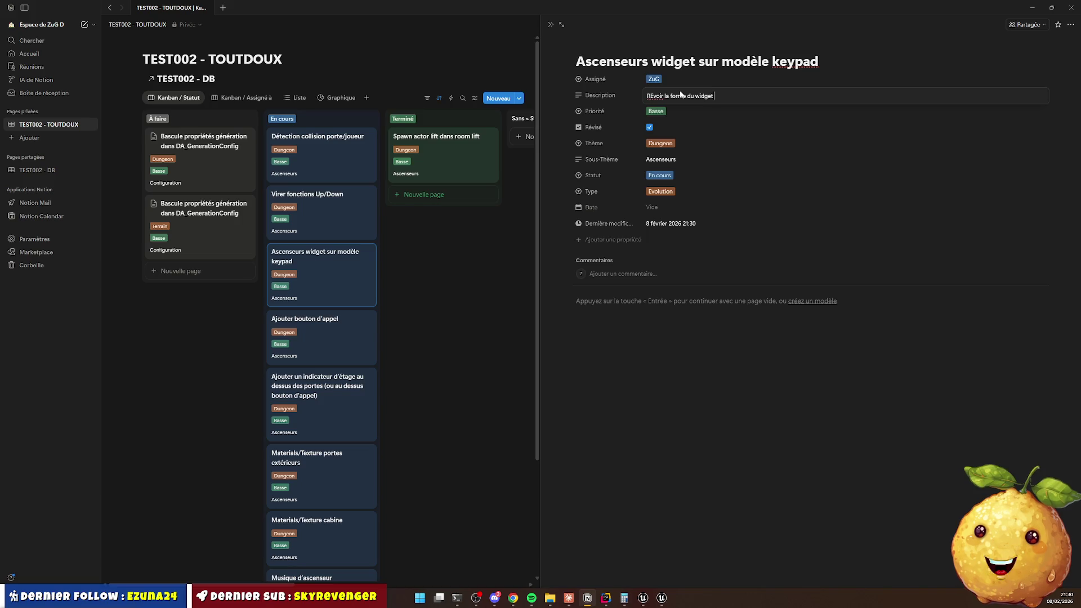
text(3d)
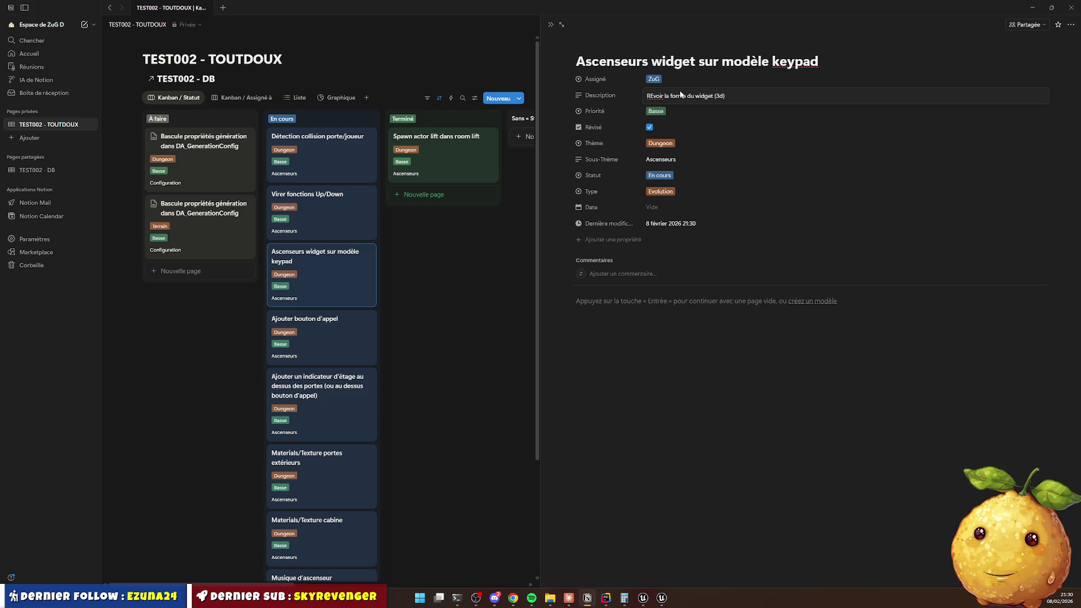
key(shift+Return)
text(R)
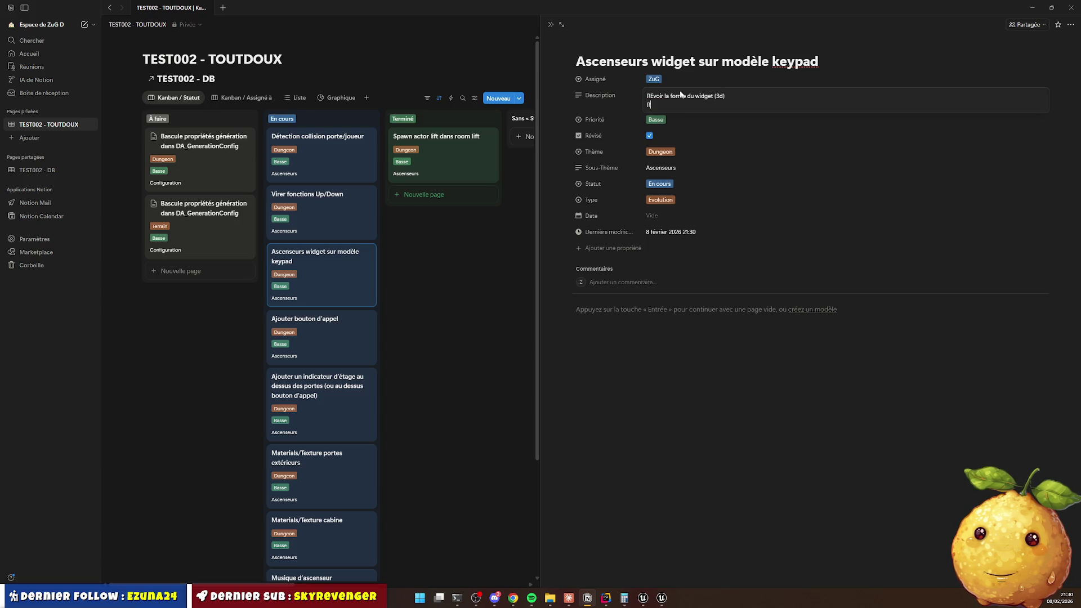
text(evoir le layo)
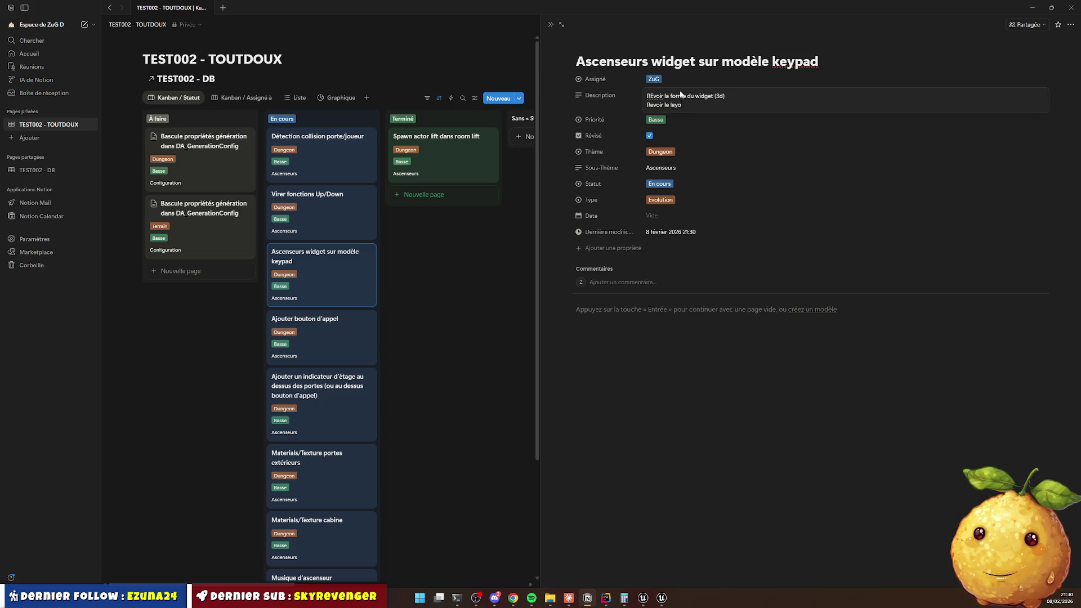
text(ut des bouton)
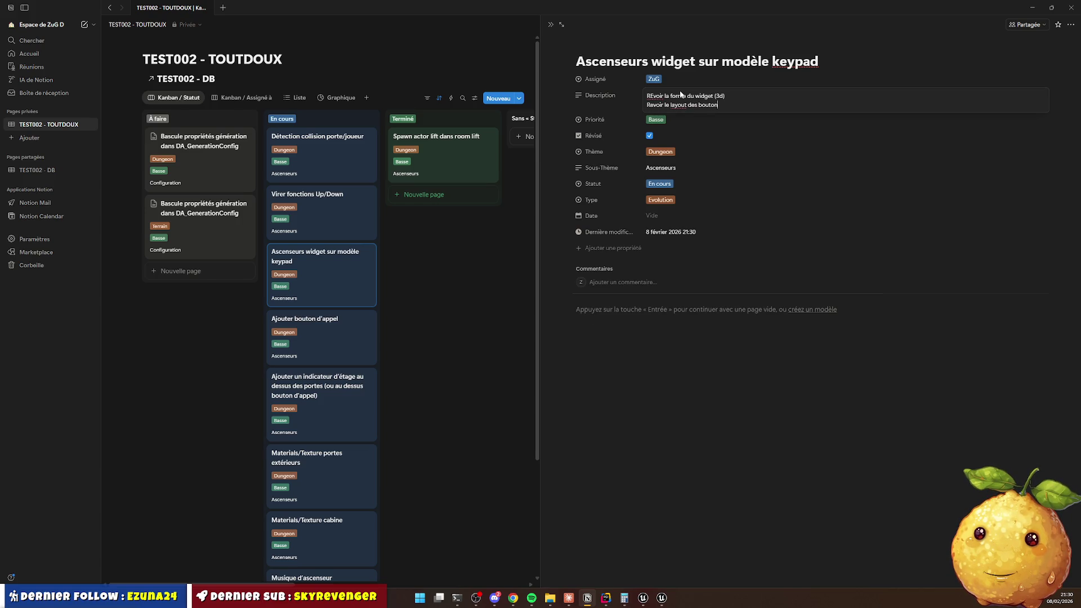
key(shift+Return)
key(Up)
key(Right)
key(Right)
key(BackSpace)
text(e)
key(Down)
key(Down)
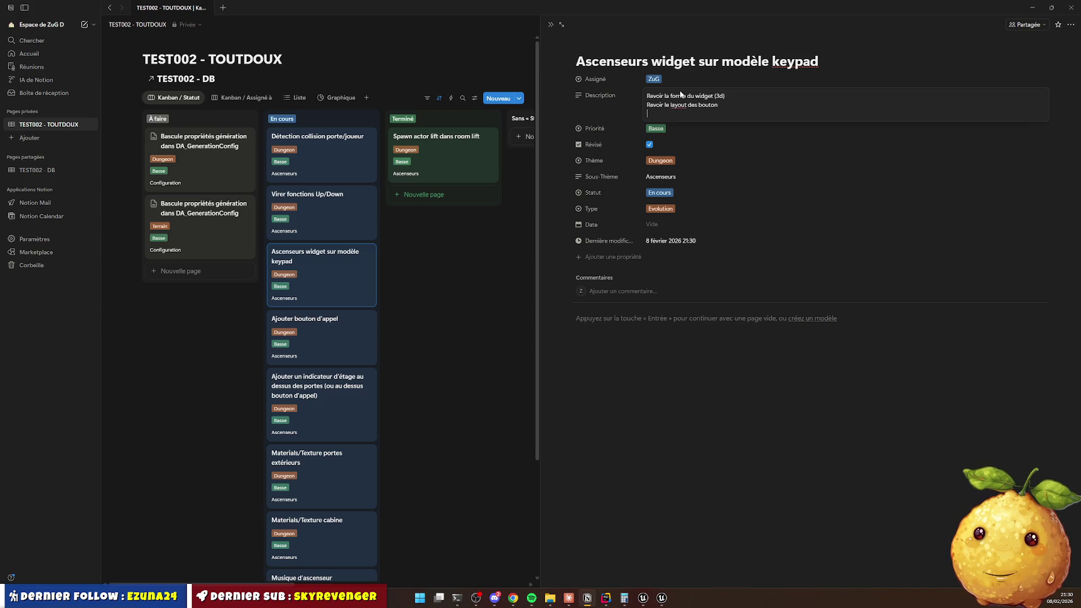
Add the third line 'Outline des boutons pressés tant que étage pas servit'.
text(A)
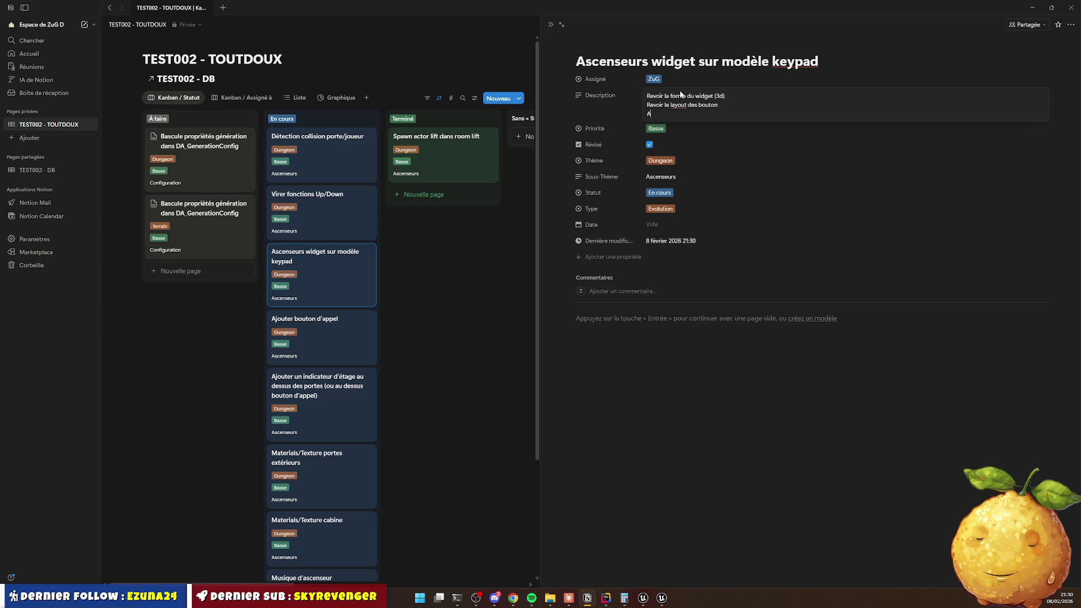
text(fficher en couleur l)
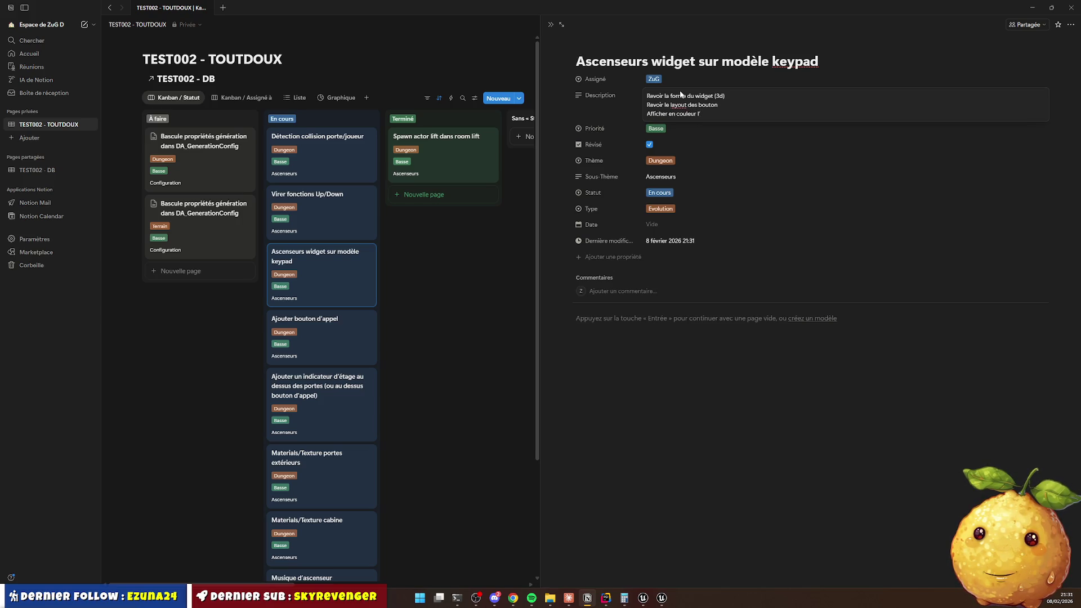
key(BackSpace)
key(shift+Home)
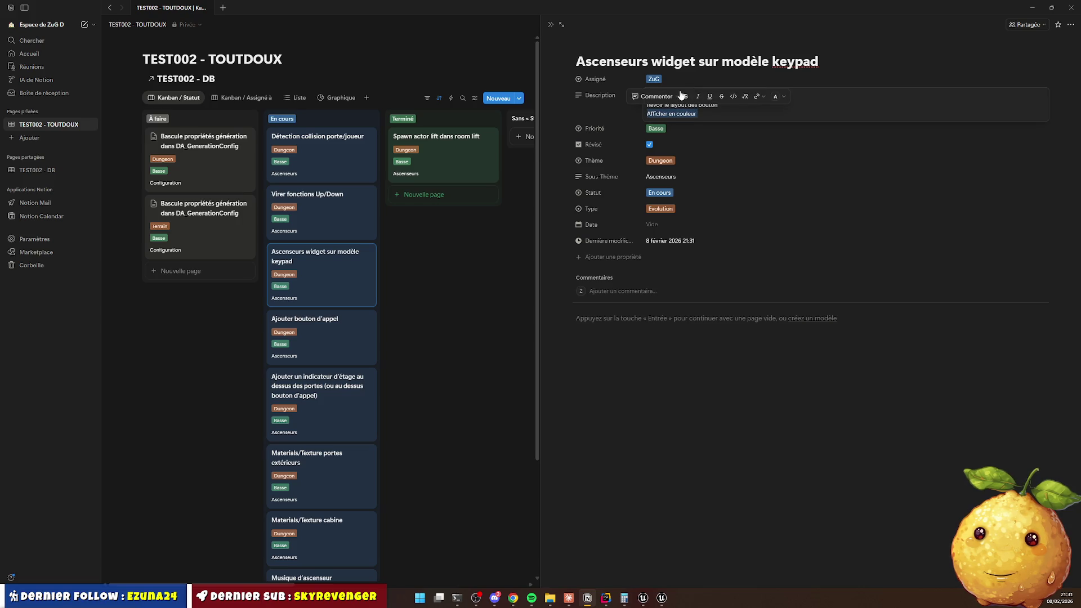
key(BackSpace)
text(Outline des boutons press)
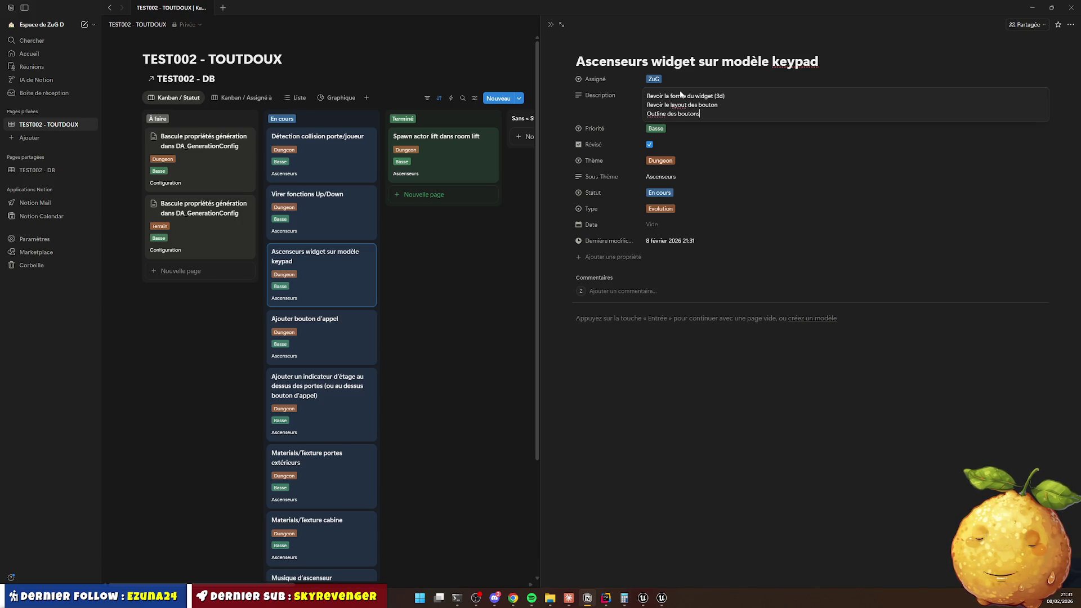
text(és)
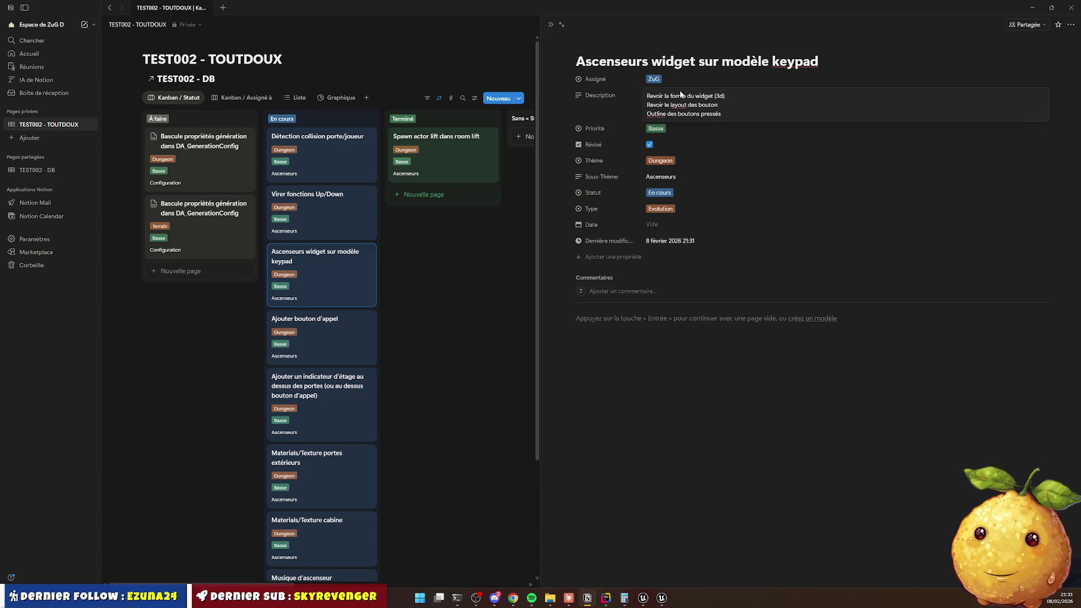
text( tant que étage pas servit)
key(Escape)
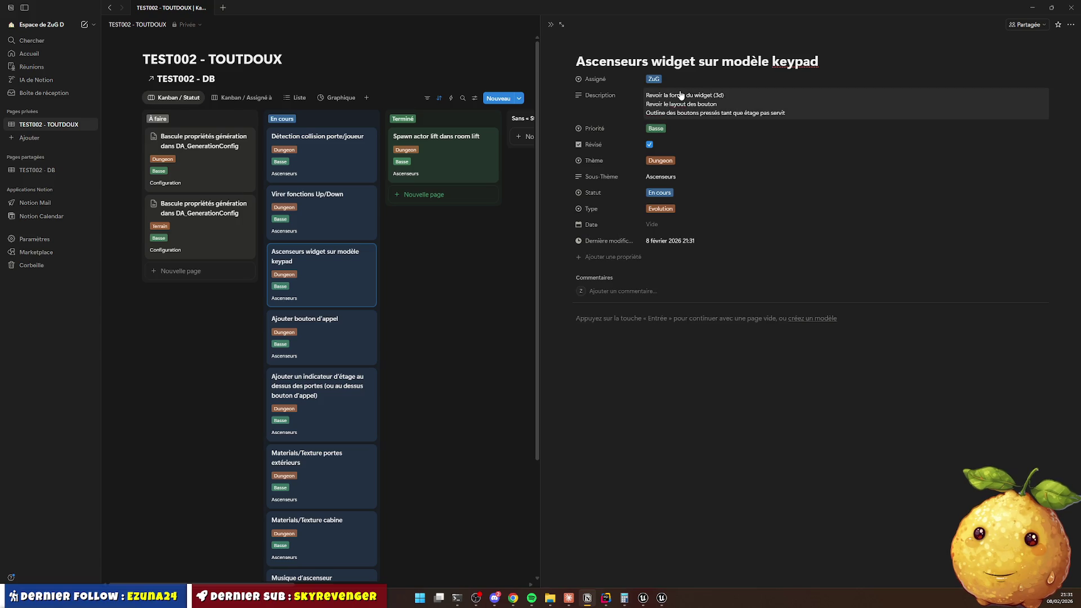
Add the fourth line 'Mise à jour du display (étape + flèche up/down)', then bring up the image search.
click(820, 112)
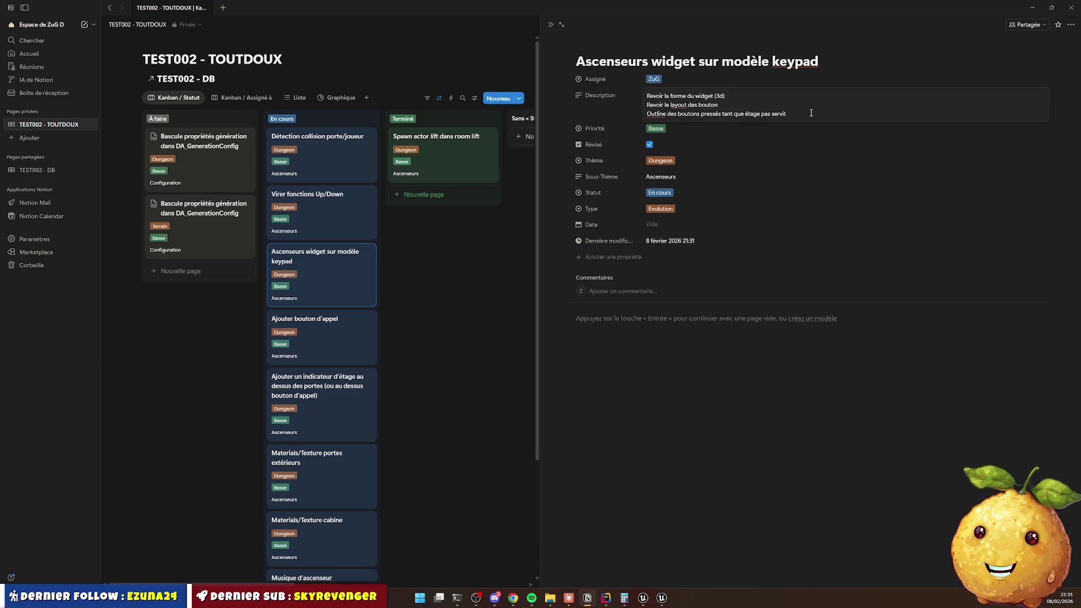
key(shift+Return)
text(Mise à)
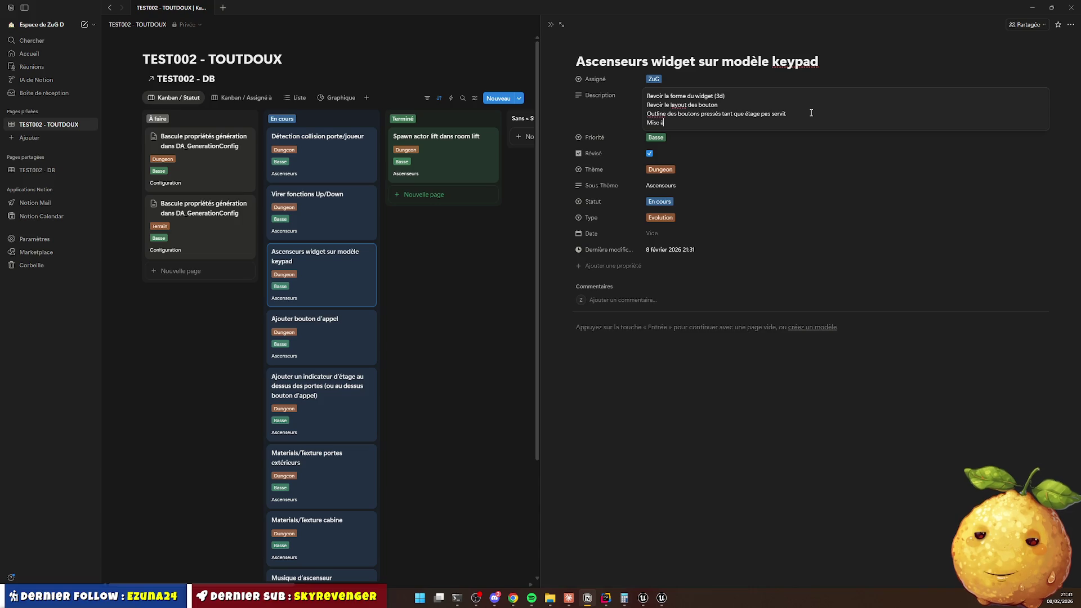
text( jour du di)
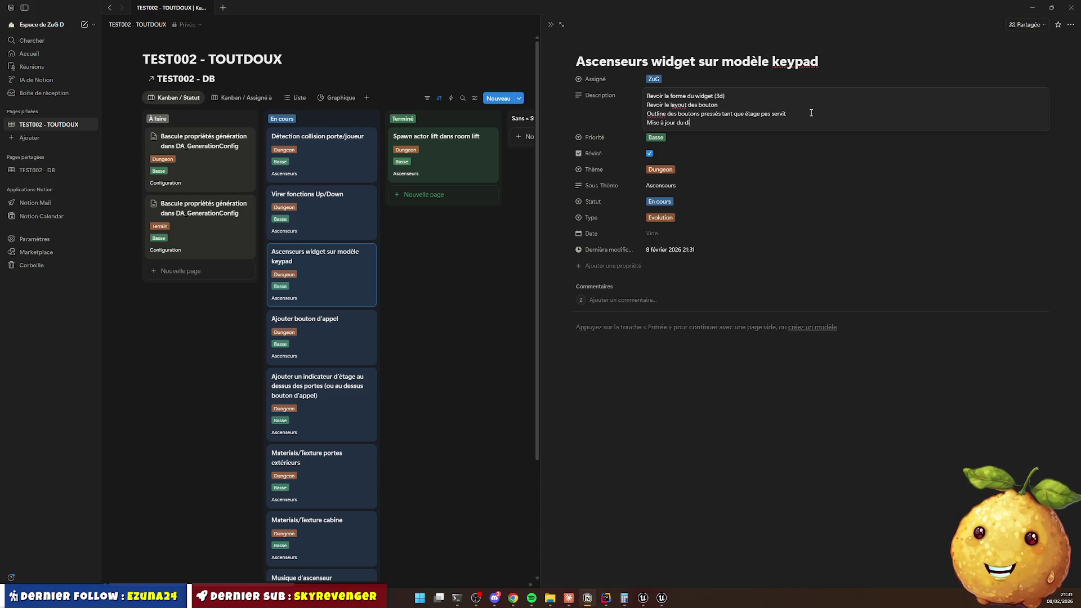
text(splay ()
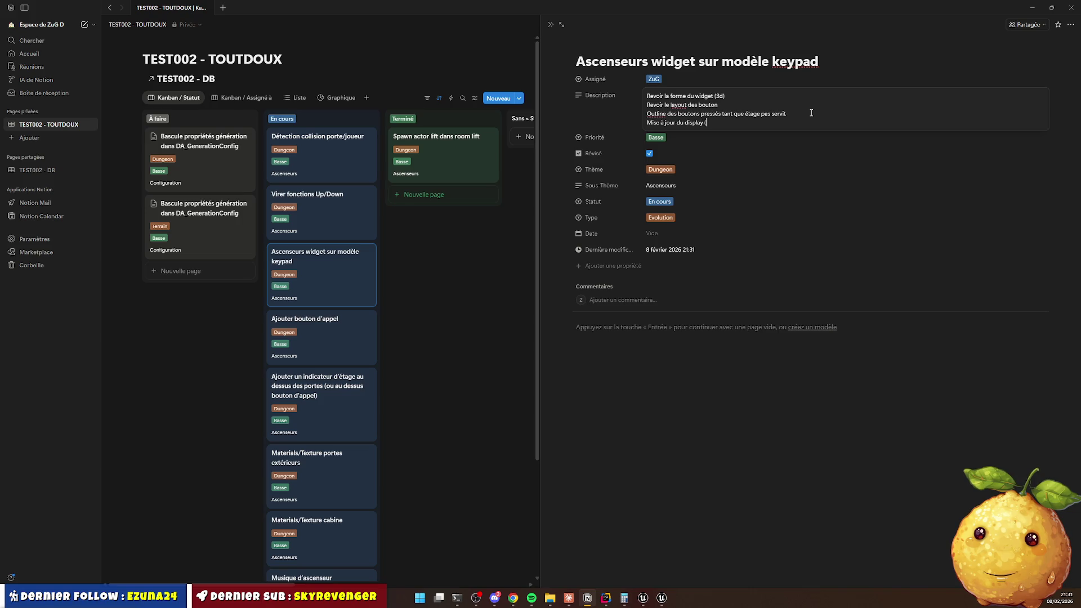
text(étape +)
text( fl)
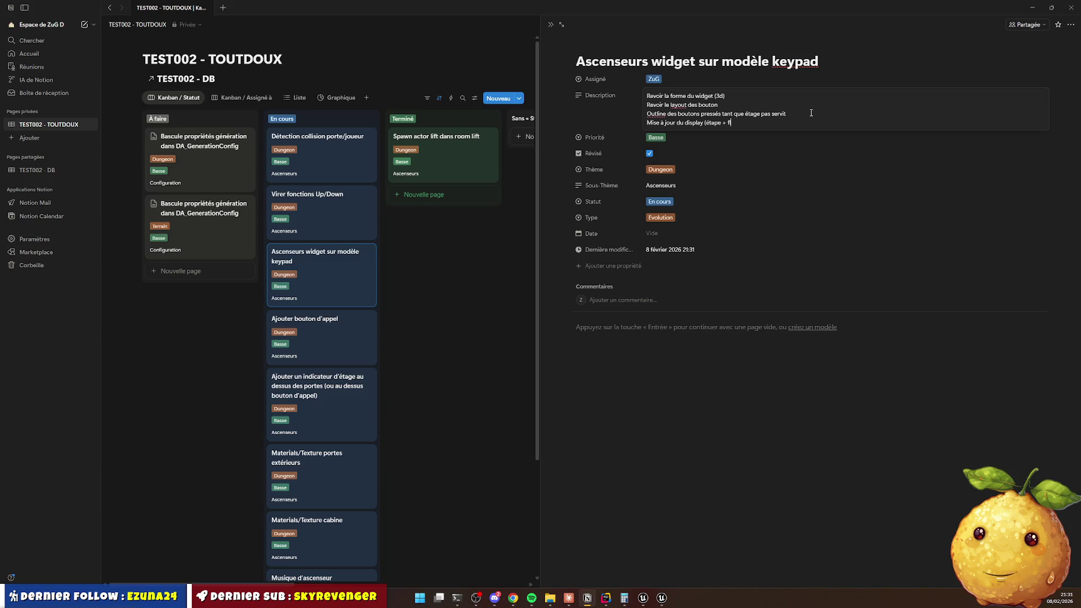
text(èche up/down))
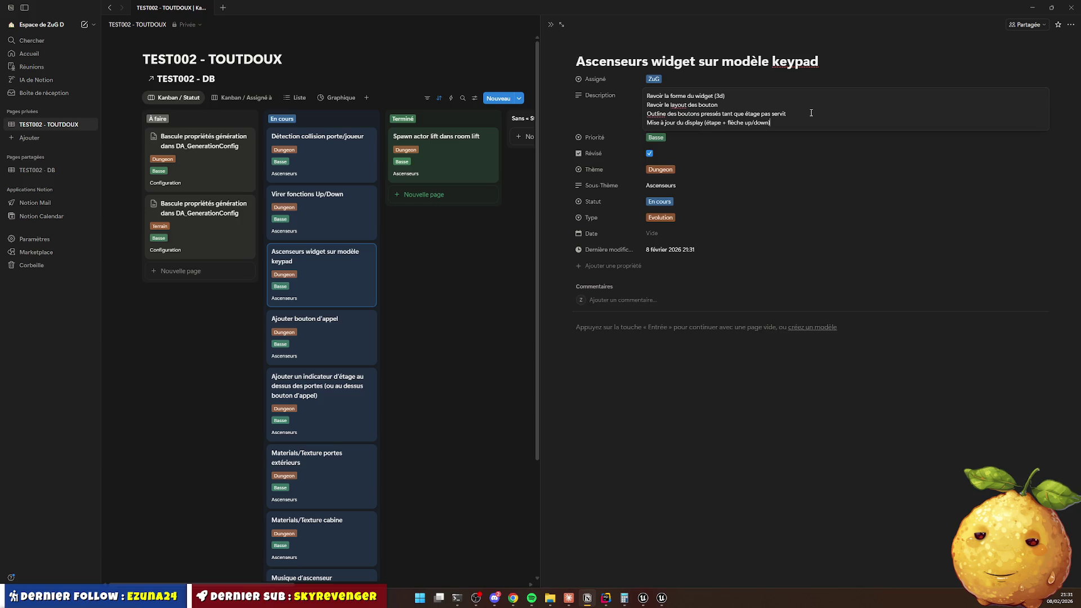
key(shift+Return)
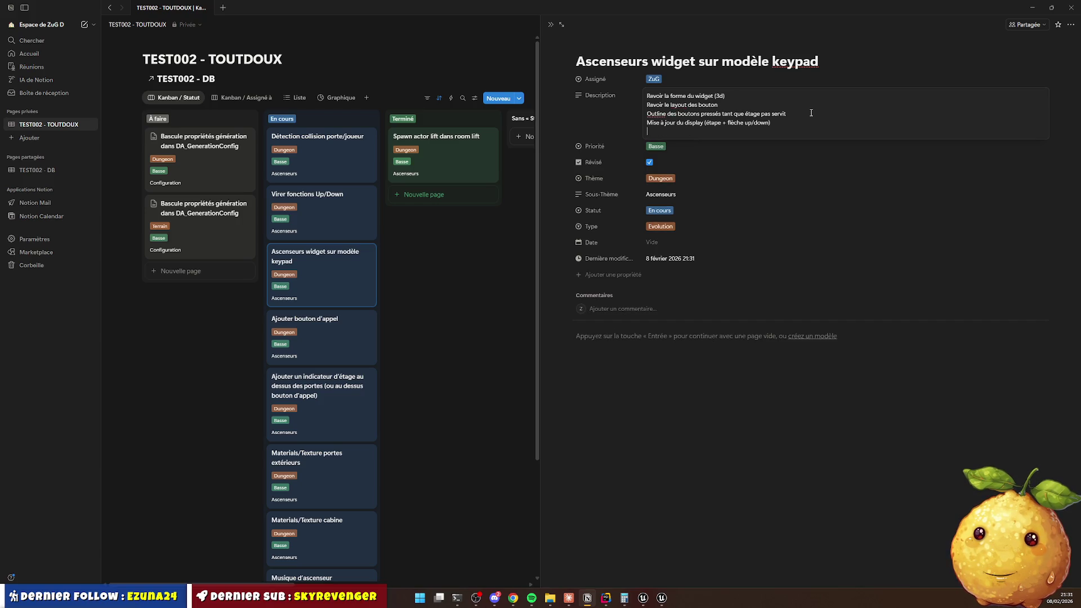
key(Escape)
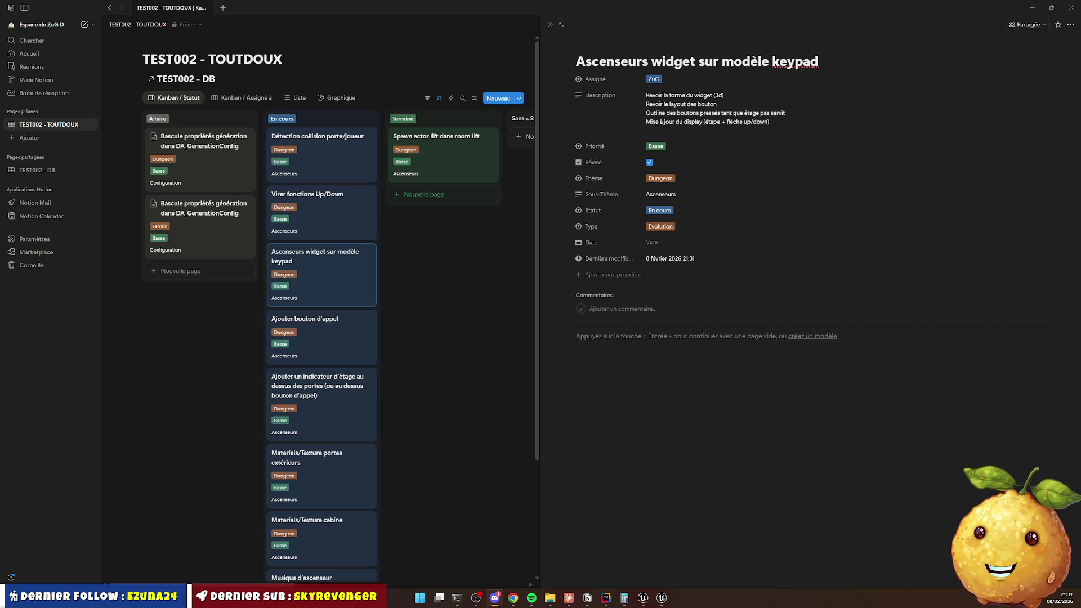
key(alt+Tab)
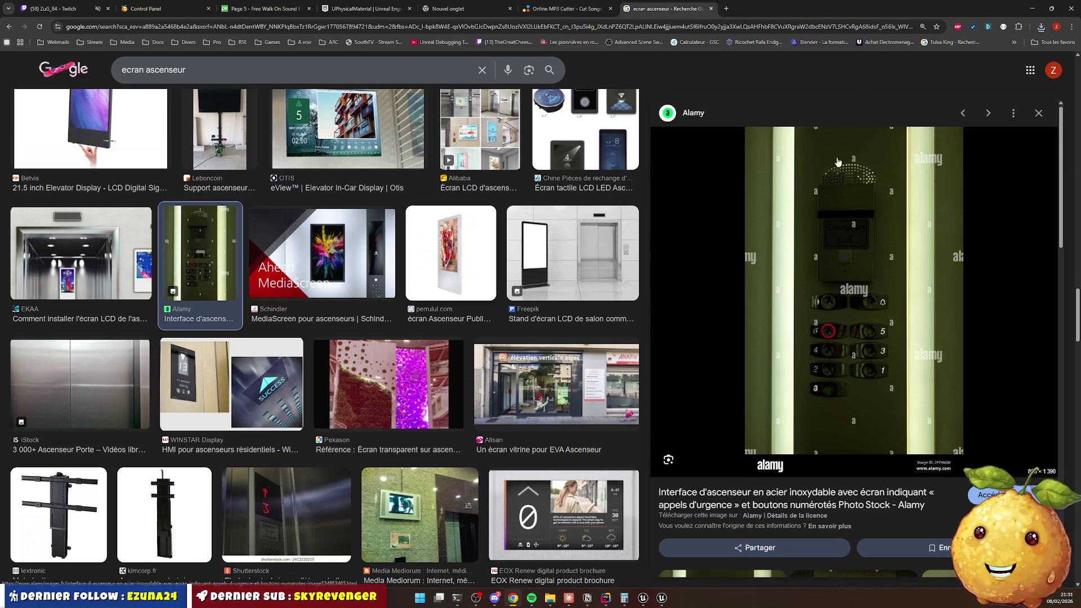
Leave the 'ecran ascenseur' image results and return to the Notion keypad task.
key(alt+Tab)
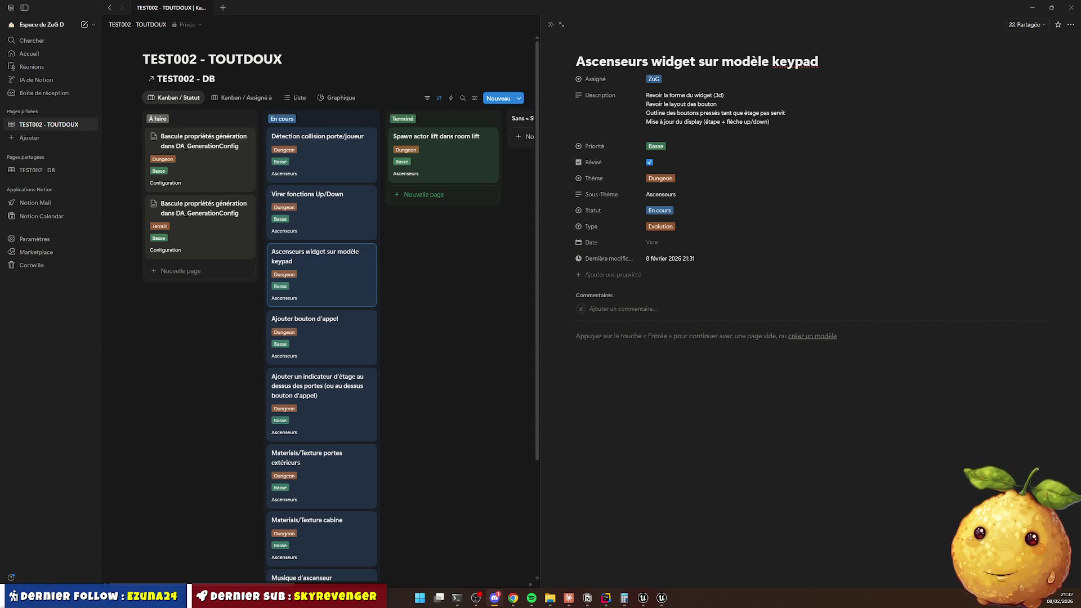
In File Explorer's Téléchargements folder, select the seven mur_sous_sol texture PNGs.
key(alt+Tab)
click(42, 131)
click(225, 72)
shift+click(231, 143)
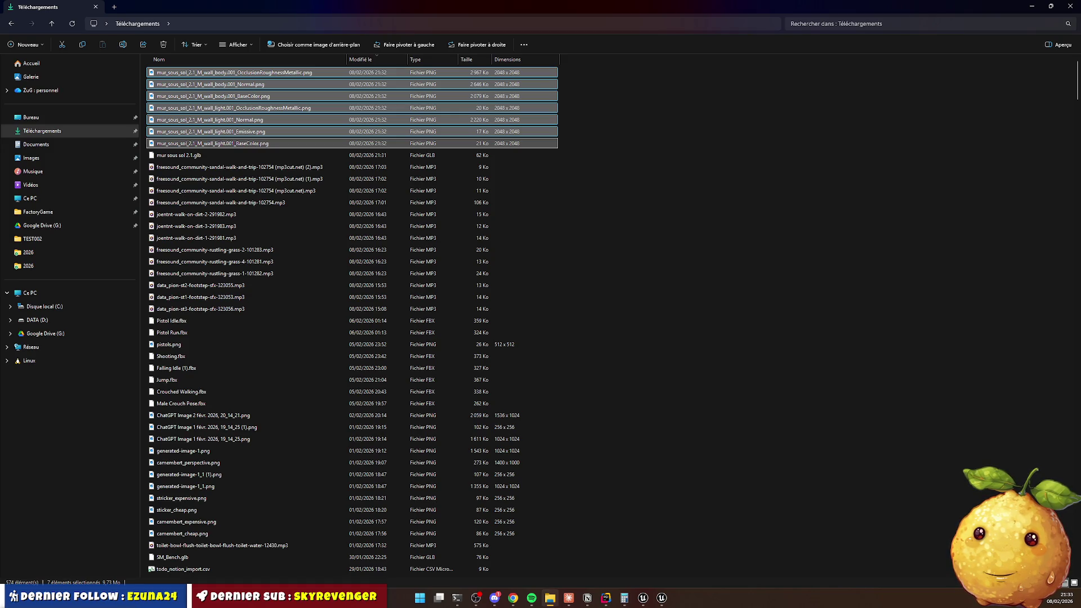
Delete the seven mur_sous_sol PNGs from Téléchargements and minimize File Explorer.
click(676, 198)
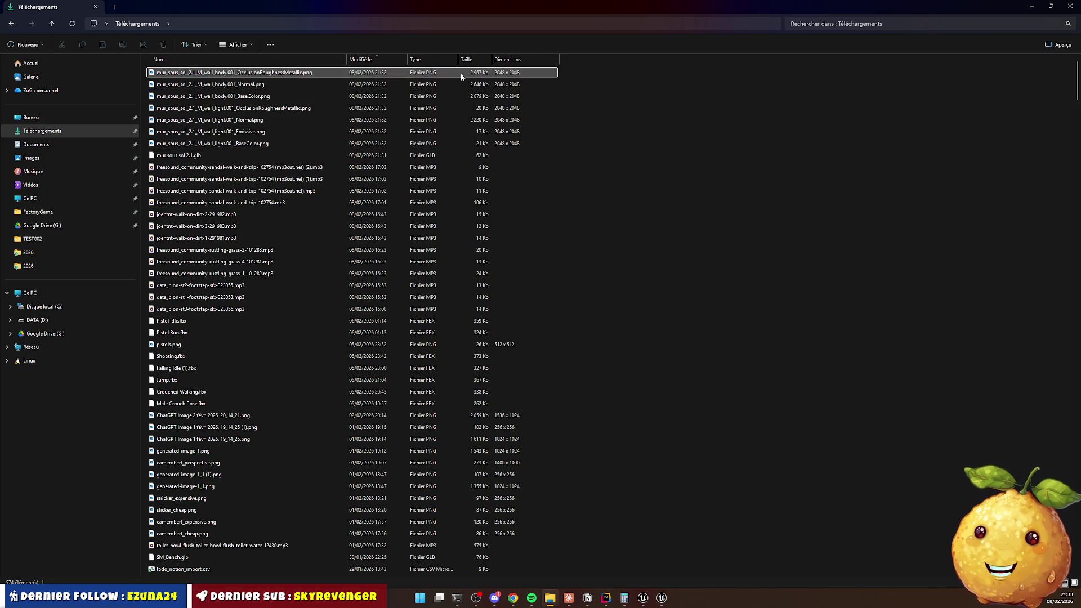
shift+click(302, 142)
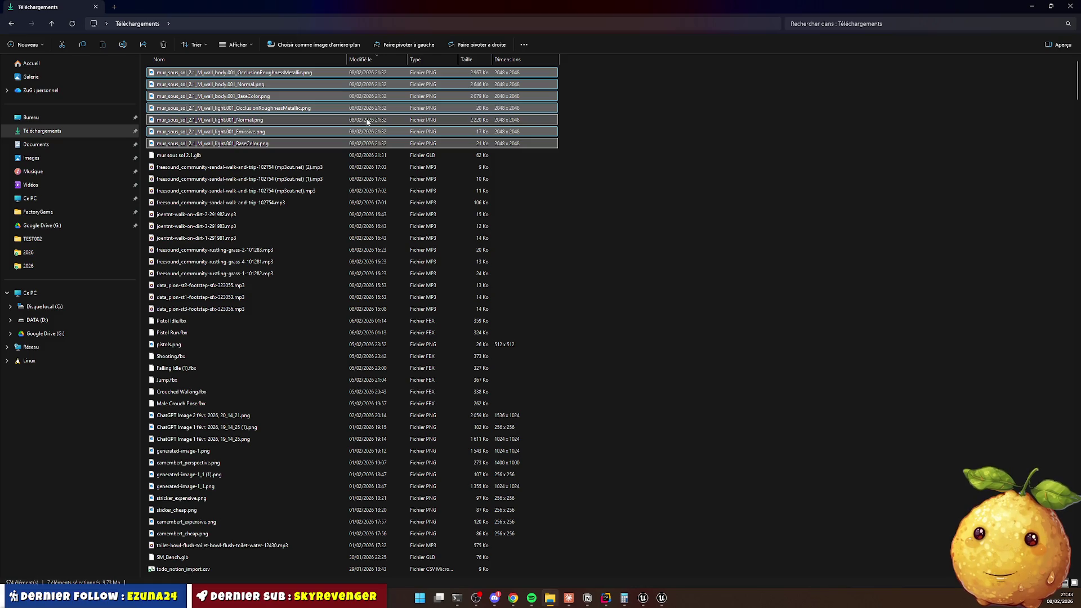
key(Delete)
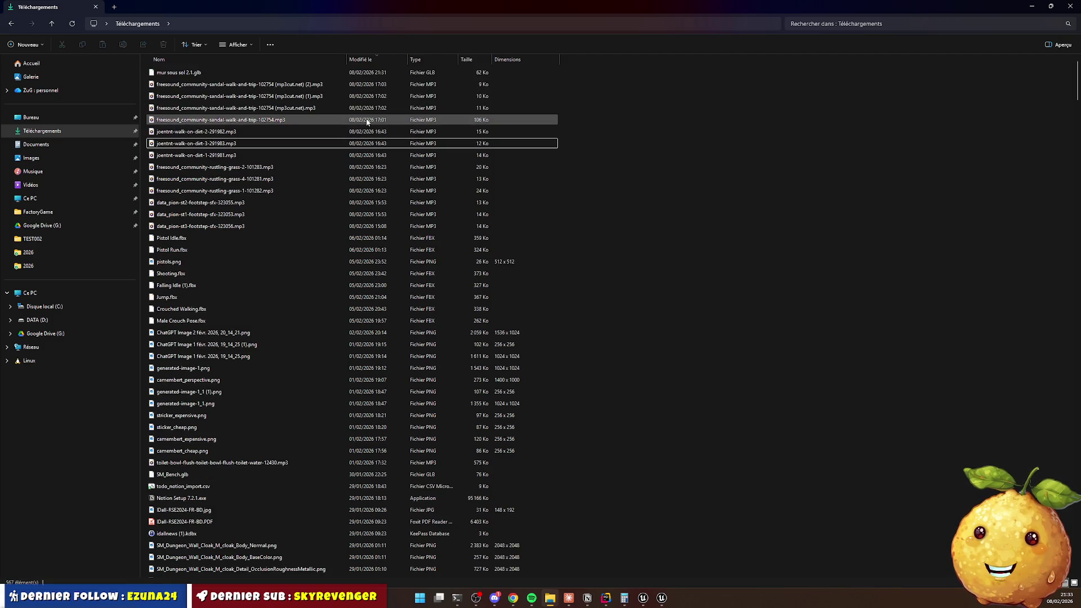
click(1032, 8)
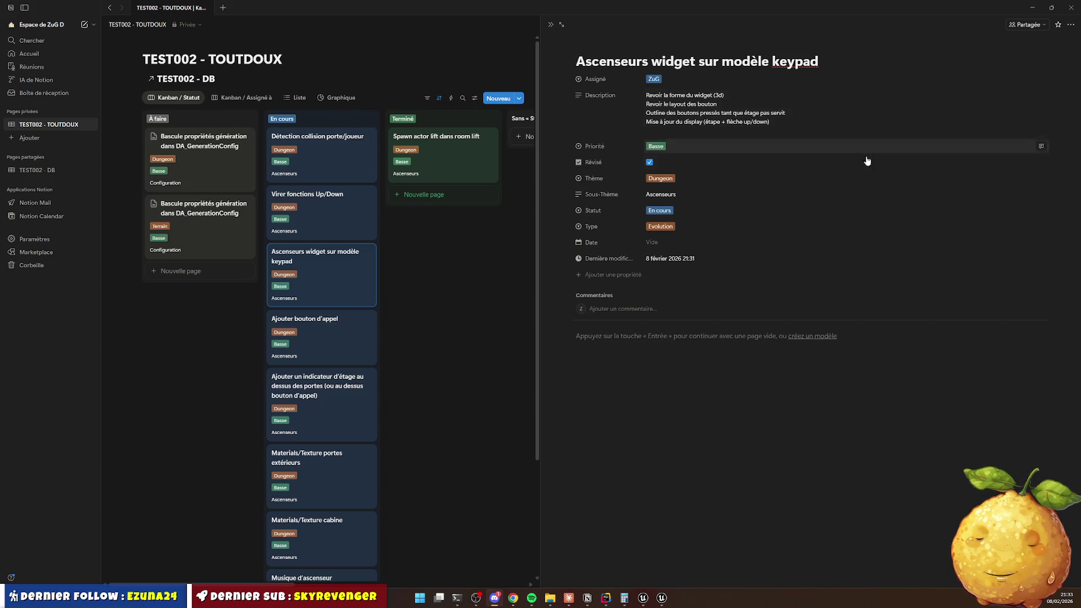
In Unreal's Content Drawer, browse to Content/Actors/Dungeon/Parts/Wall/Basement.
click(1033, 10)
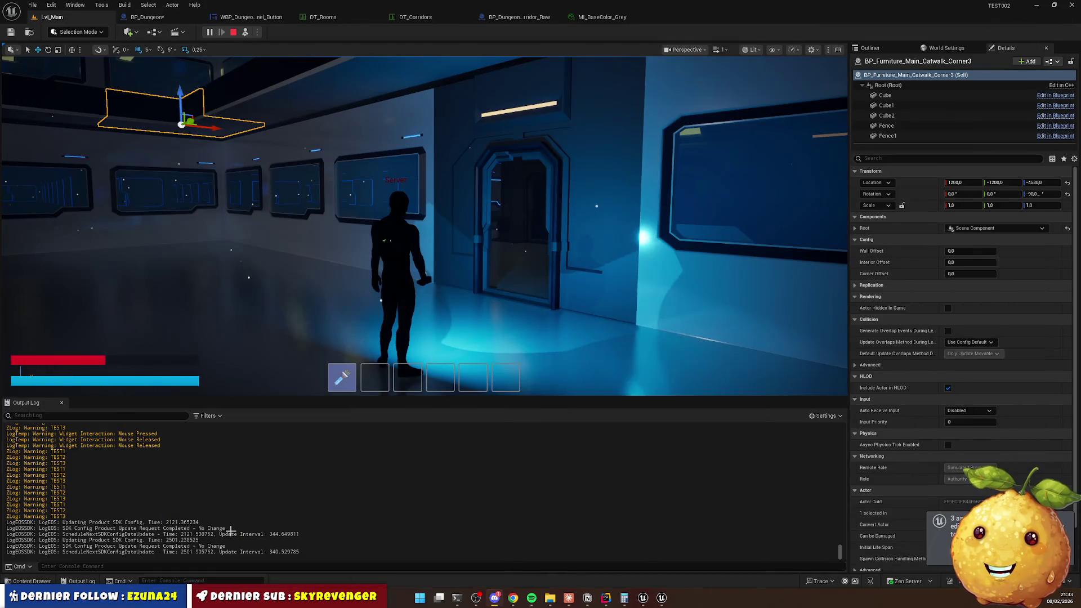
click(55, 581)
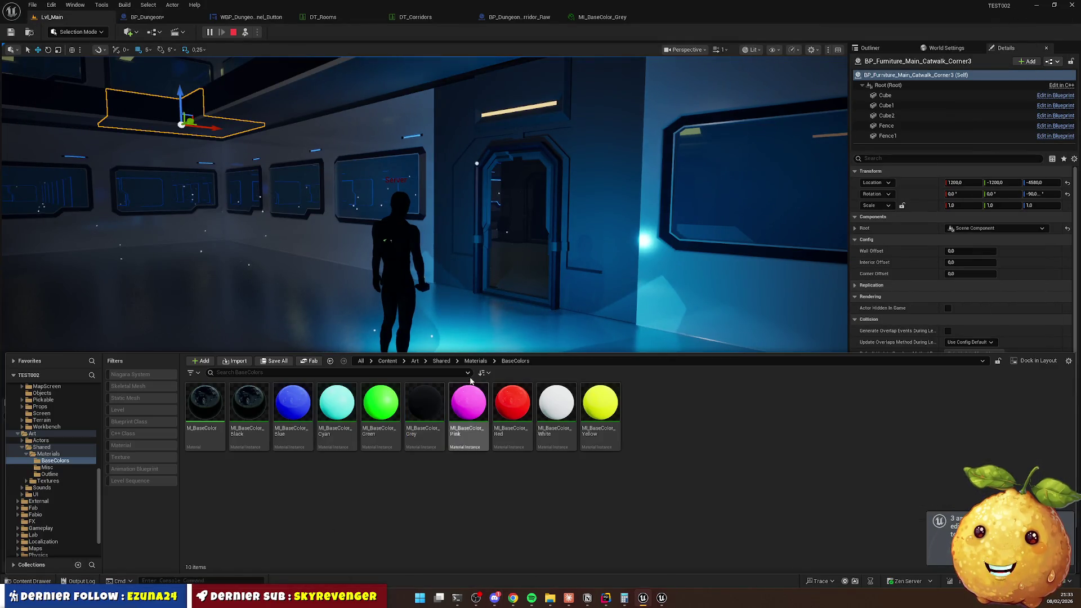
click(391, 363)
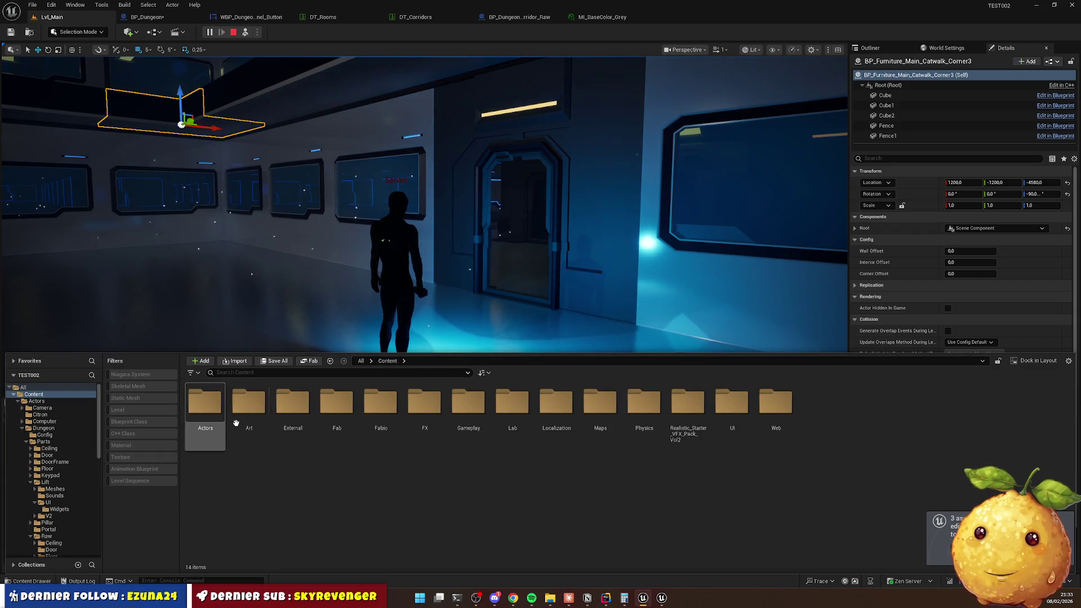
double_click(208, 406)
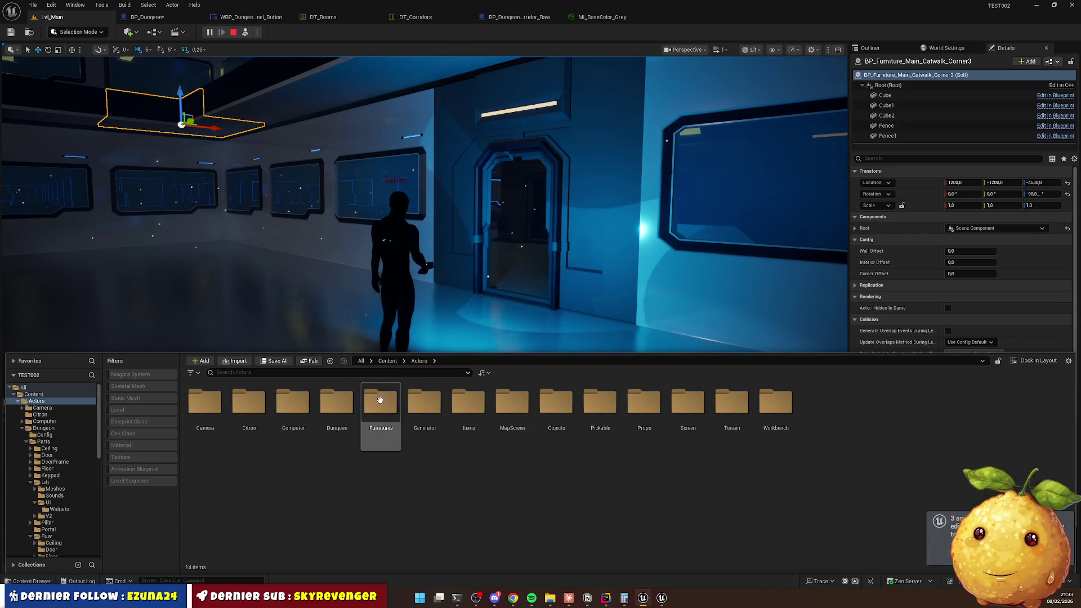
double_click(378, 404)
double_click(355, 405)
double_click(362, 417)
click(248, 405)
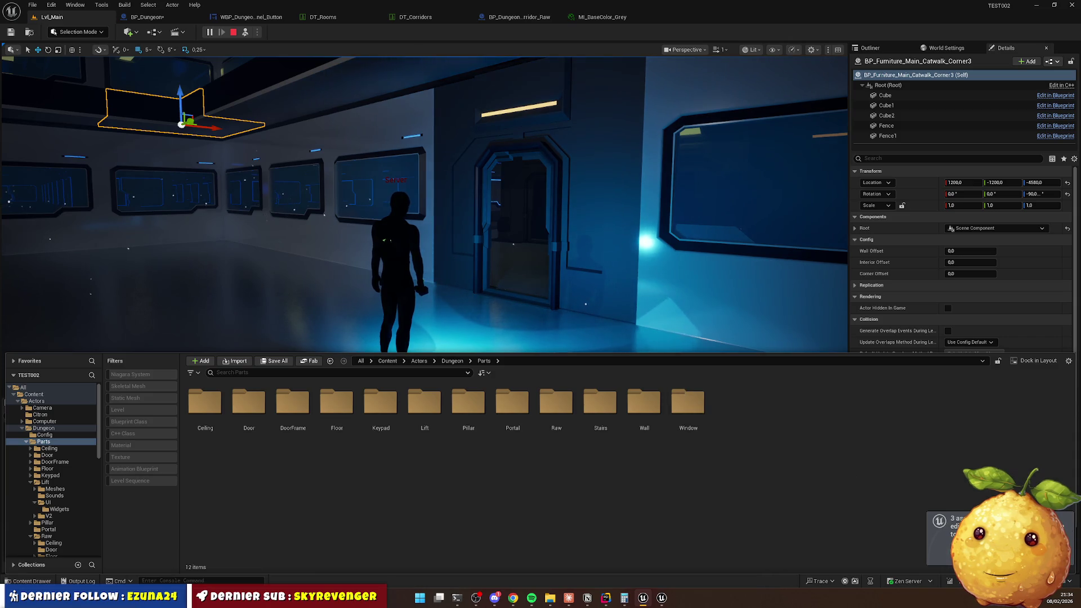
key(ctrl+space)
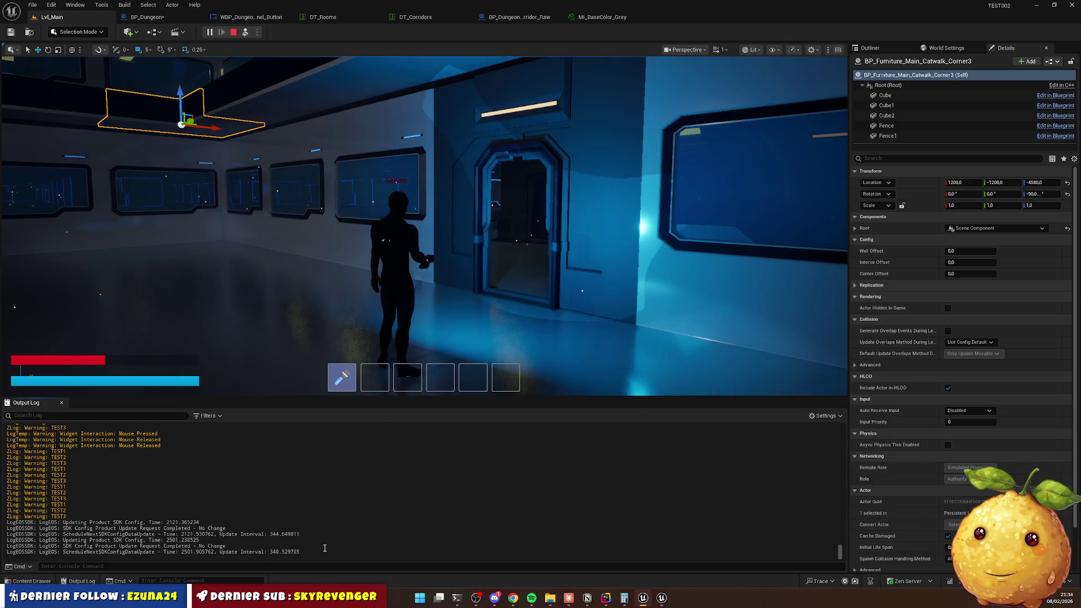
key(ctrl+space)
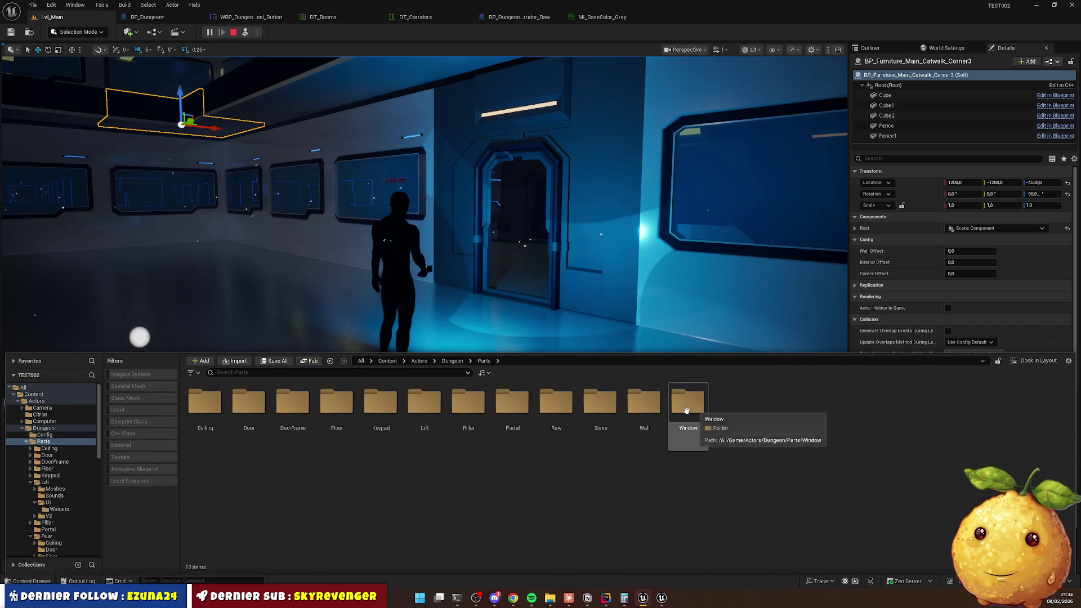
double_click(661, 413)
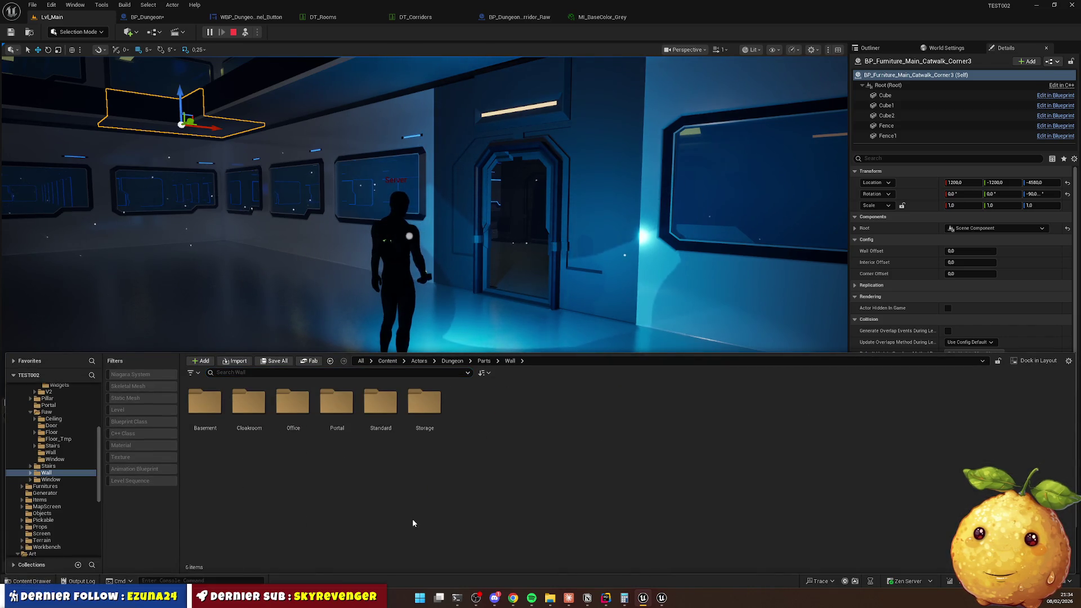
double_click(205, 402)
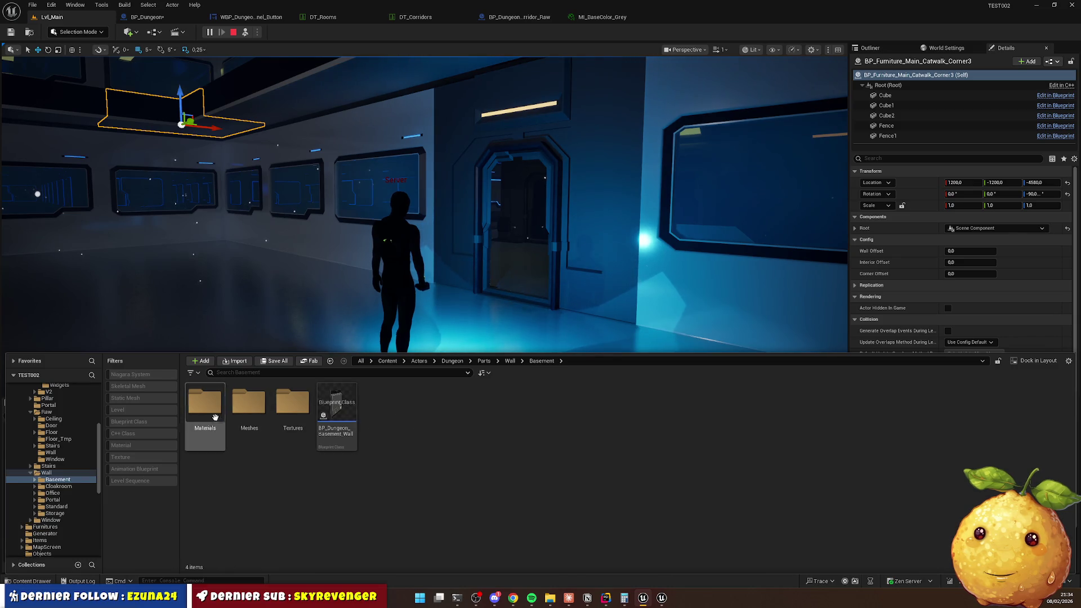
Duplicate BP_Dungeon_Basement_Wall as BP_Dungeon_Basement_Wall2, then check the Meshes and Materials subfolders.
click(337, 408)
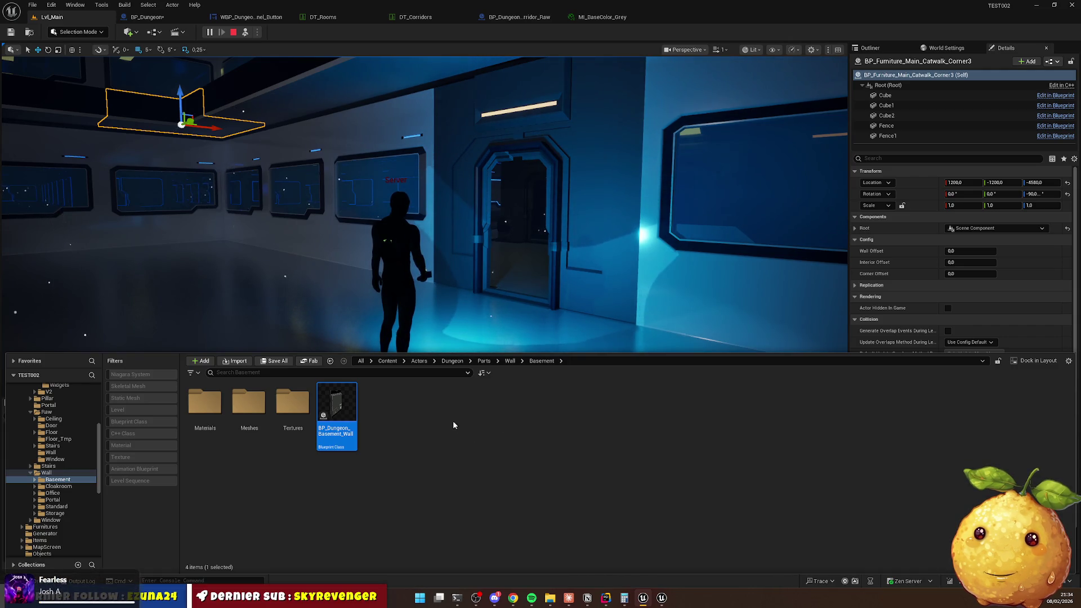
key(ctrl+d)
key(Return)
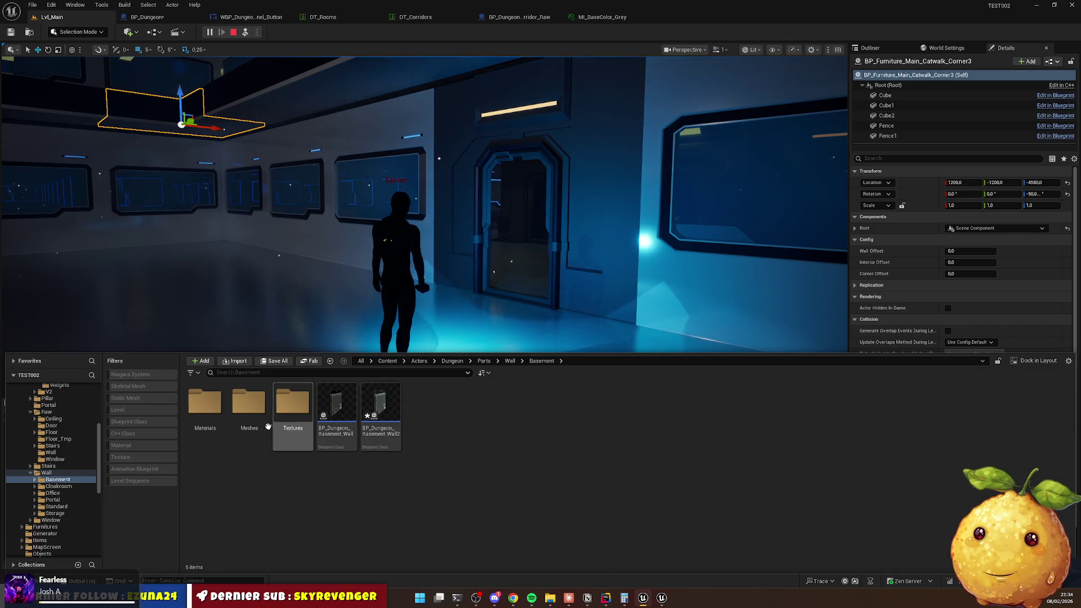
double_click(248, 403)
key(alt+Left)
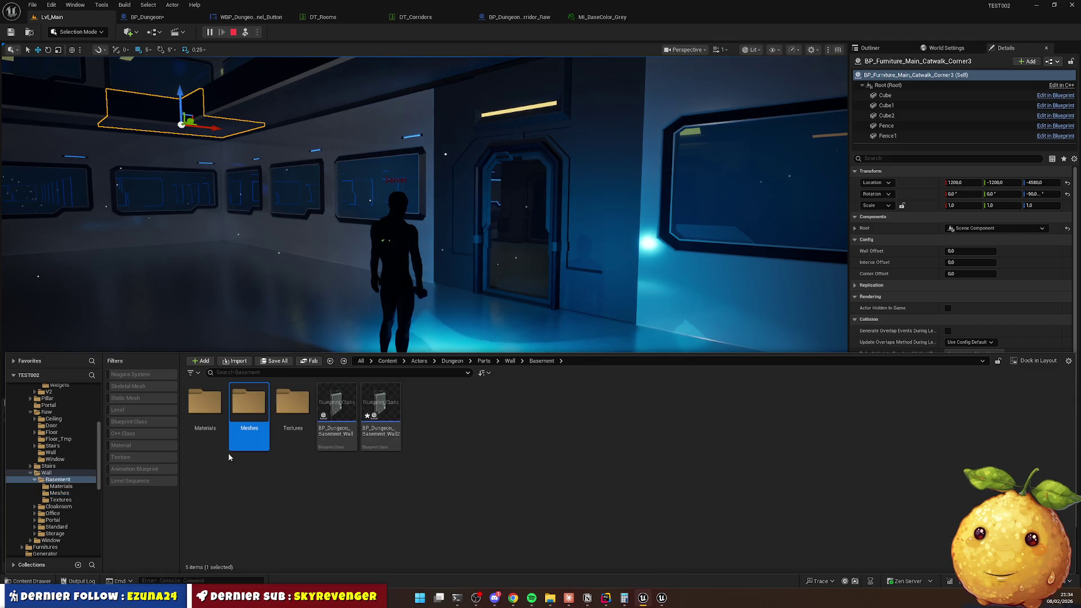
double_click(205, 402)
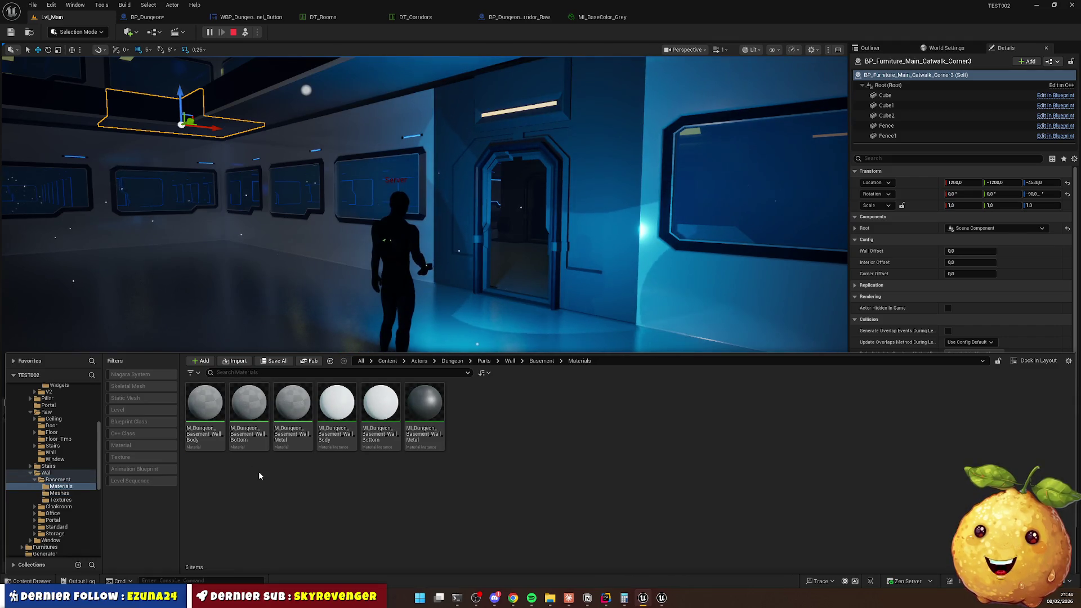
key(alt+Left)
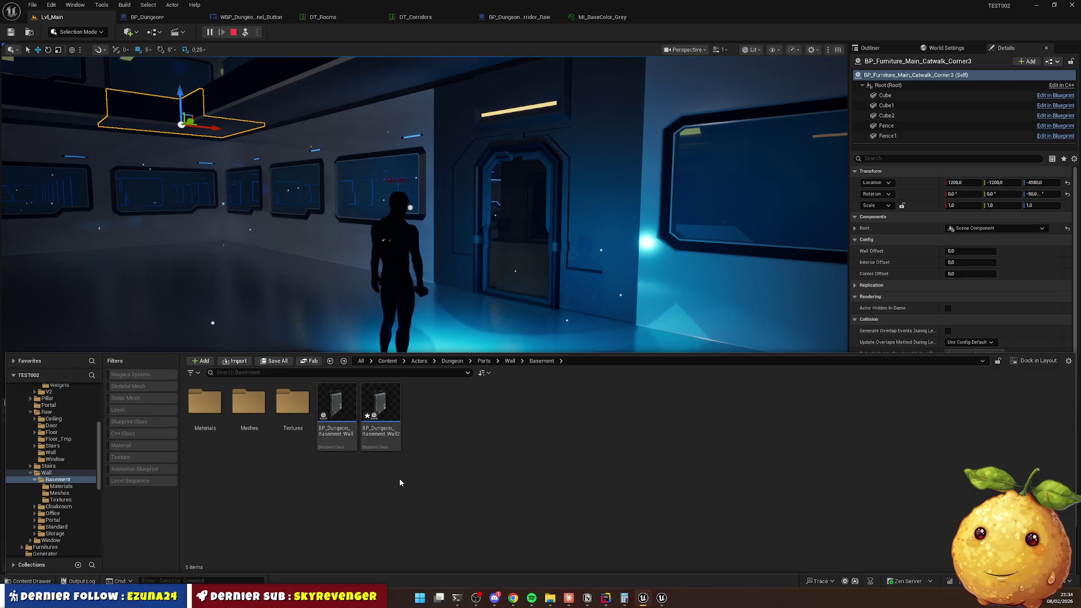
Create a new folder in Basement and name it Wall1.
right_click(441, 469)
click(479, 194)
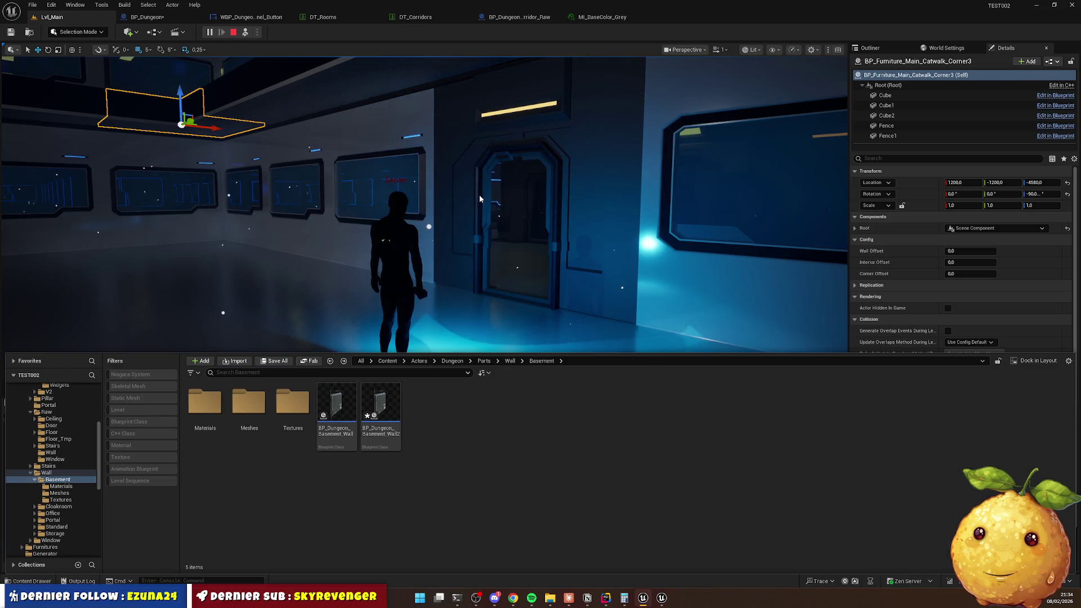
text(Wall)
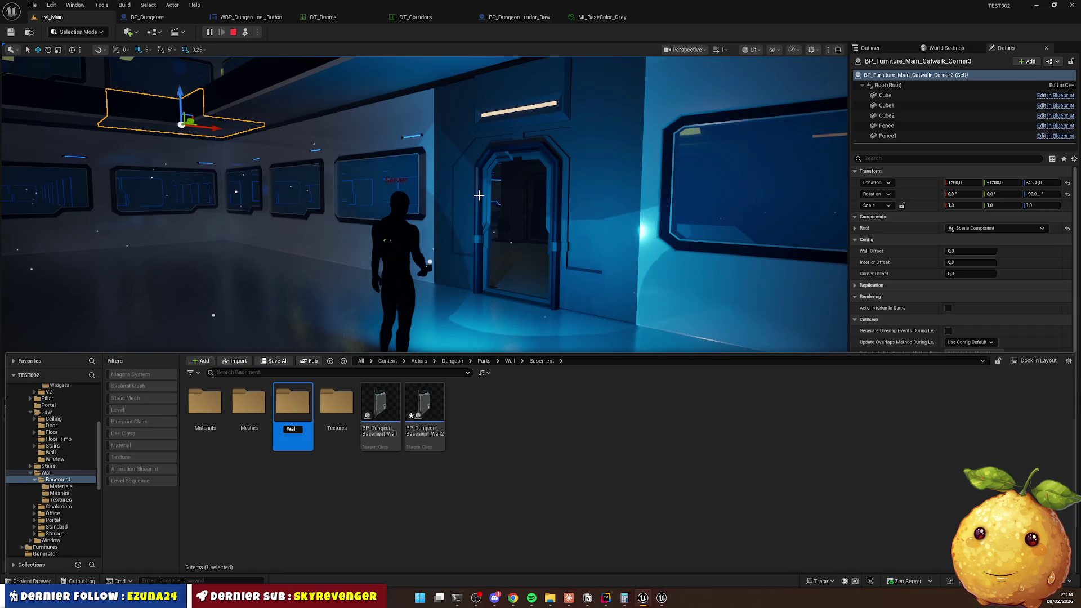
key(Return)
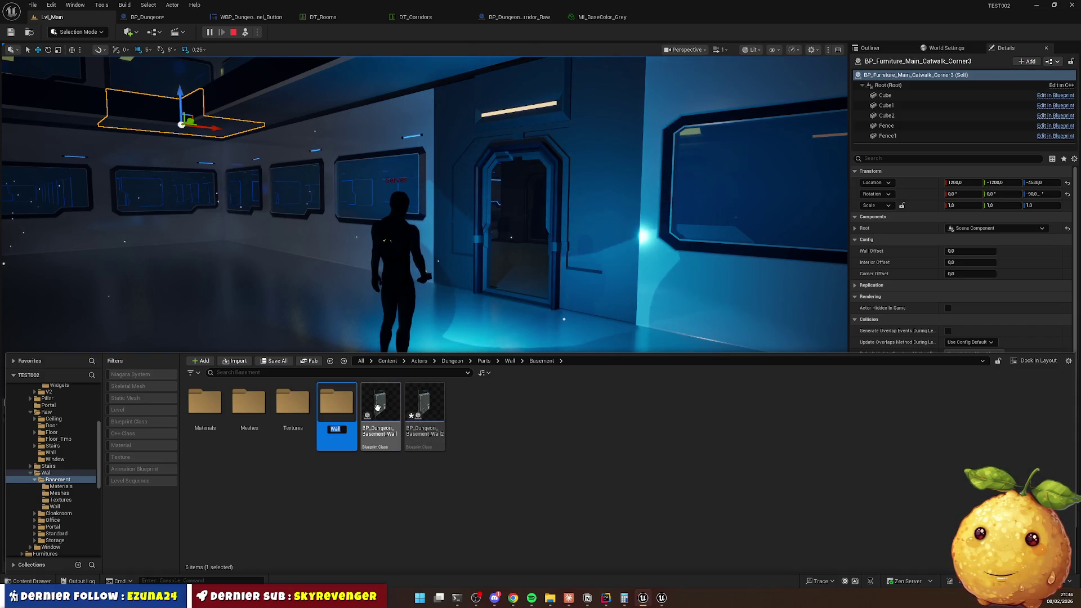
click(509, 361)
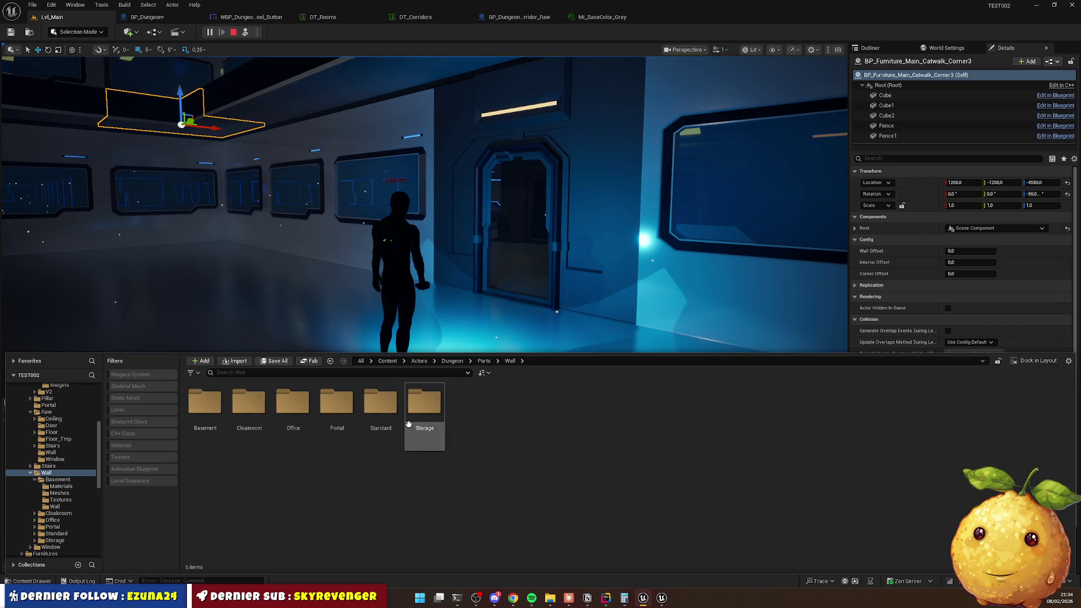
double_click(205, 405)
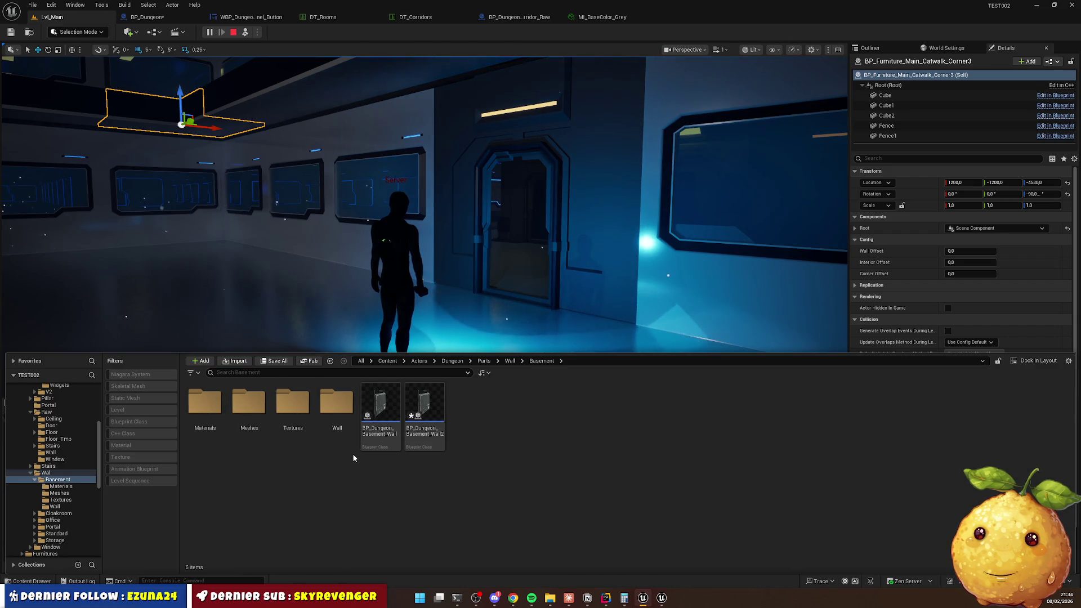
click(333, 417)
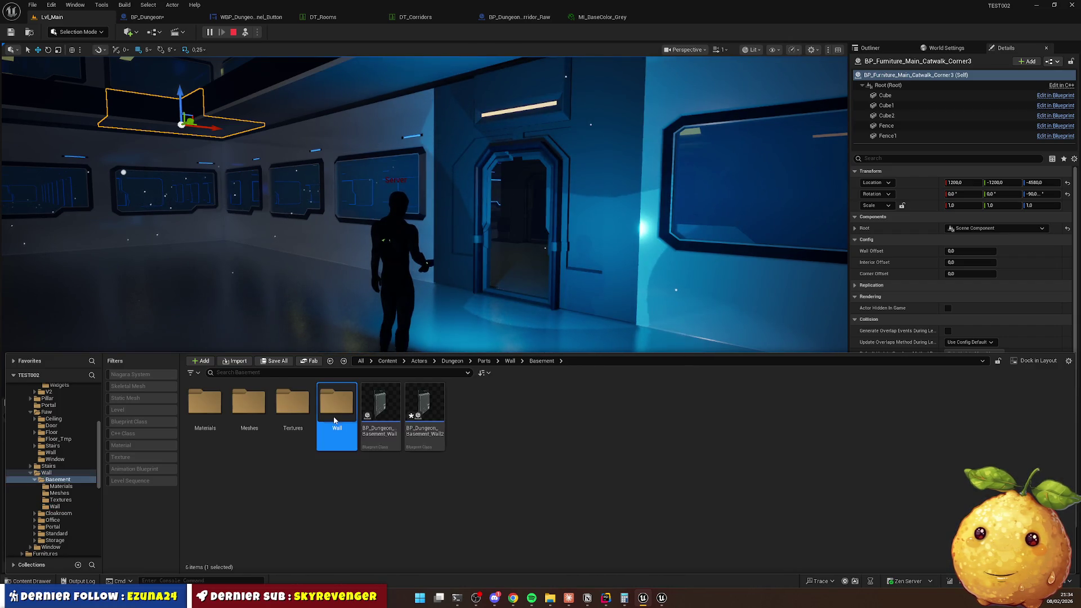
click(333, 417)
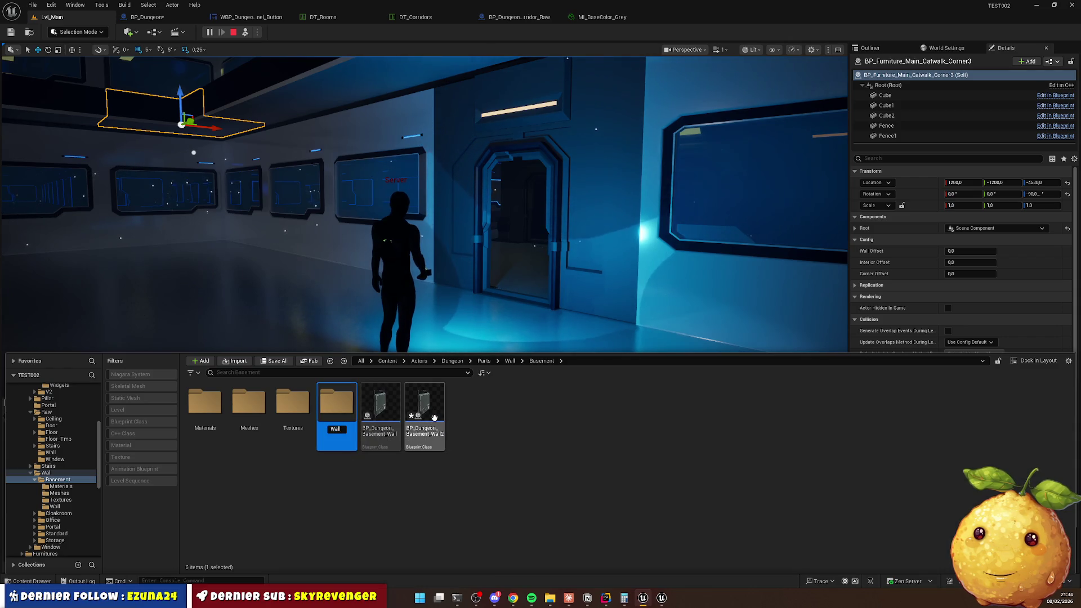
text(1)
click(302, 526)
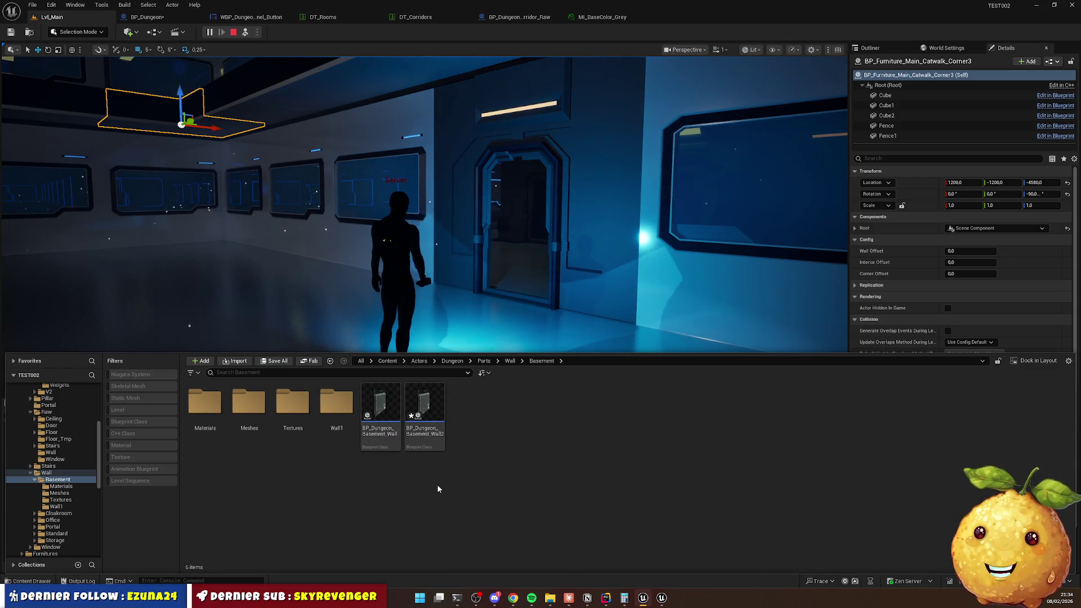
Create a second folder in Basement named Wall2.
right_click(438, 489)
click(478, 210)
text(W)
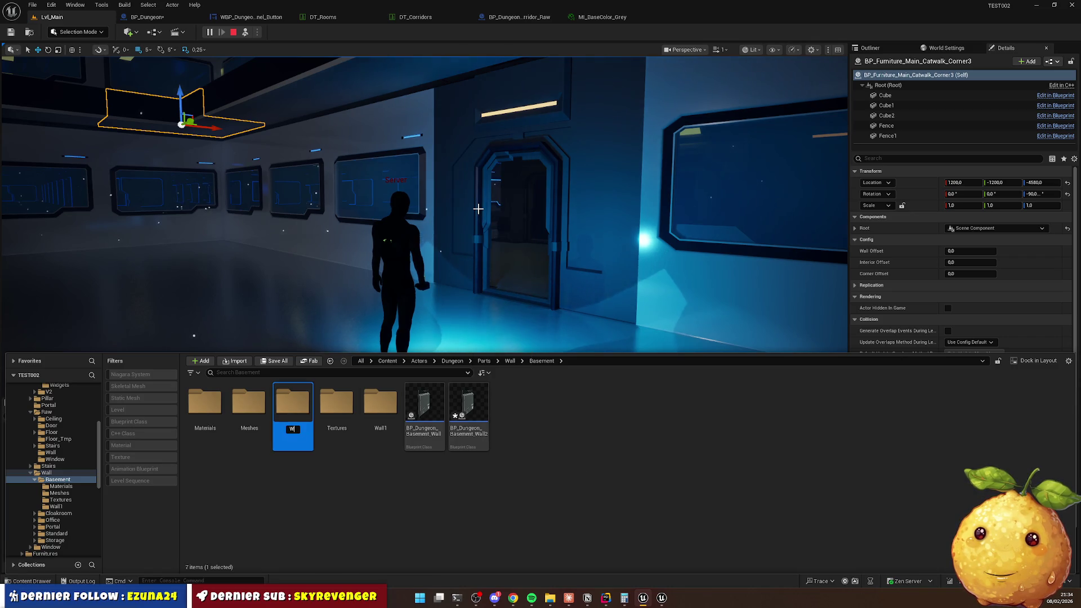
text(all2)
key(Return)
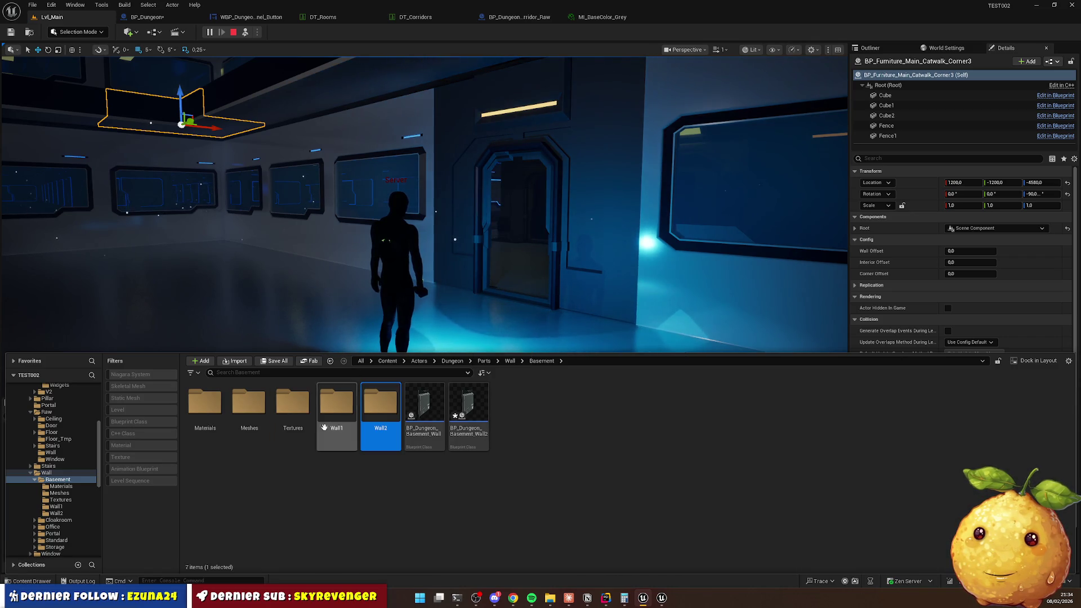
Move the old Materials, Meshes, Textures folders and wall Blueprint into Wall1, renaming it BP_Dungeon_Basement_Wall1.
click(211, 408)
ctrl+click(248, 408)
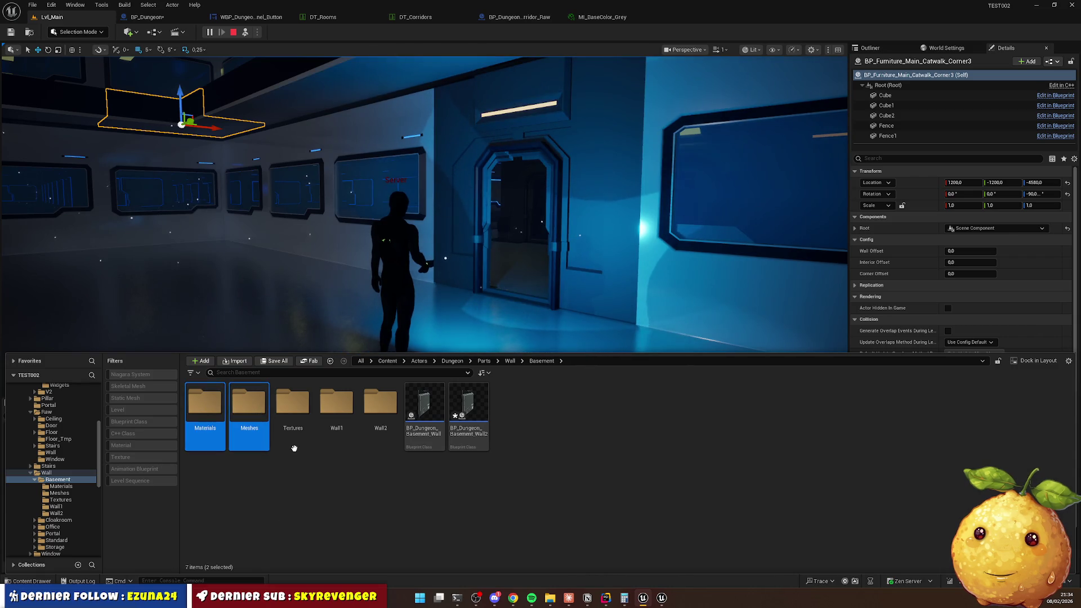
ctrl+click(293, 409)
drag(293, 419, 338, 413)
click(360, 426)
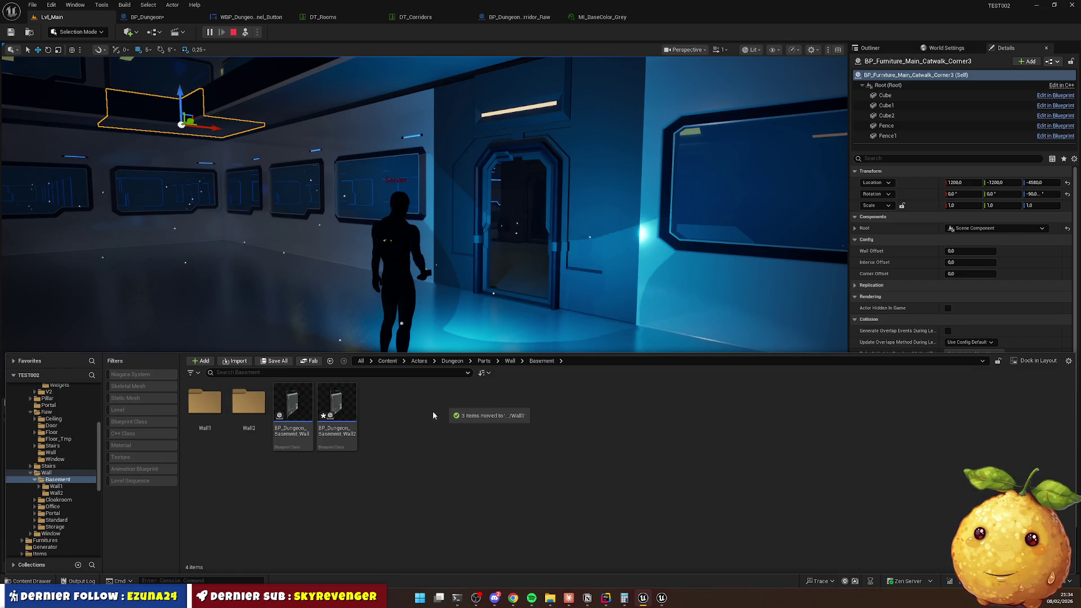
drag(298, 407, 238, 425)
click(238, 425)
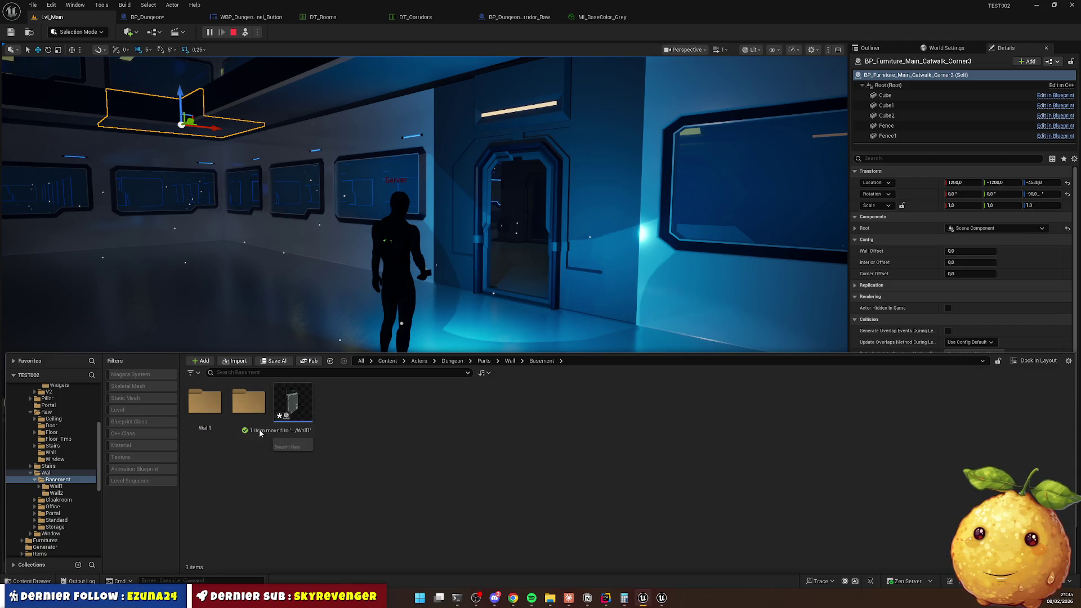
double_click(204, 403)
text(1)
key(Return)
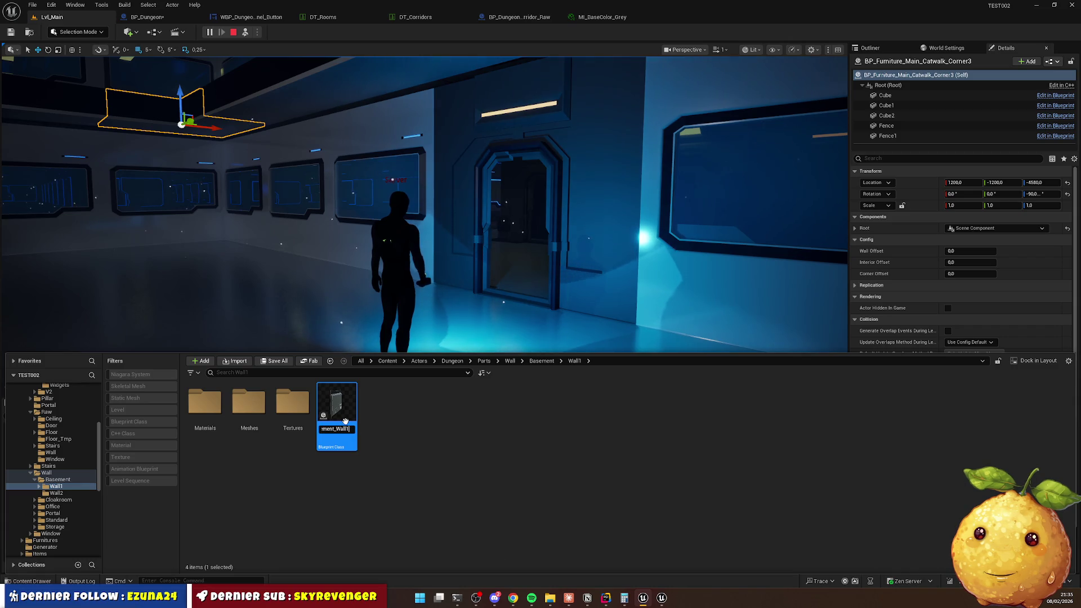
Move the BP_Dungeon_Basement_Wall2 Blueprint into the Wall2 folder.
key(alt+Left)
double_click(256, 419)
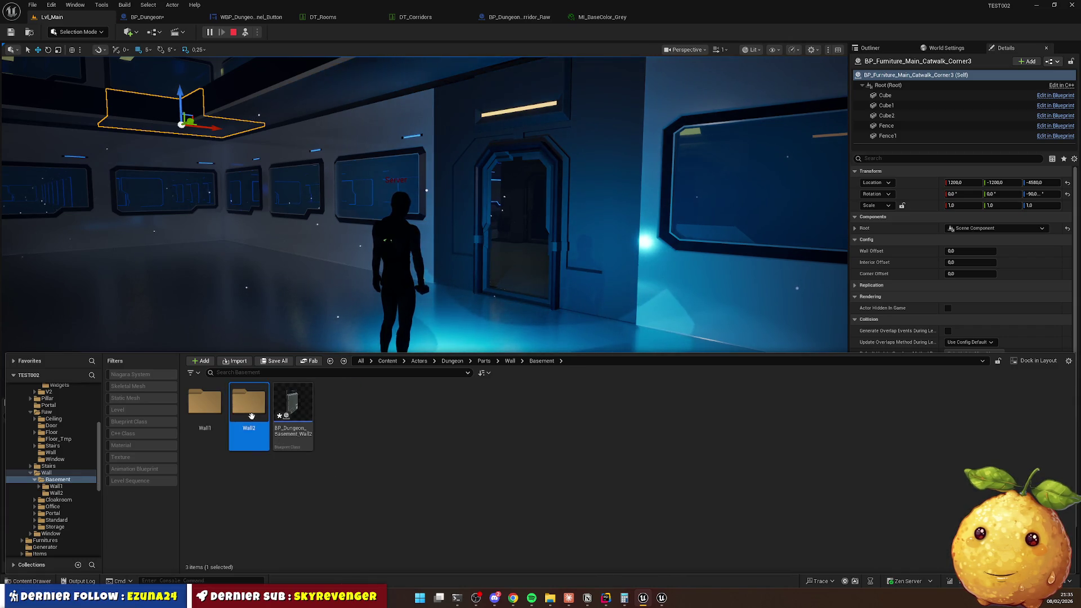
key(alt+Left)
drag(292, 401, 266, 420)
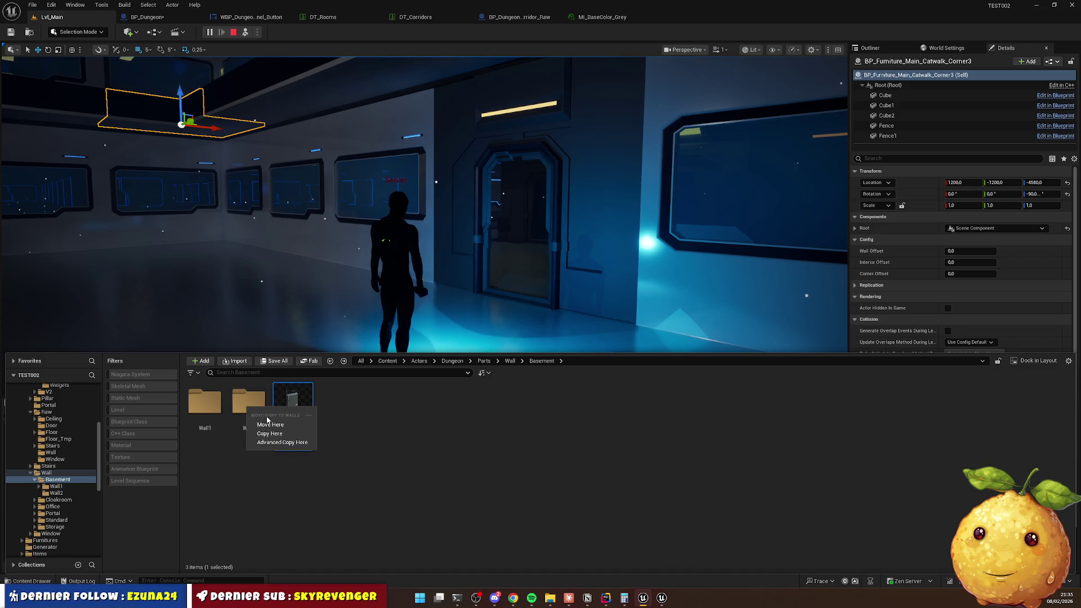
click(268, 425)
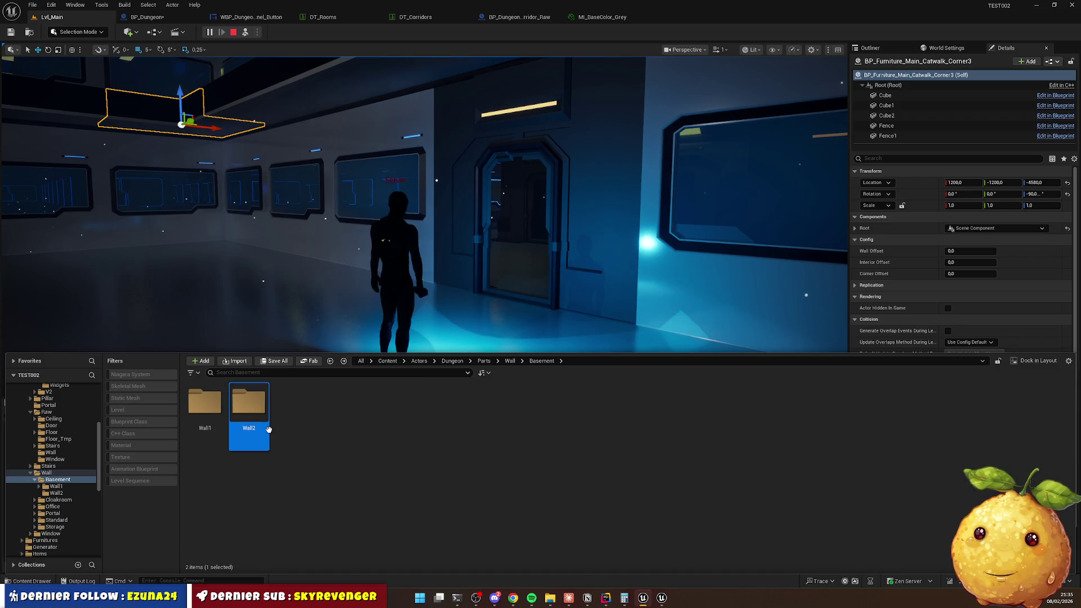
double_click(248, 402)
Create Materials, Textures and Meshes subfolders inside Wall2.
right_click(336, 437)
click(372, 163)
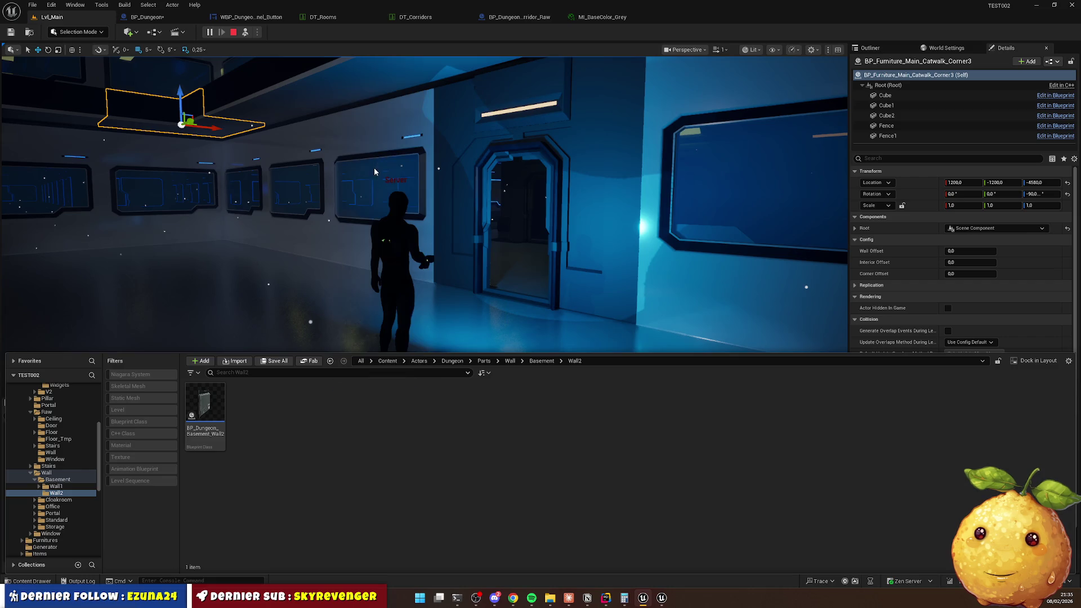
text(Mat)
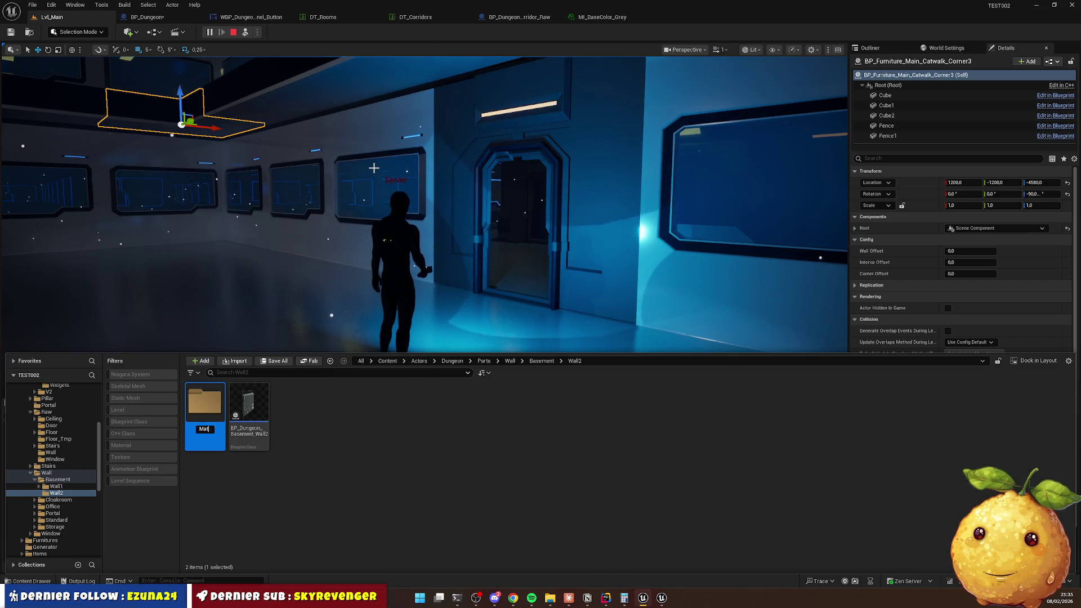
text(erials)
key(Return)
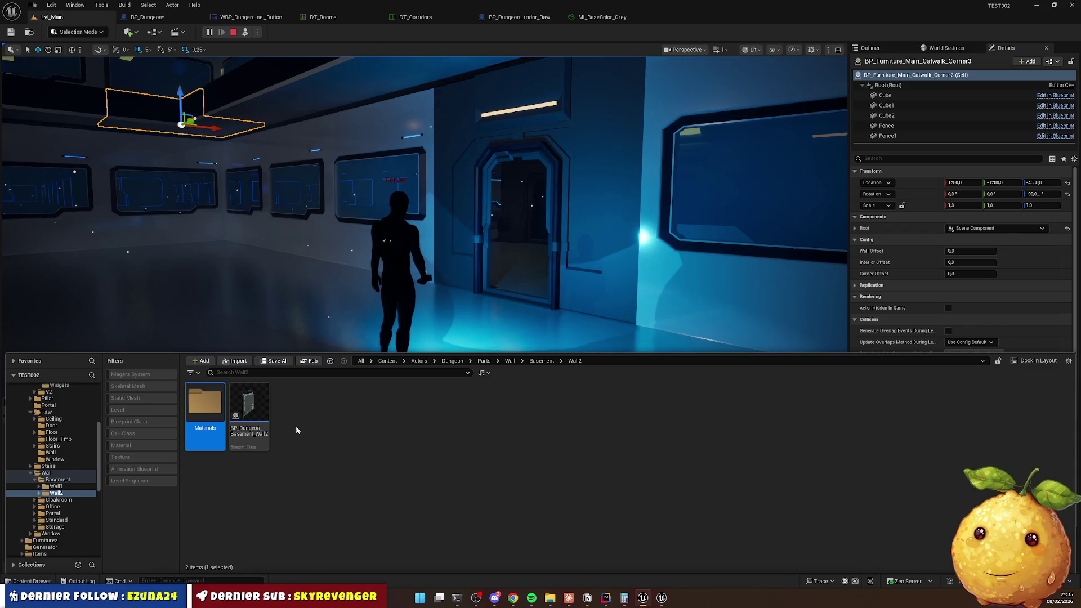
right_click(295, 425)
click(329, 151)
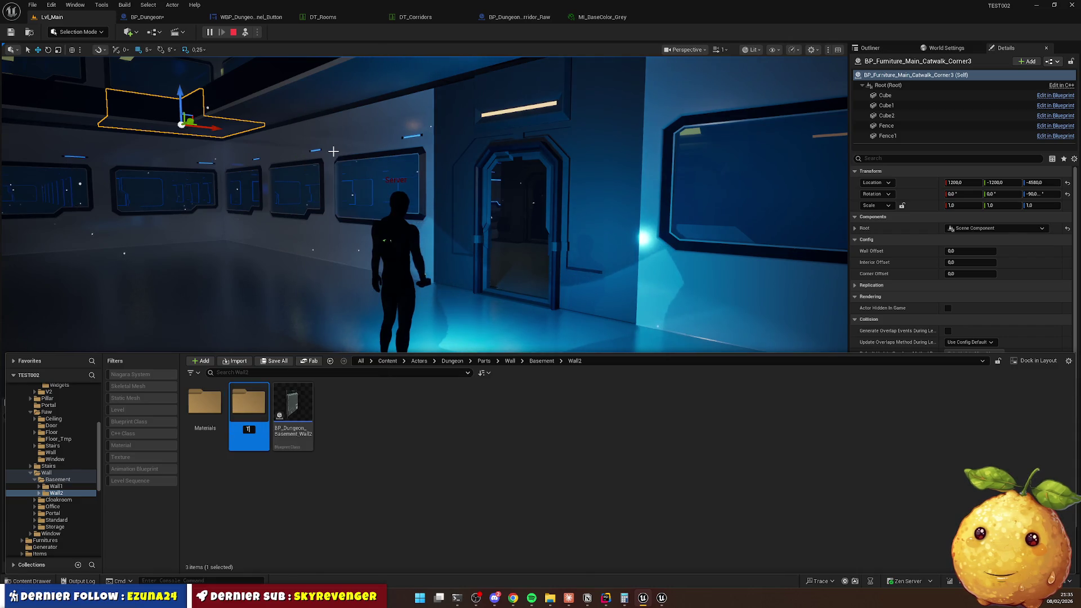
text(Textures)
key(BackSpace)
key(BackSpace)
key(BackSpace)
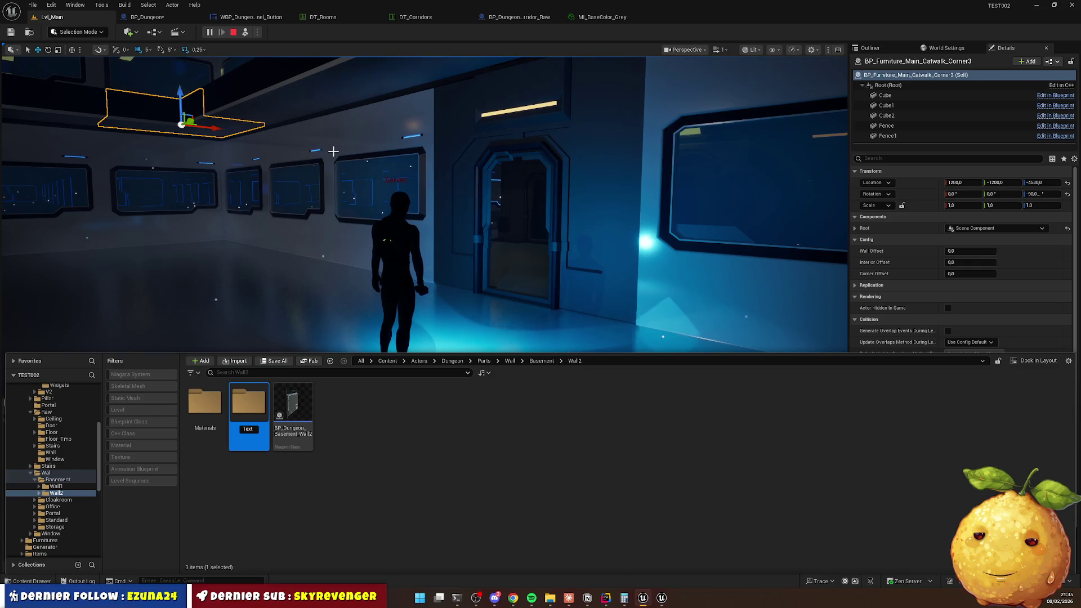
text(res)
key(Return)
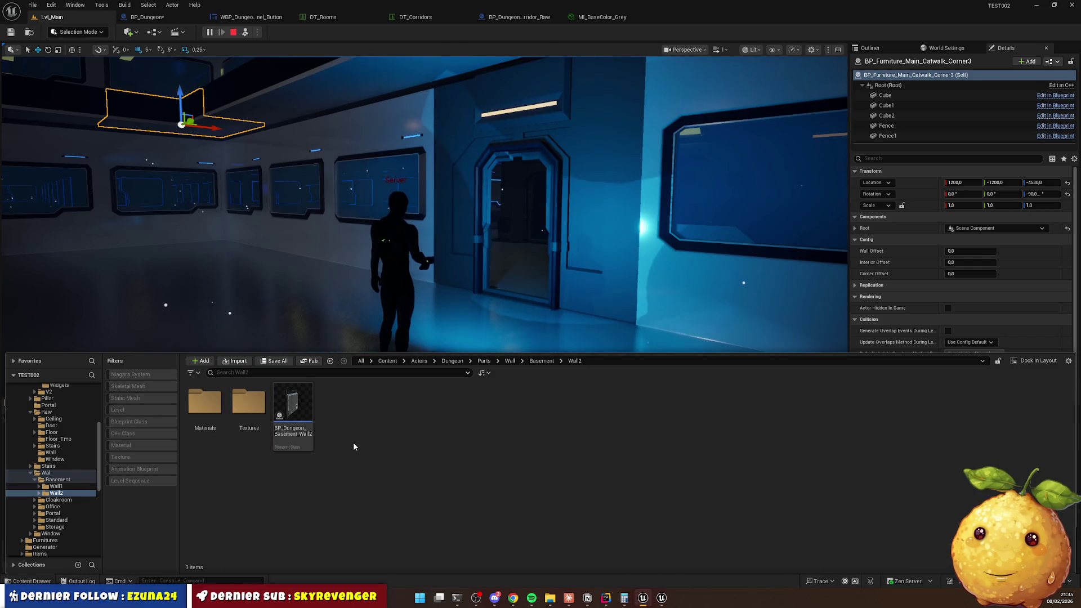
right_click(355, 442)
click(384, 167)
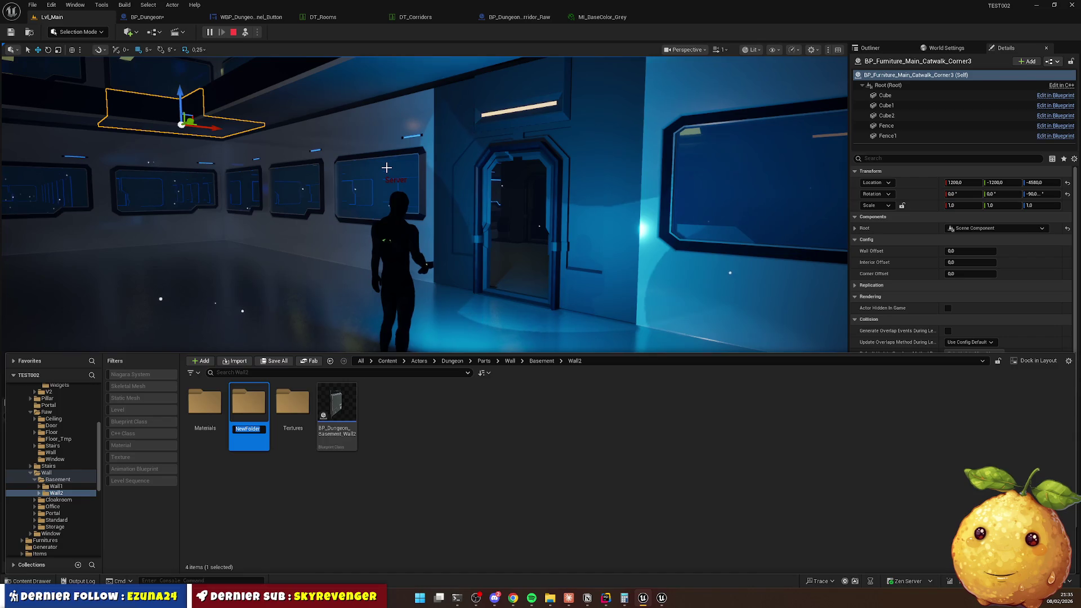
text(Meshes)
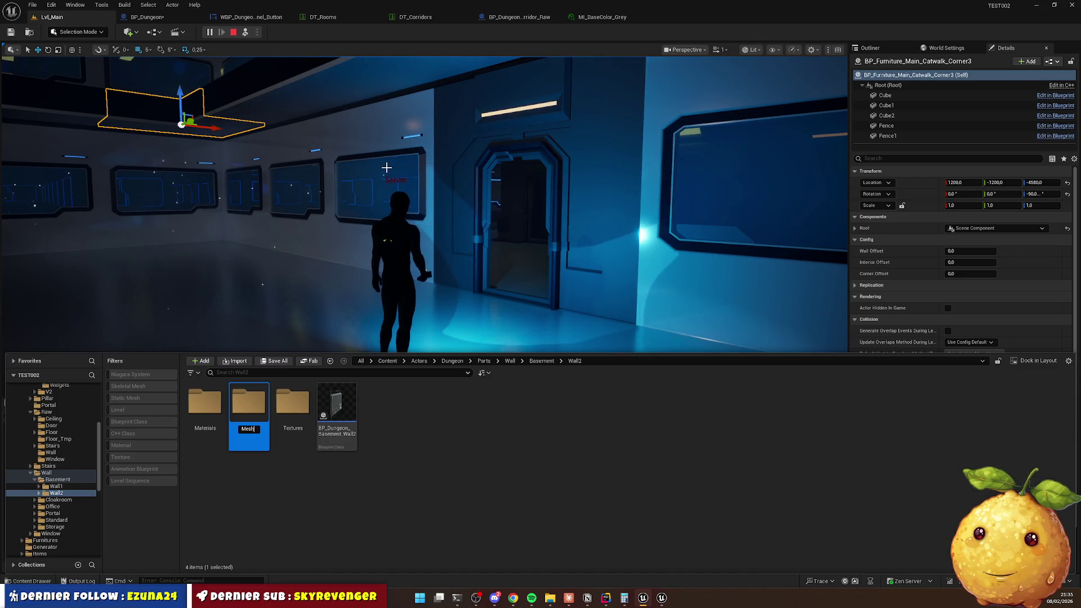
click(368, 496)
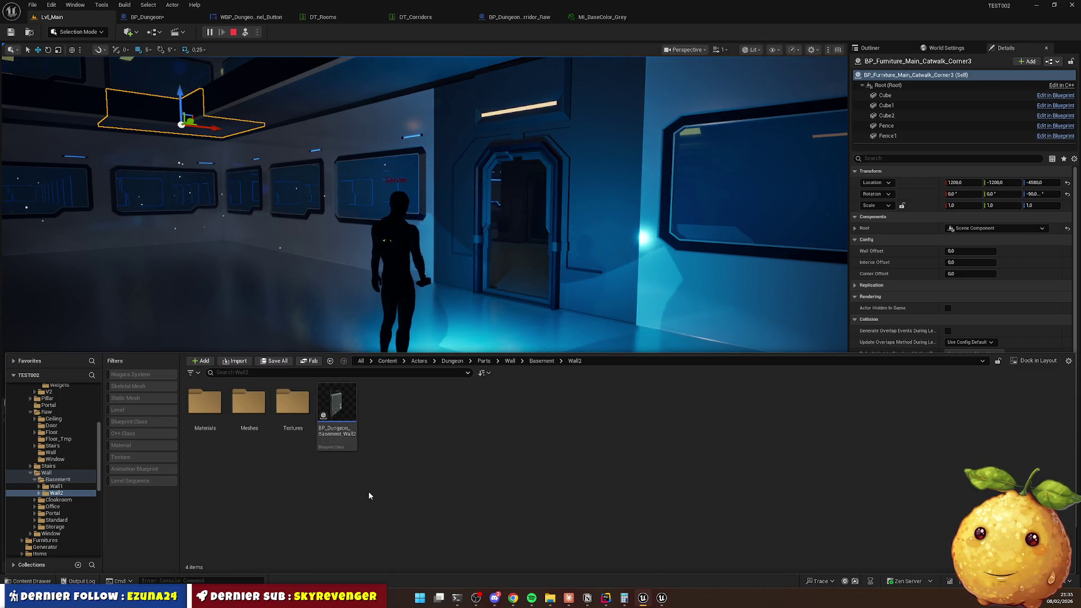
right_click(313, 497)
click(349, 183)
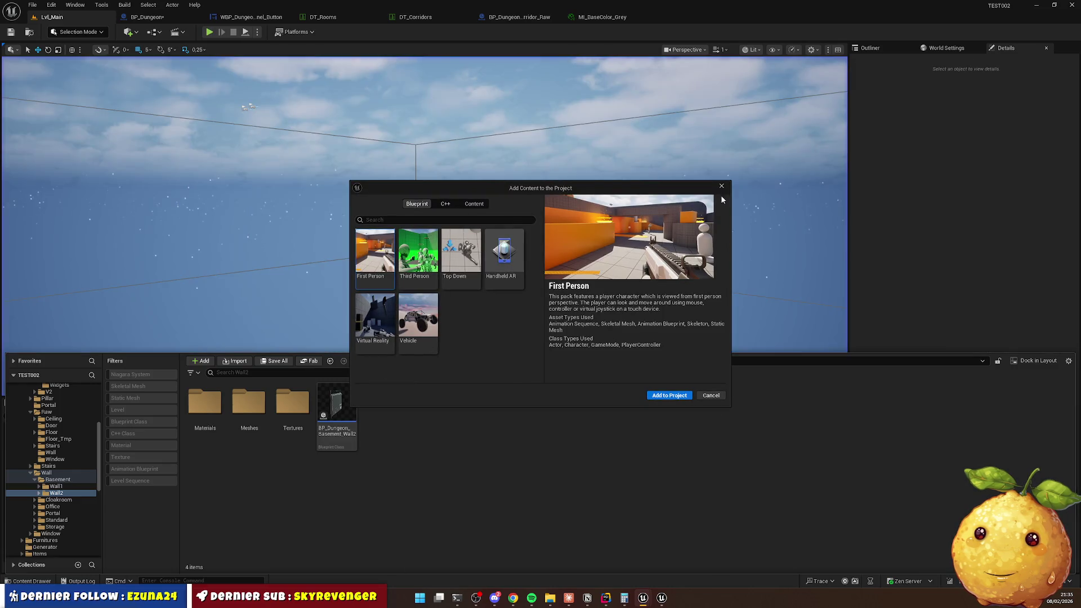
Import mur sous sol 2.1.glb into the Wall2 folder.
click(722, 186)
right_click(465, 447)
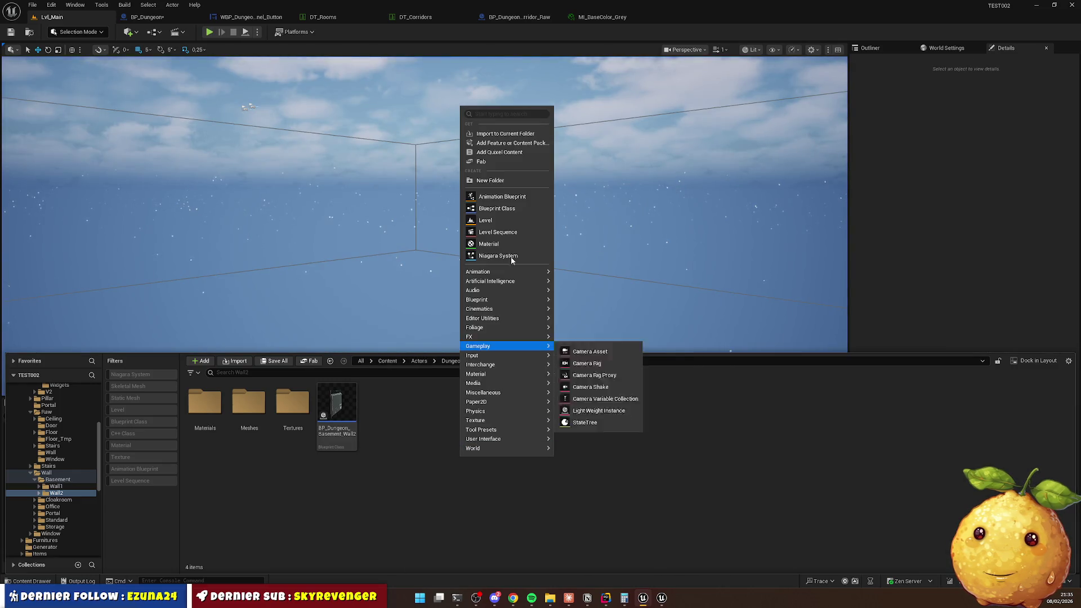
click(510, 134)
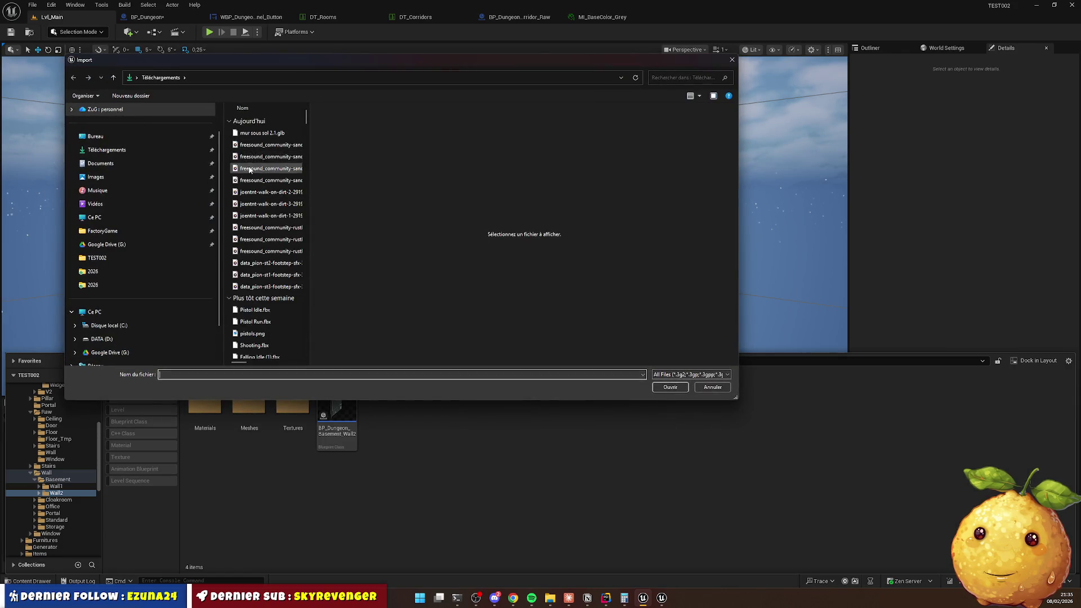
double_click(262, 133)
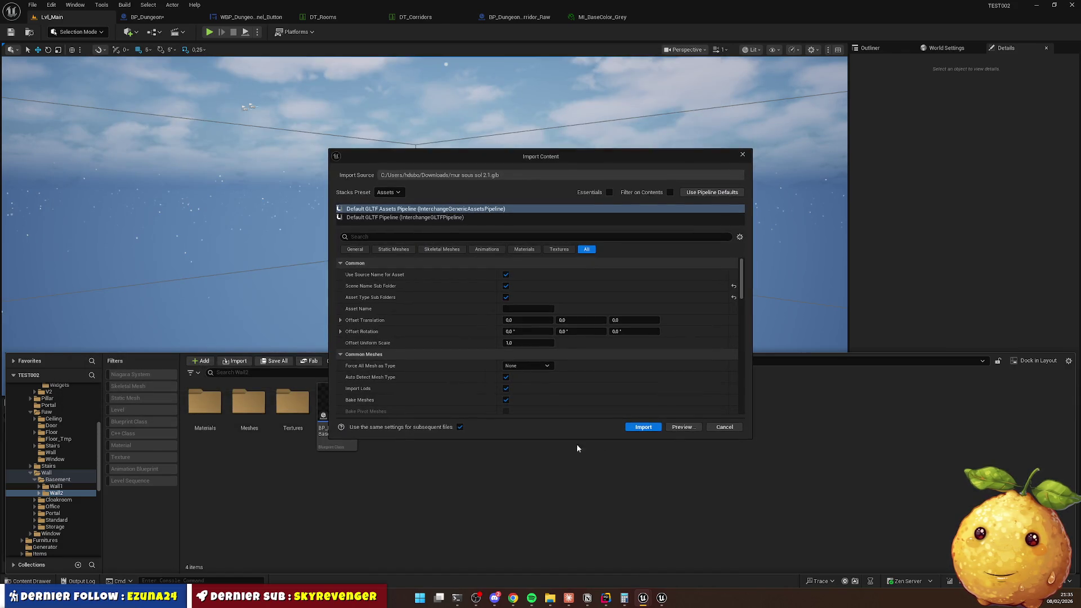
click(652, 428)
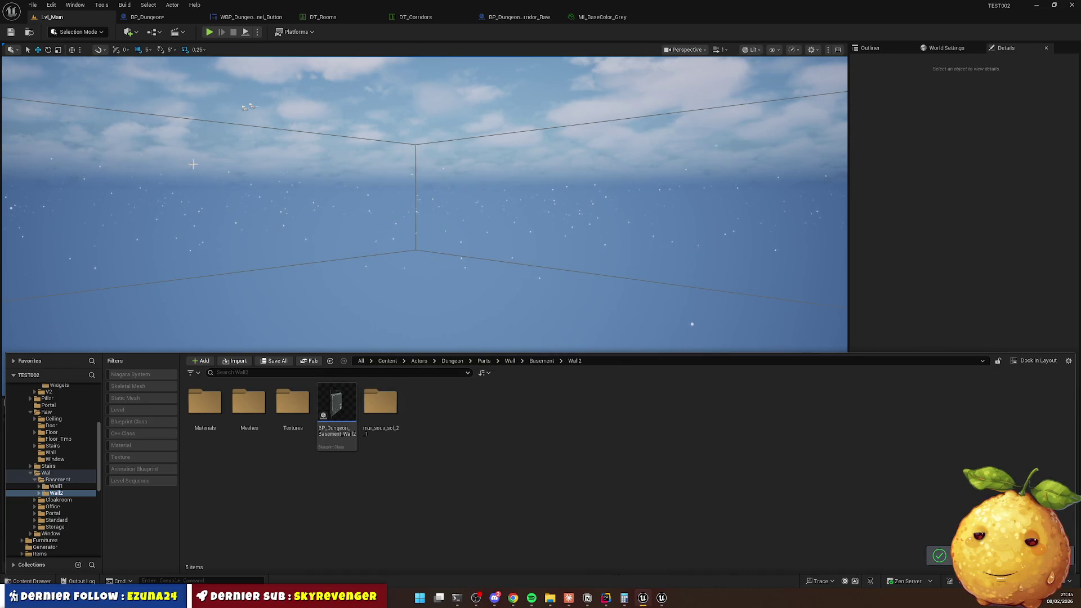
Move the imported wall mesh into Meshes and its five materials into Materials.
double_click(391, 422)
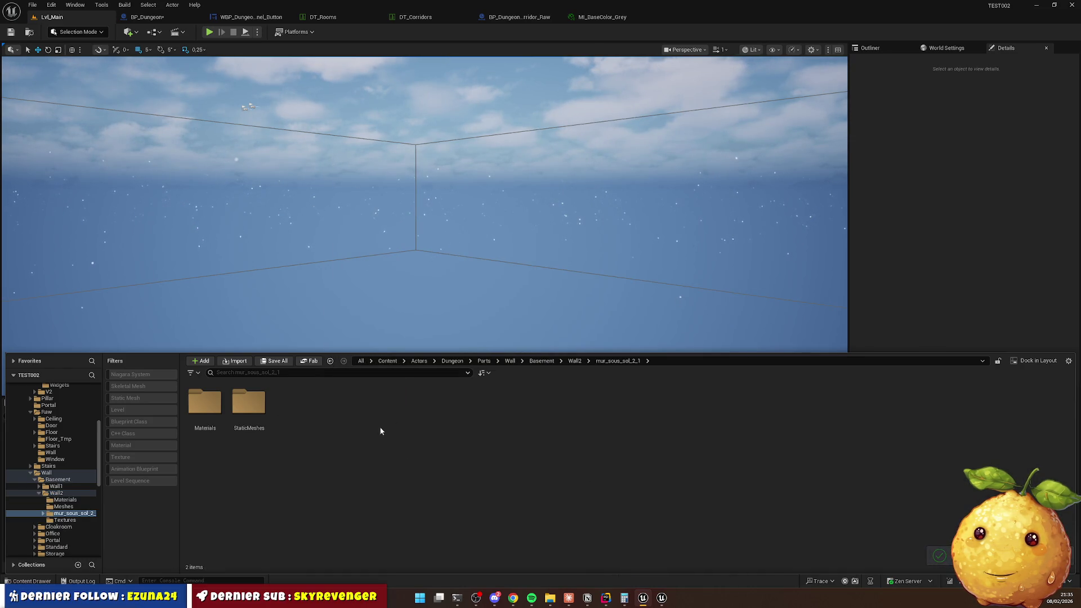
double_click(247, 406)
mouse_move(205, 402)
mouse_down()
mouse_move(138, 512)
mouse_move(73, 513)
mouse_up()
click(112, 525)
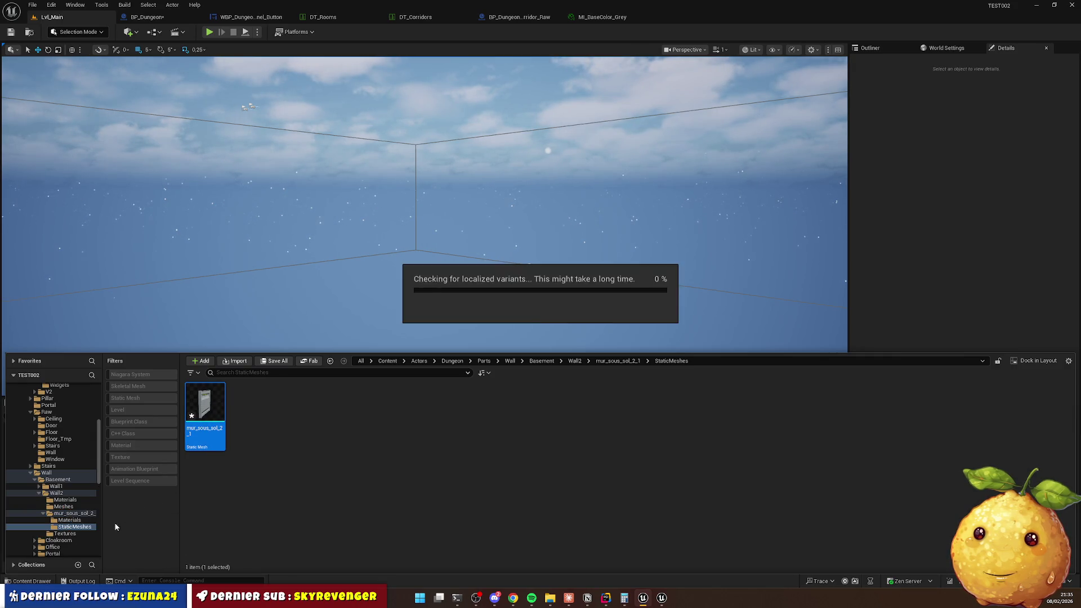
key(alt+Left)
click(206, 402)
double_click(206, 402)
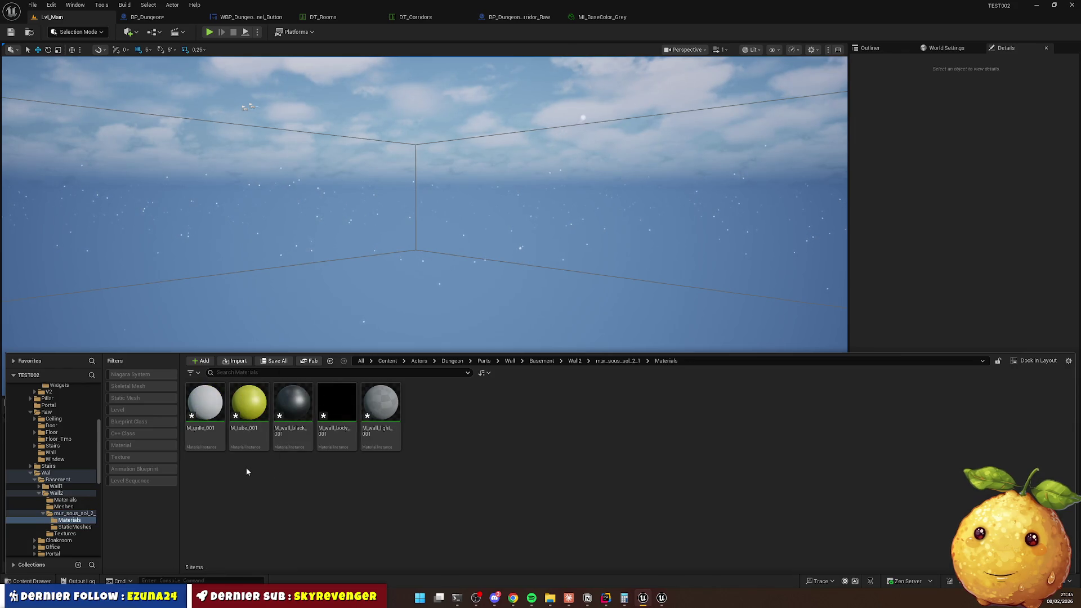
key(ctrl+a)
mouse_move(234, 434)
mouse_down()
mouse_move(92, 520)
mouse_move(63, 509)
mouse_move(68, 499)
mouse_up()
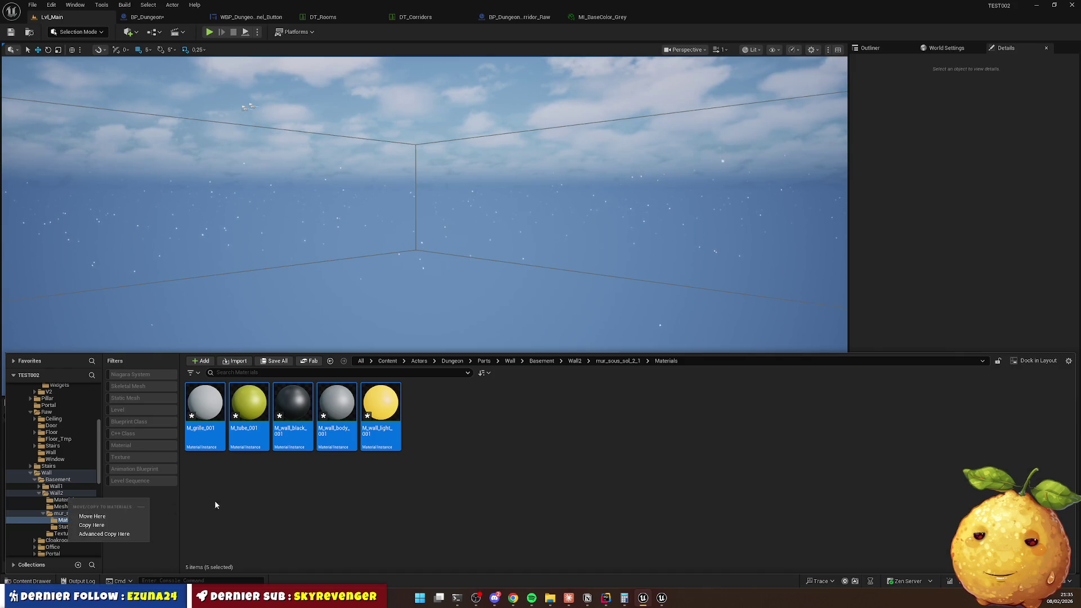
click(113, 515)
Delete the leftover mur_sous_sol_2_1 import folder from Wall2.
click(57, 493)
click(305, 411)
key(Delete)
click(334, 430)
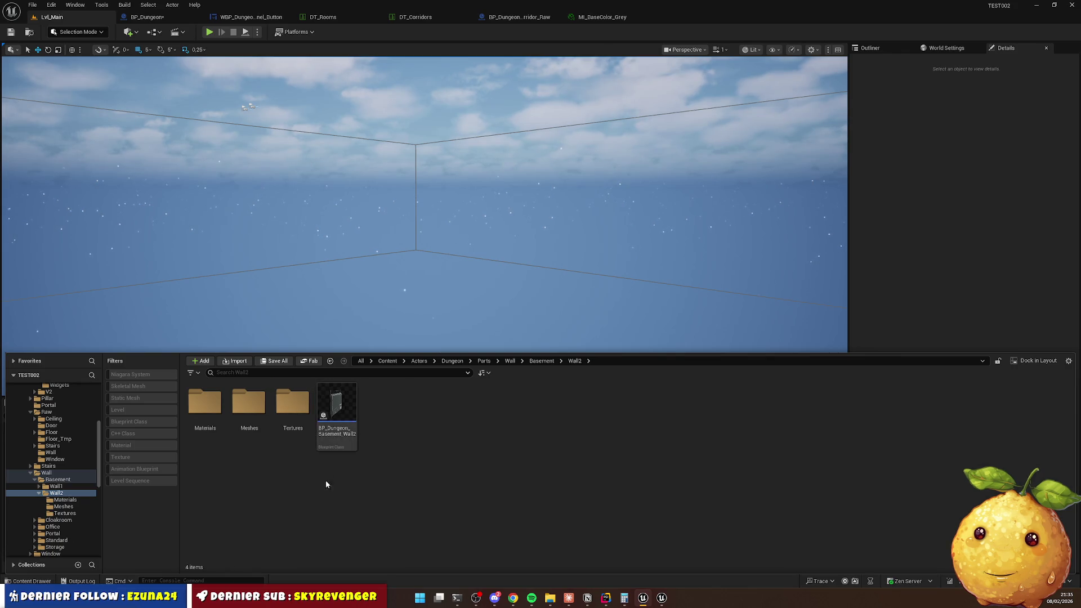
double_click(205, 403)
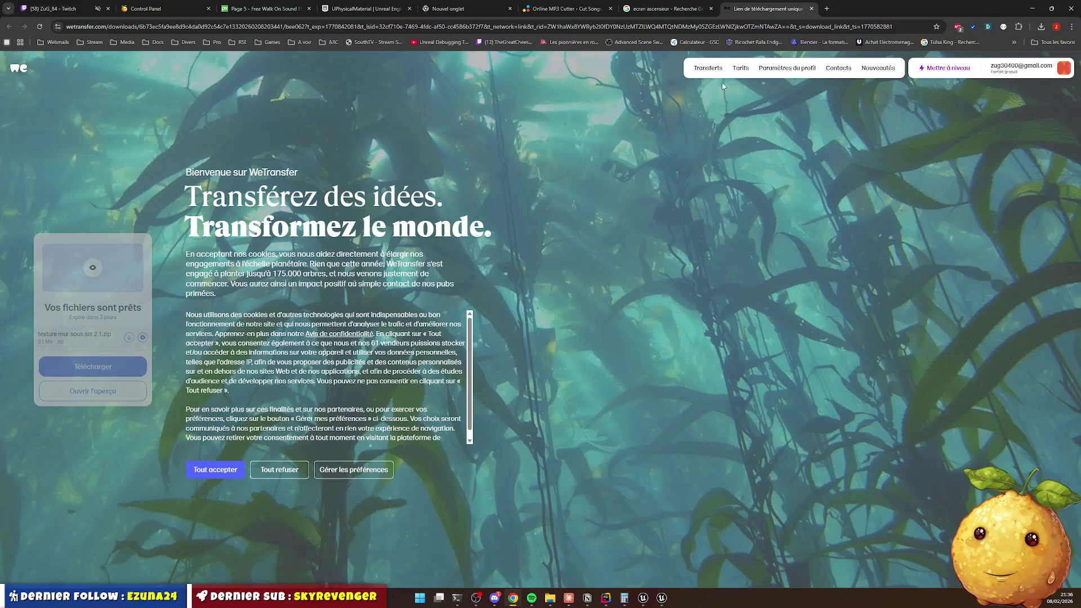
Minimise the browser so Unreal Engine is back in view.
key(super+Down)
key(super+Down)
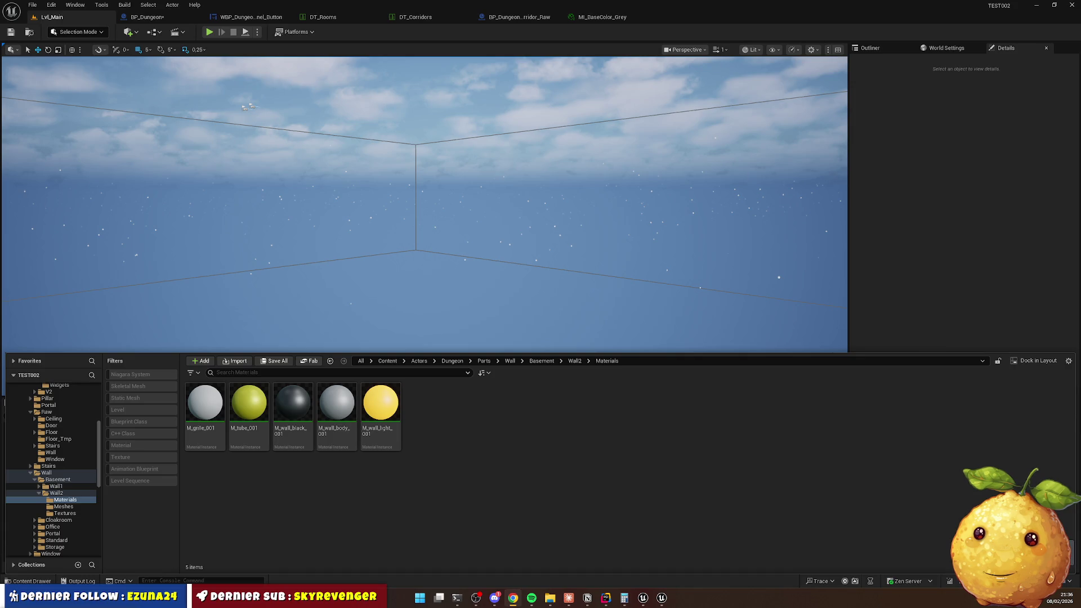
Extract the downloaded mur sous sol 2.1 texture zip in the Downloads folder.
key(super+e)
right_click(324, 87)
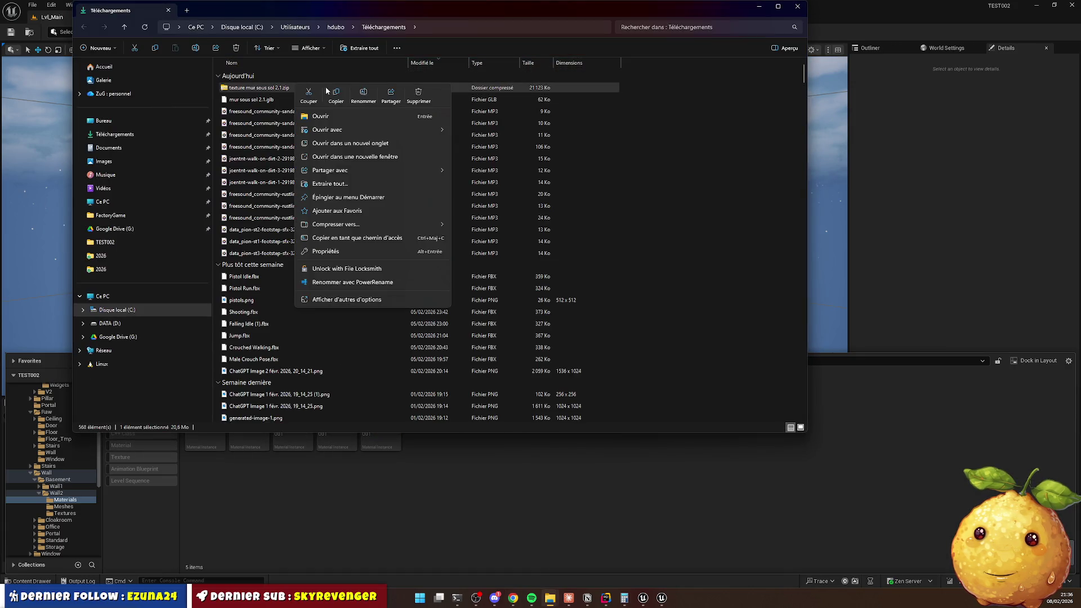
click(421, 183)
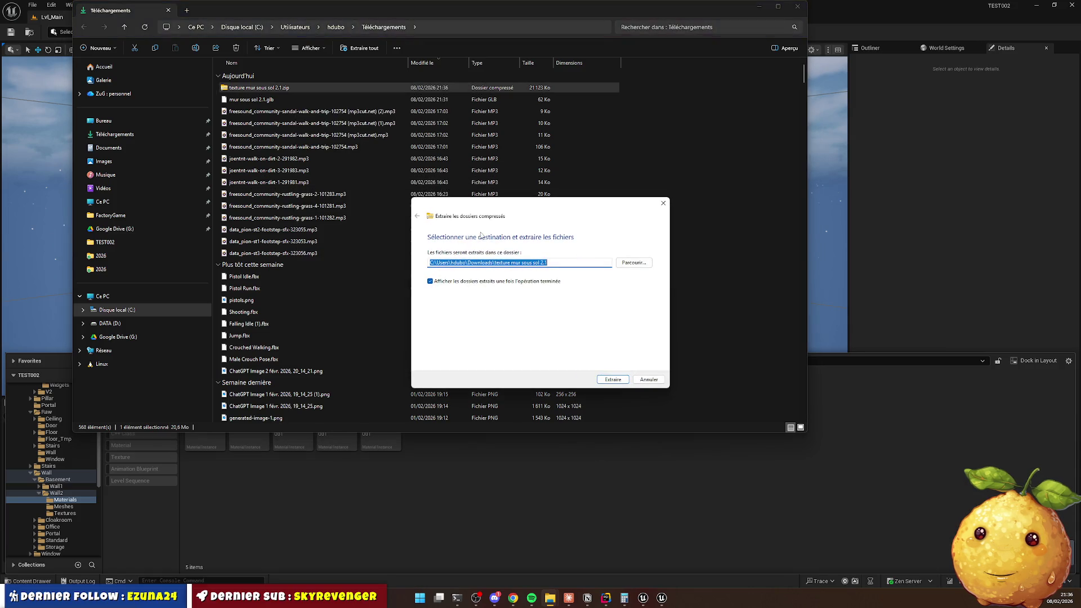
click(602, 382)
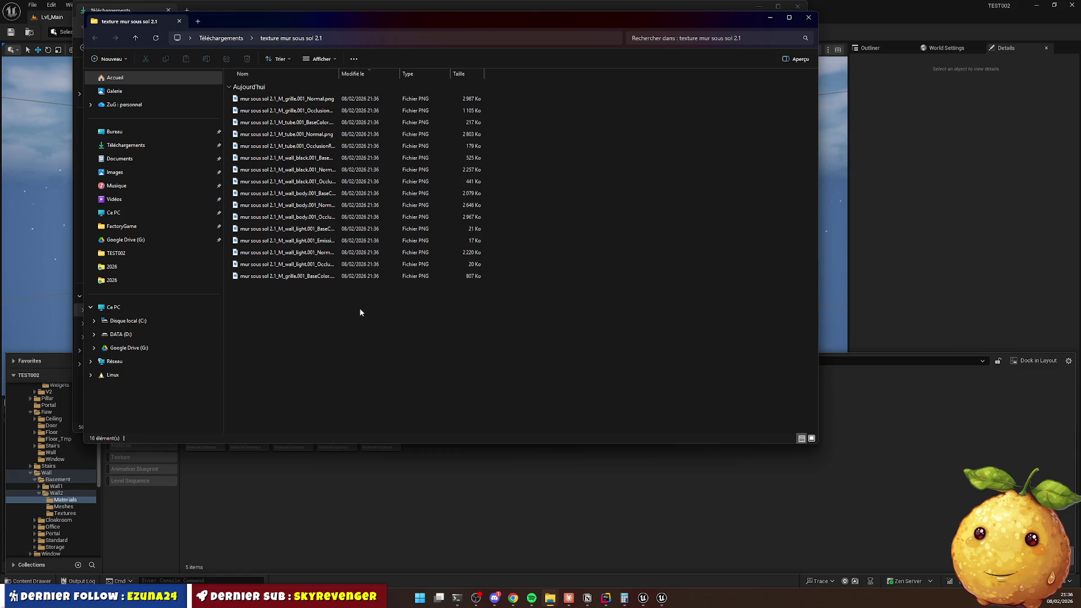
Import all 16 texture images into Wall2's Textures folder.
key(ctrl+a)
mouse_move(327, 194)
mouse_down()
mouse_move(308, 197)
mouse_move(318, 499)
mouse_move(381, 277)
mouse_move(378, 458)
mouse_up()
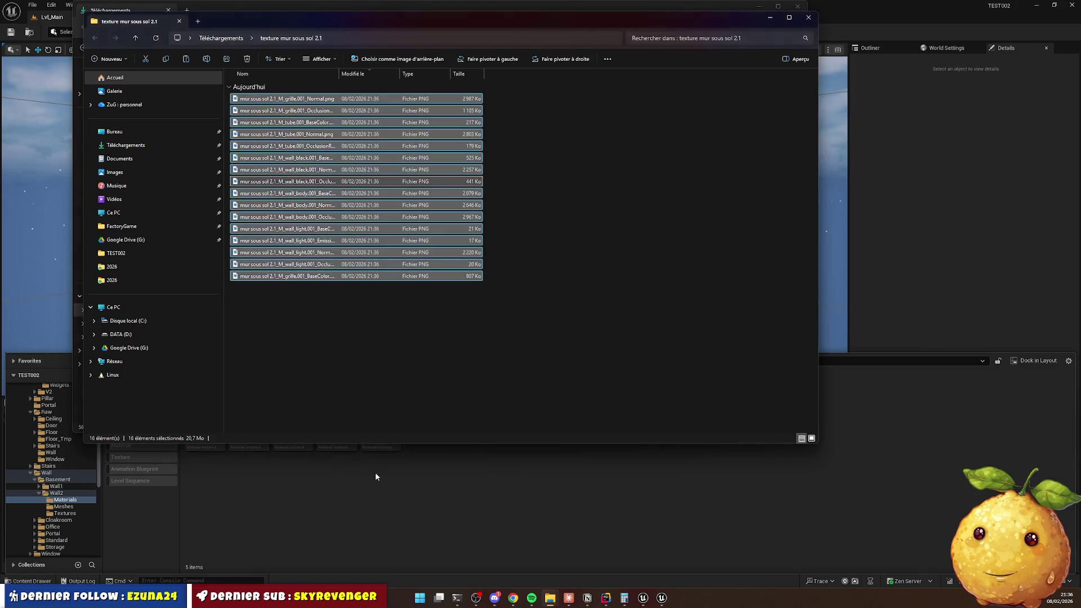
click(376, 467)
click(574, 361)
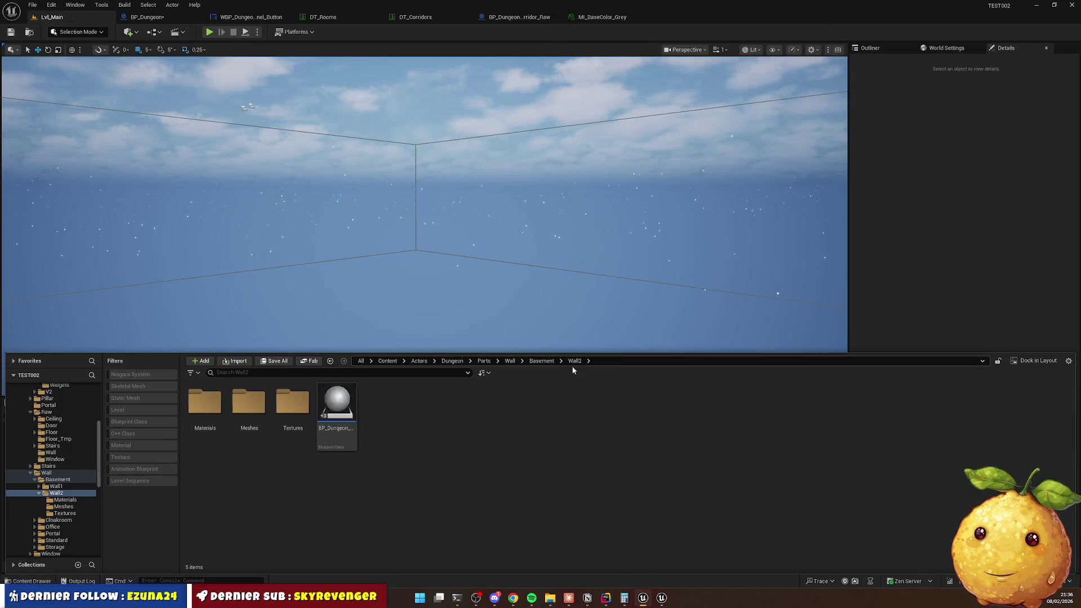
double_click(310, 404)
key(alt+Tab)
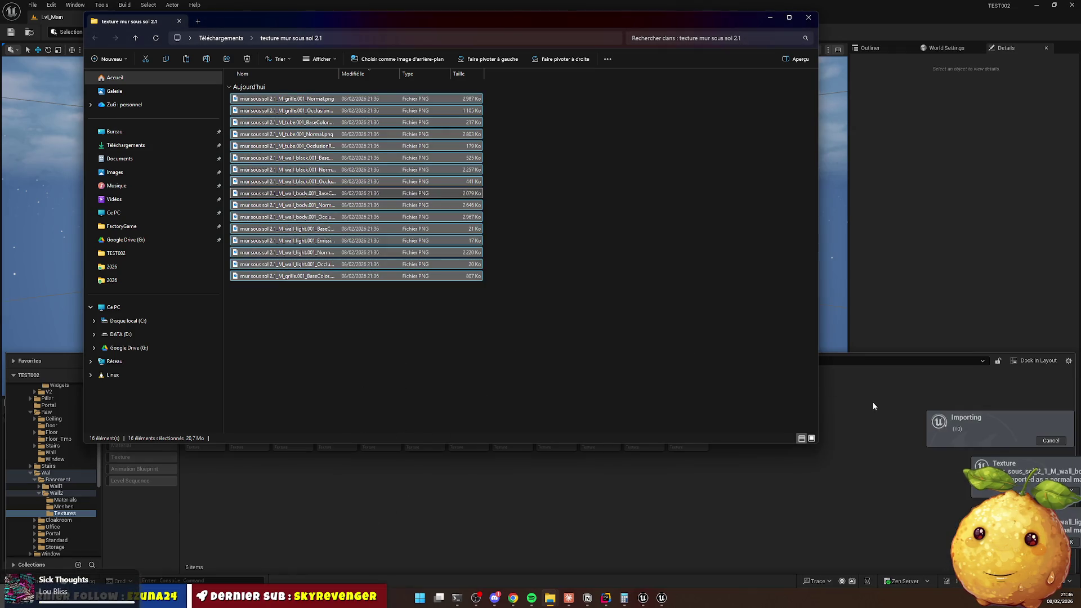
click(785, 483)
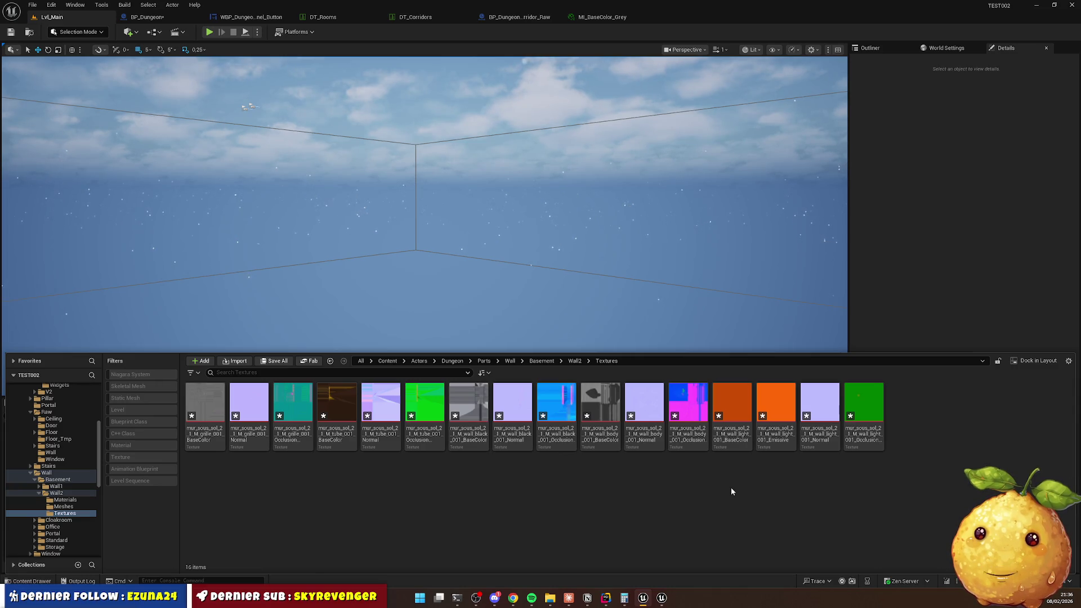
key(alt+Left)
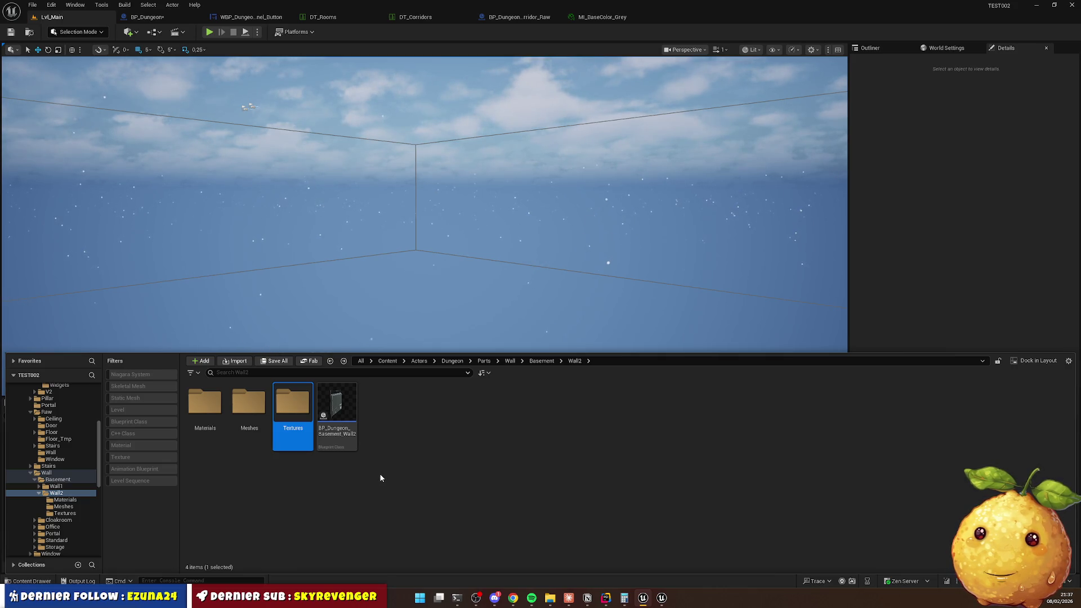
Switch the Content Browser view type to List in the Textures folder.
double_click(293, 417)
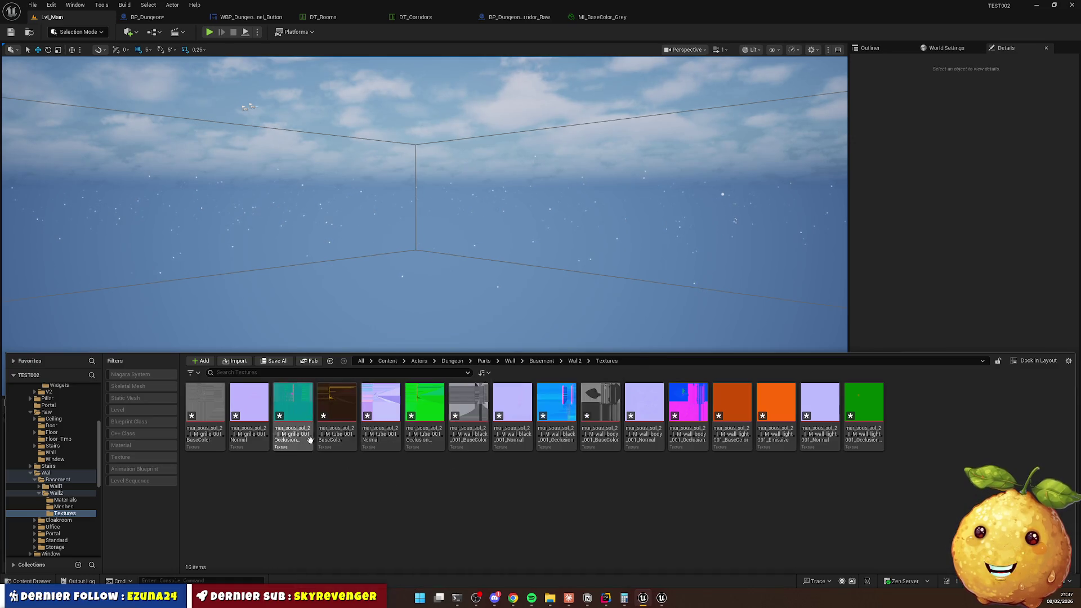
click(1069, 361)
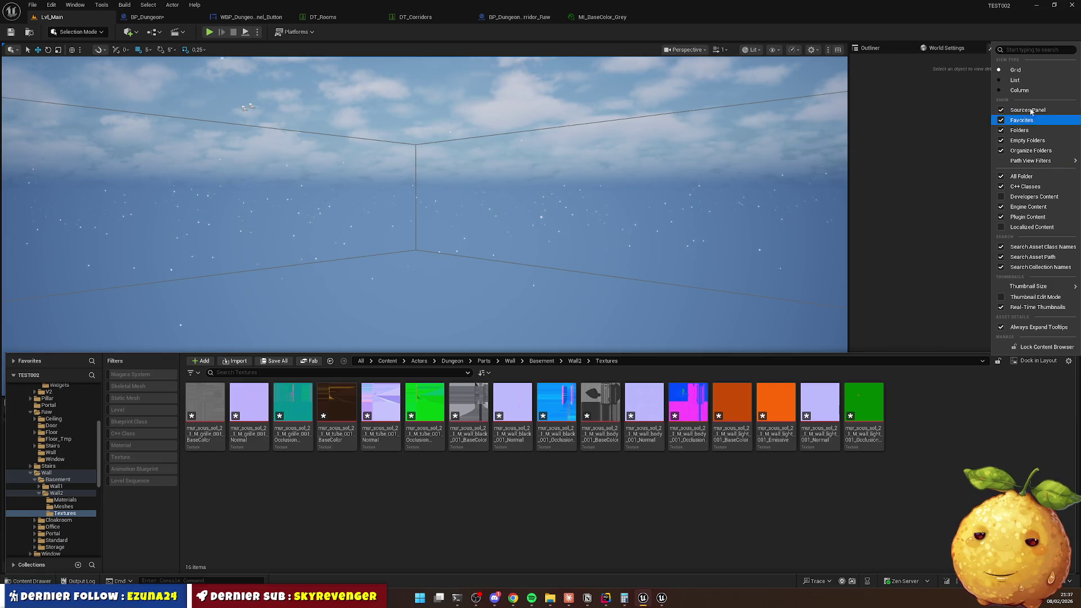
click(1015, 80)
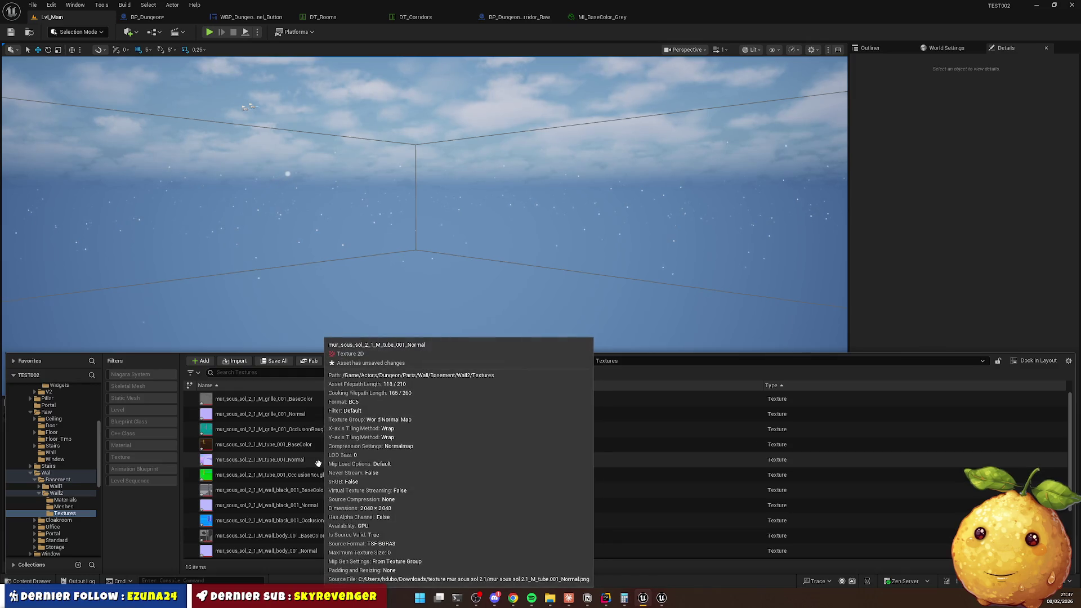
Review the 16 textures in list view, then open Wall2's Materials folder.
key(BackSpace)
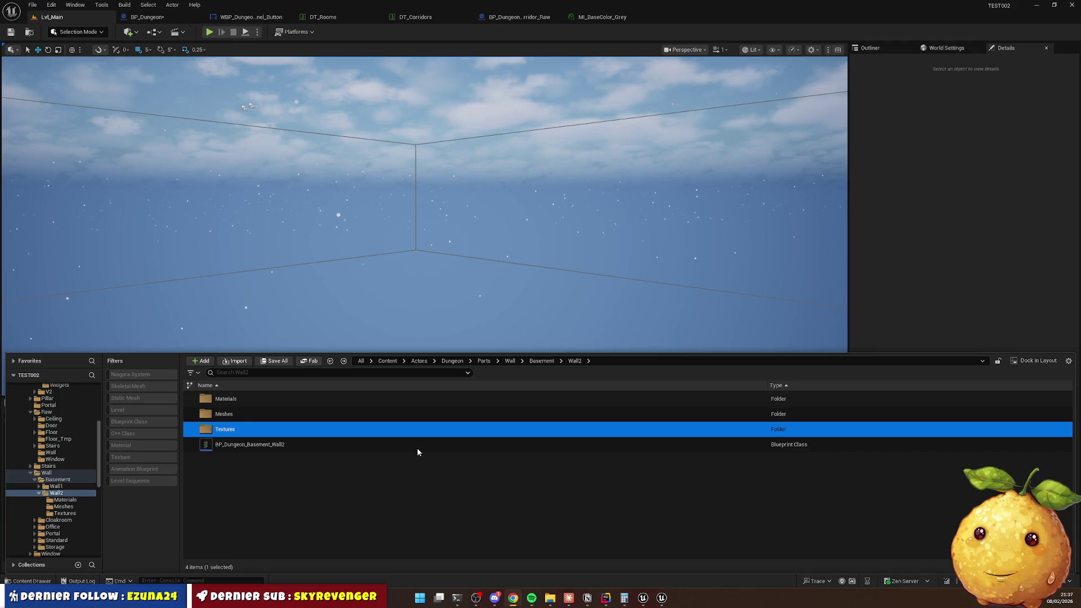
key(Return)
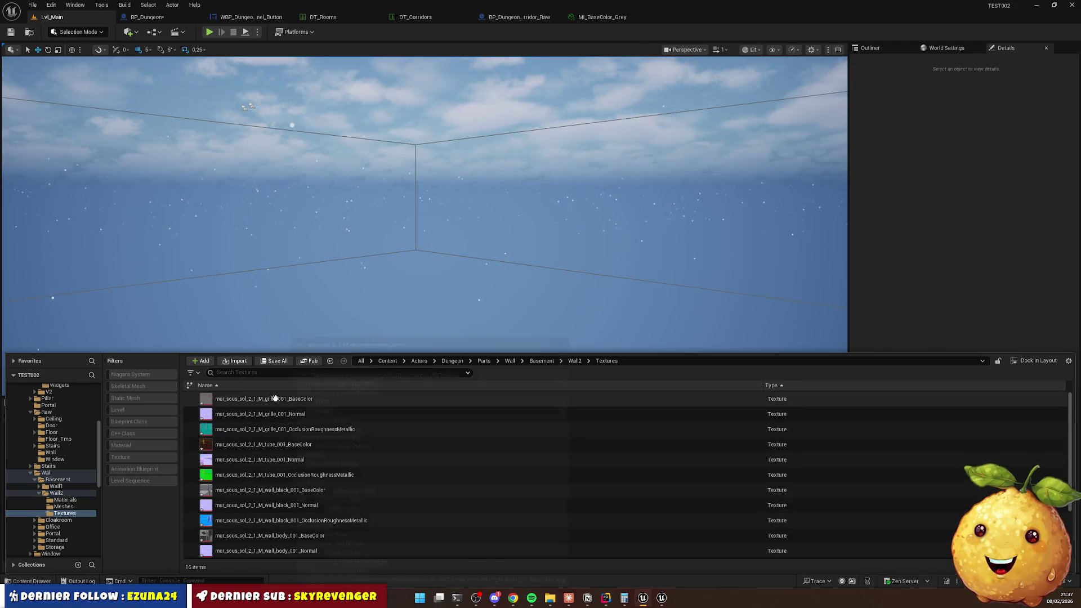
scroll(319, 480, down, 2)
scroll(320, 479, down, 3)
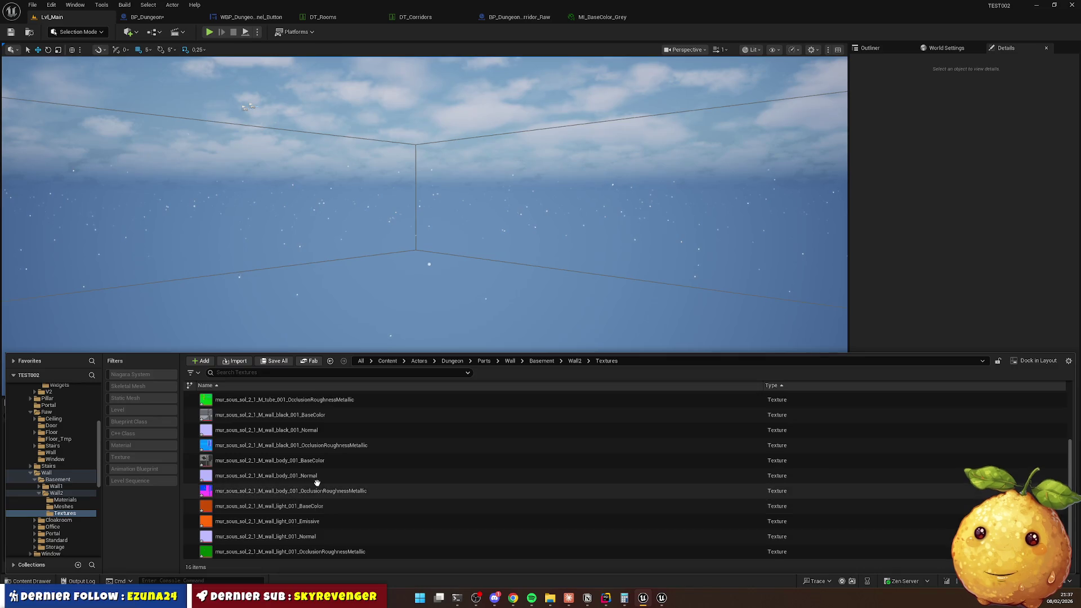
scroll(317, 482, up, 2)
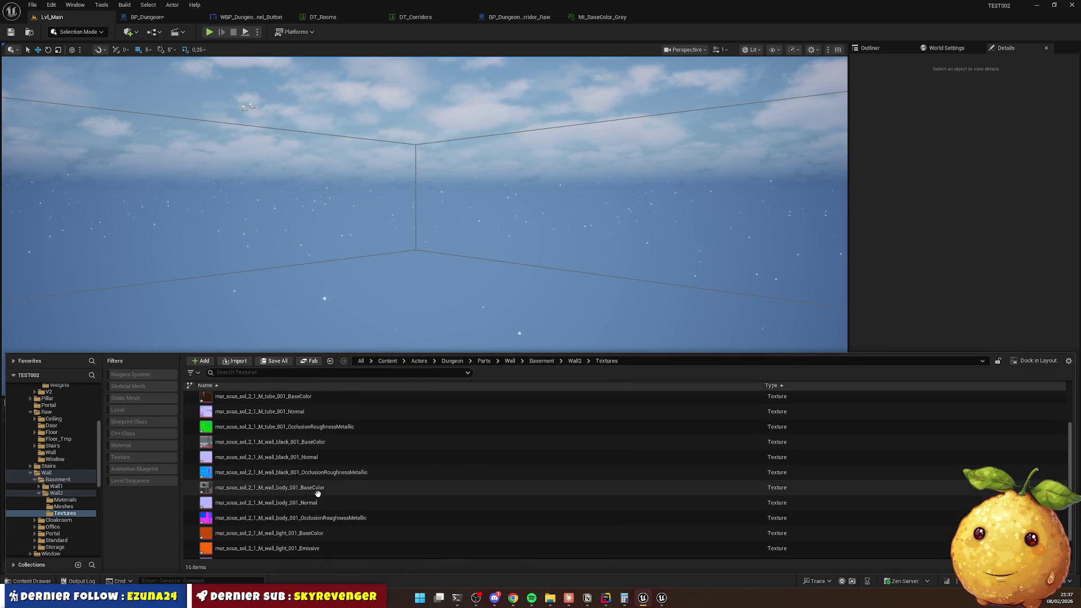
scroll(315, 494, up, 2)
scroll(313, 494, up, 1)
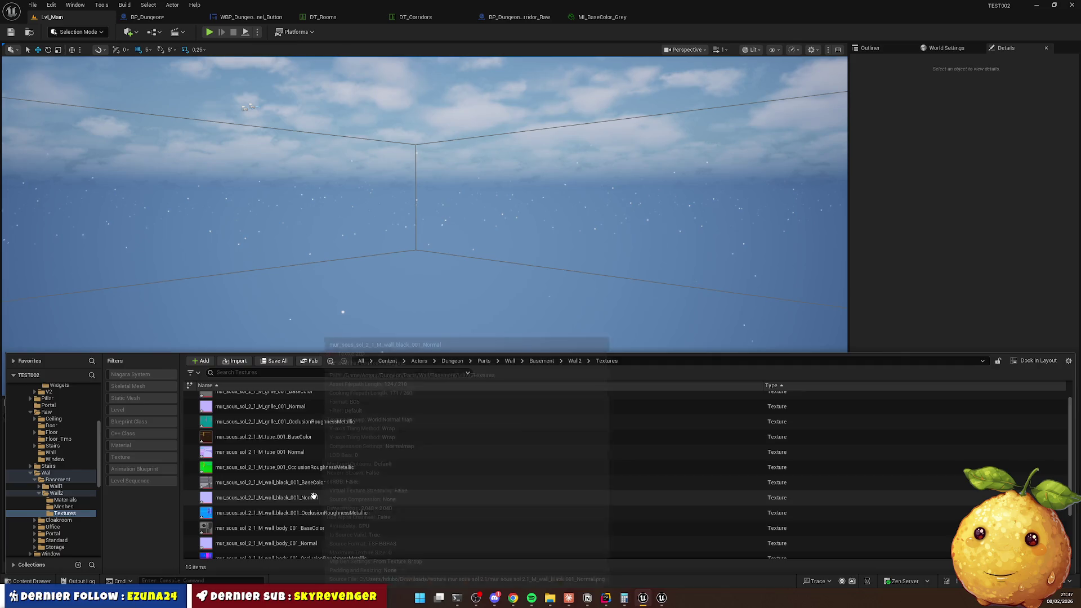
scroll(312, 457, up, 2)
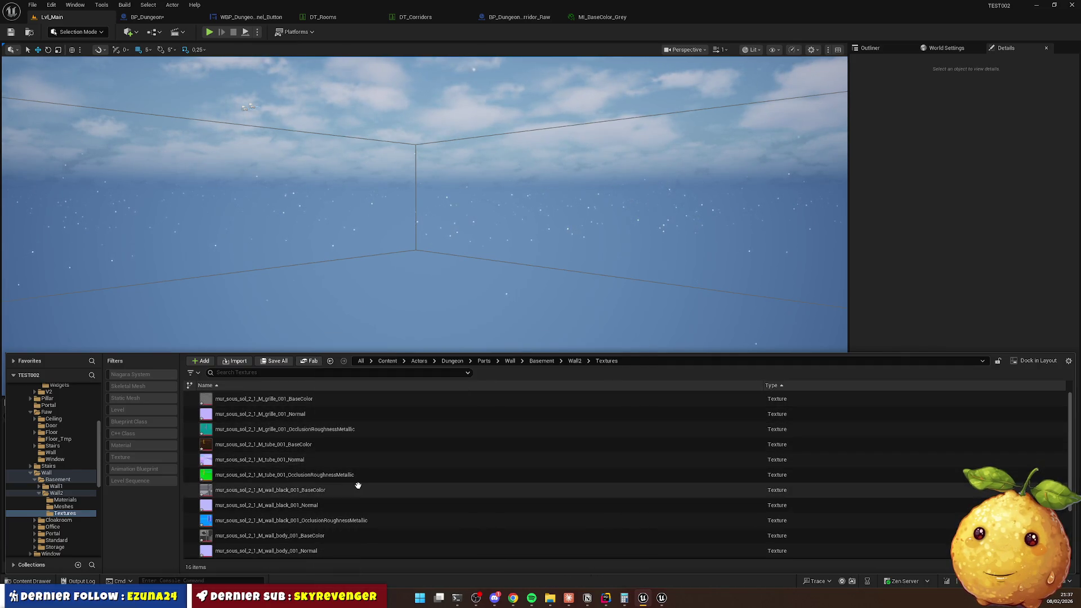
mouse_move(534, 397)
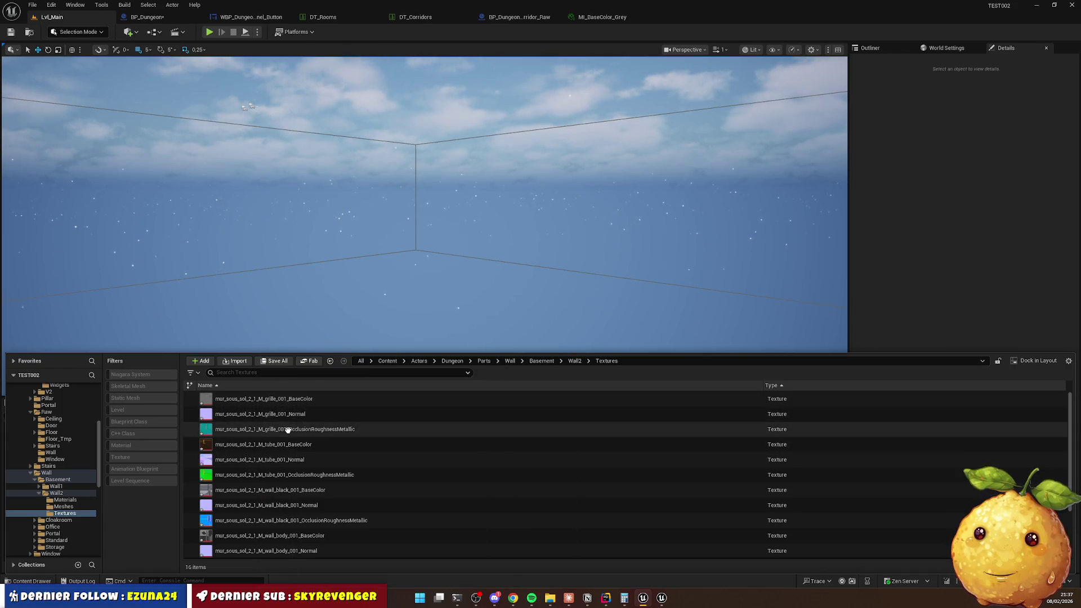
mouse_move(284, 479)
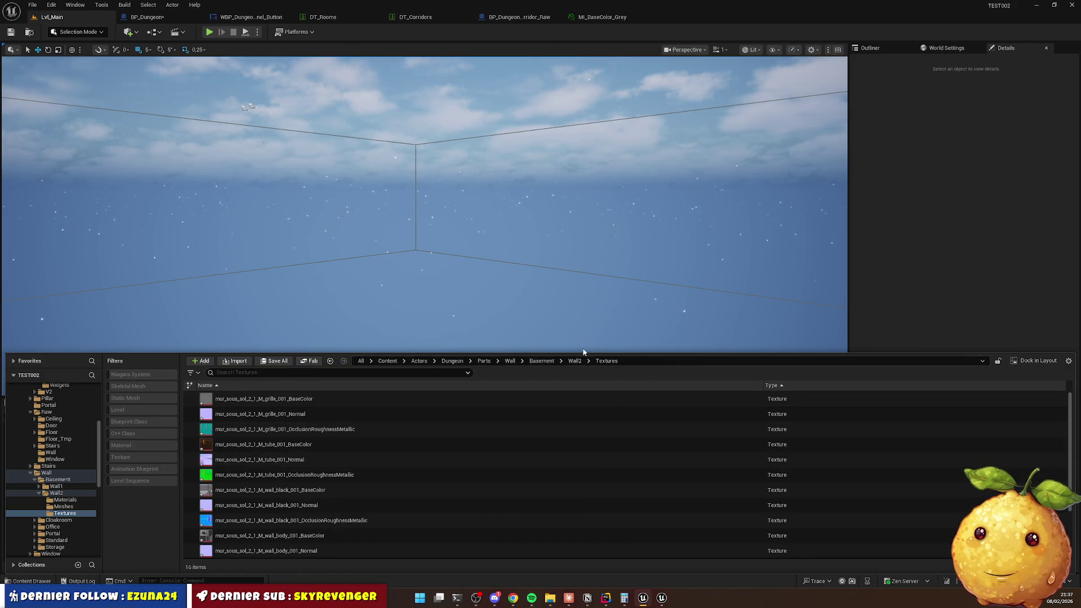
click(575, 360)
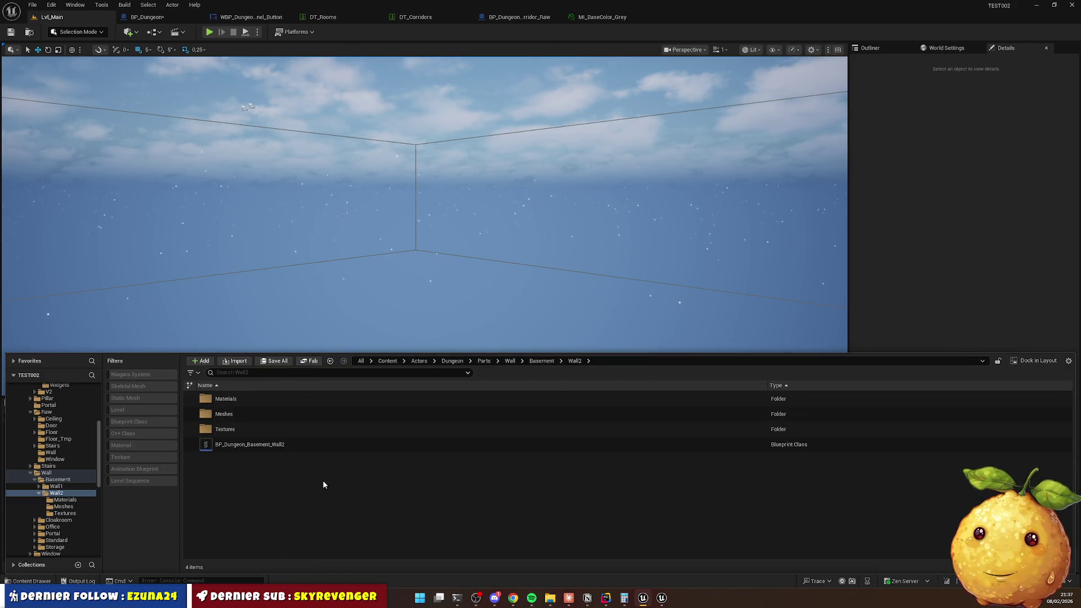
double_click(228, 400)
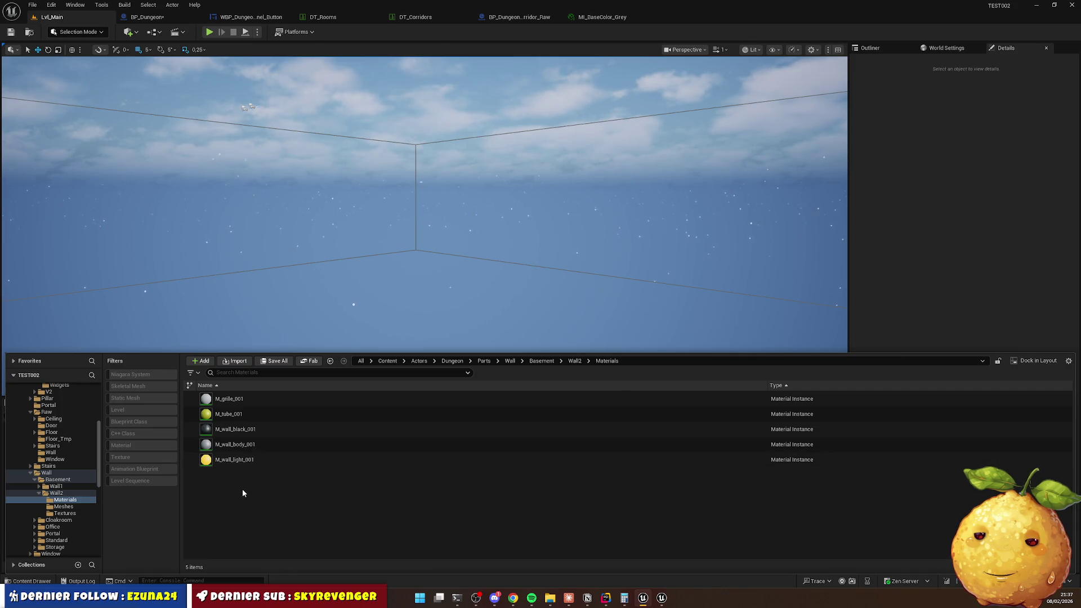
Create a bck folder, move the five material instances into it, and add a NewMaterial.
right_click(251, 476)
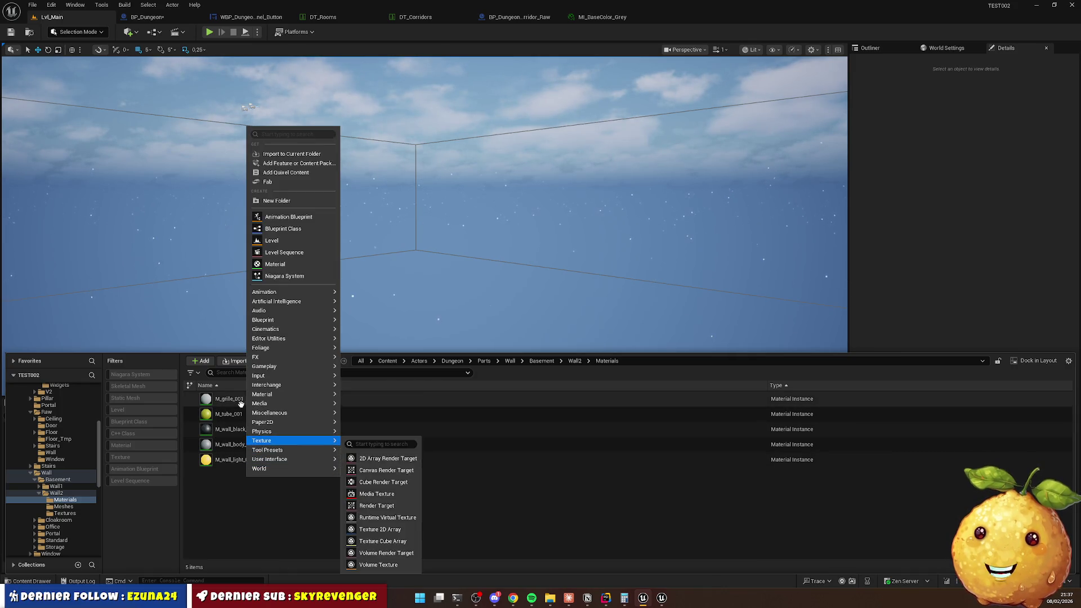
click(282, 202)
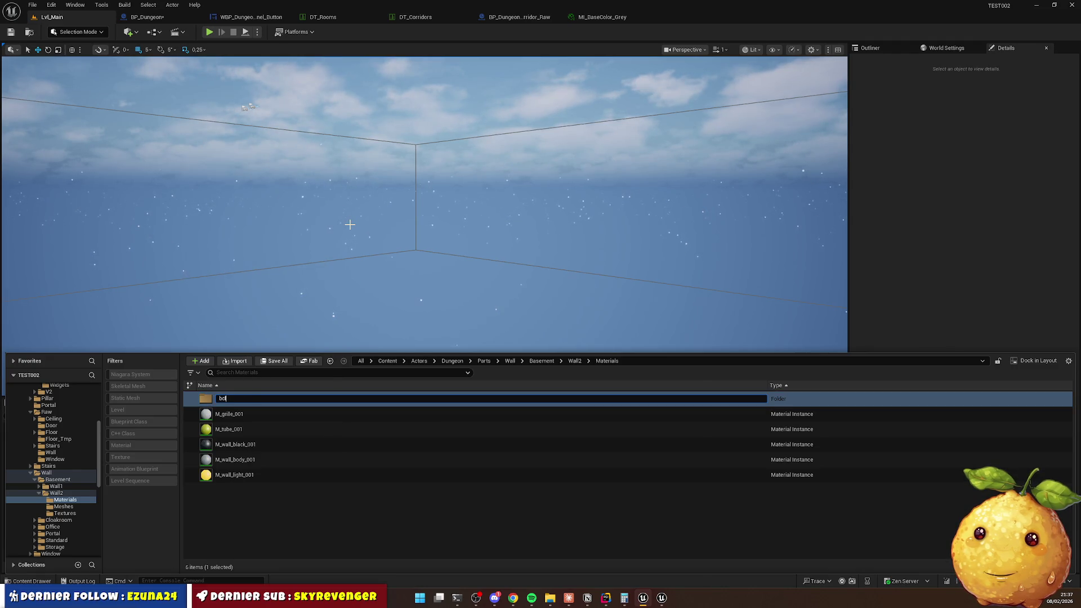
key(Return)
key(F2)
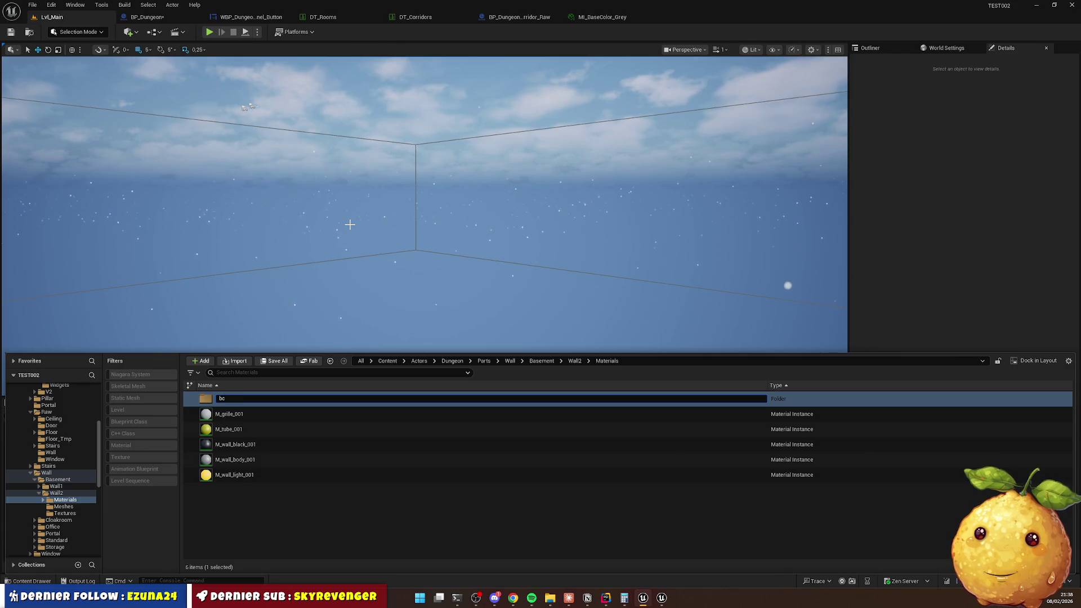
key(Return)
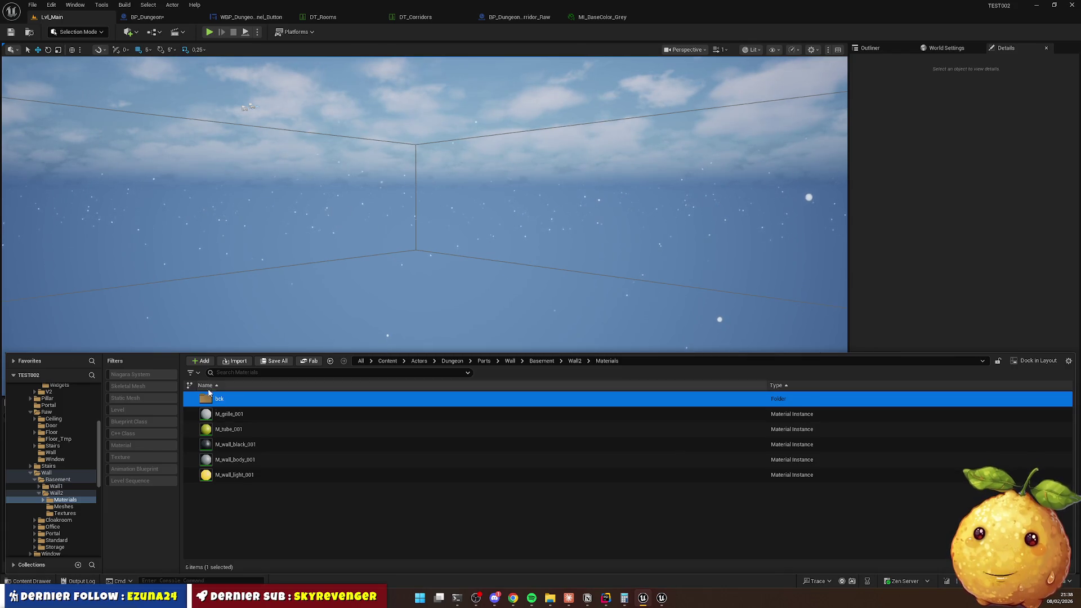
click(237, 416)
shift+click(241, 475)
drag(241, 475, 231, 401)
click(256, 417)
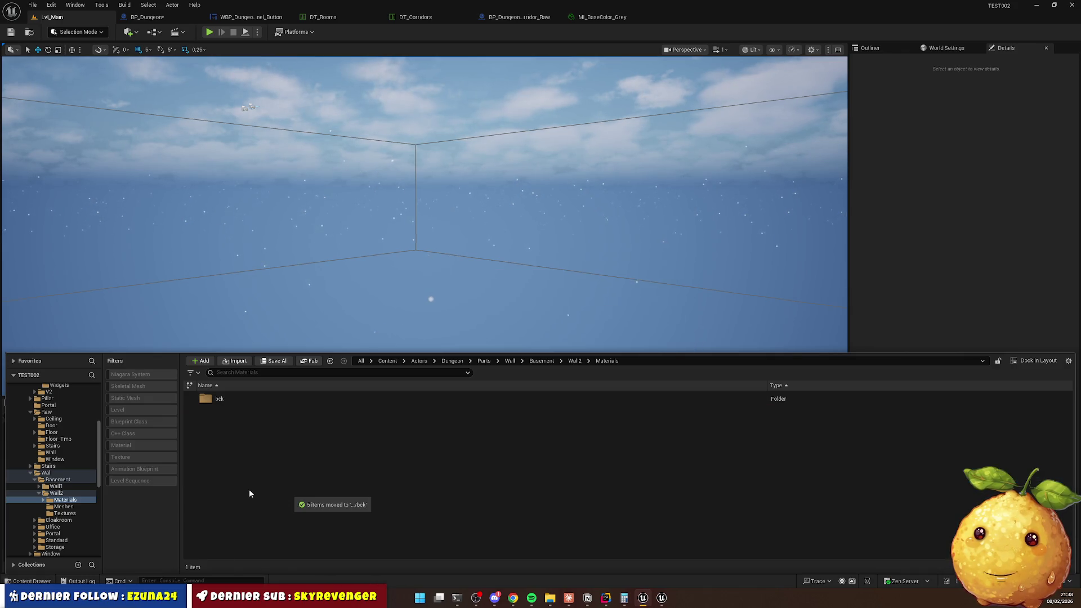
right_click(249, 433)
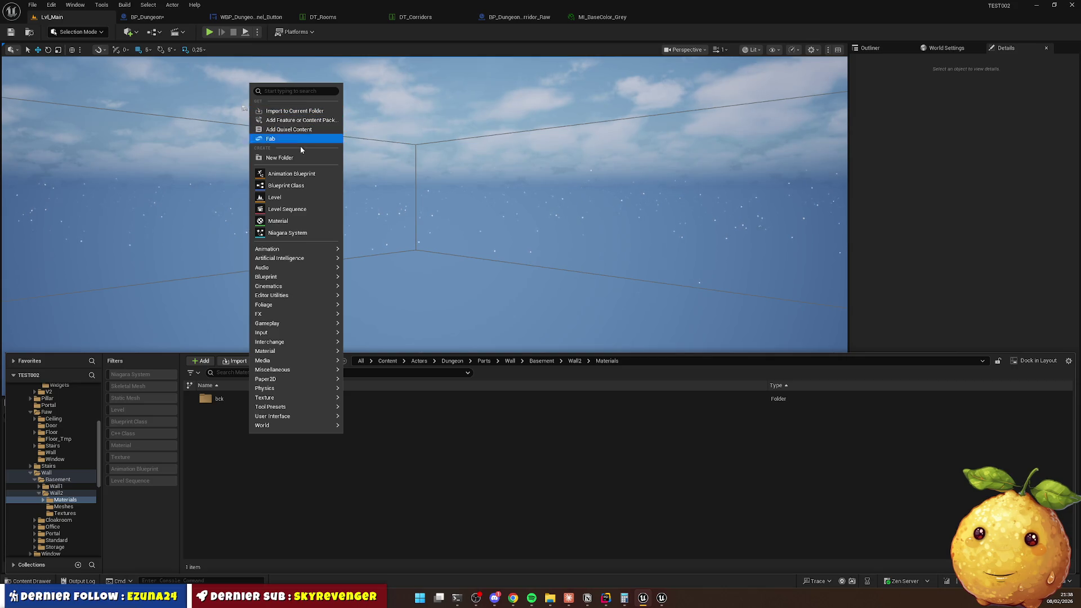
click(295, 221)
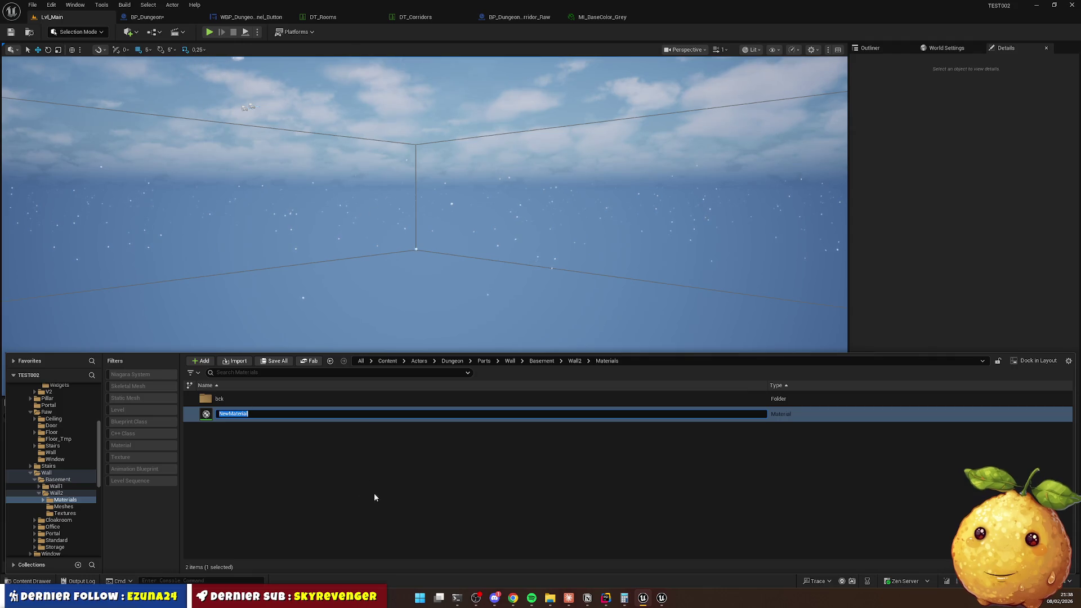
Browse to Wall1 and check the BP_Dungeon_Basement_Wall1 Blueprint's name.
key(alt+Left)
double_click(225, 429)
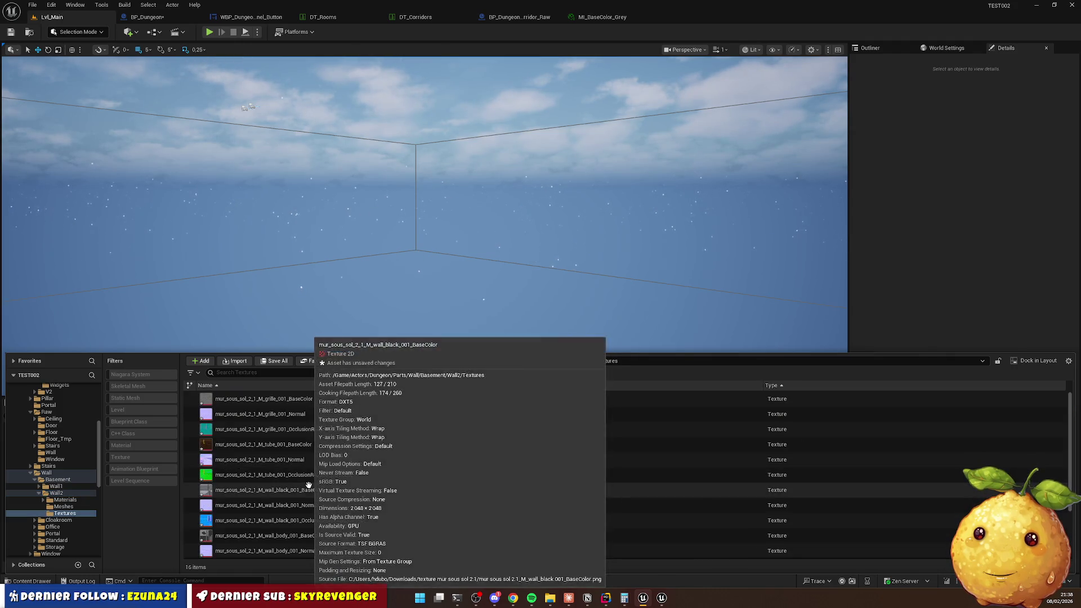
click(540, 362)
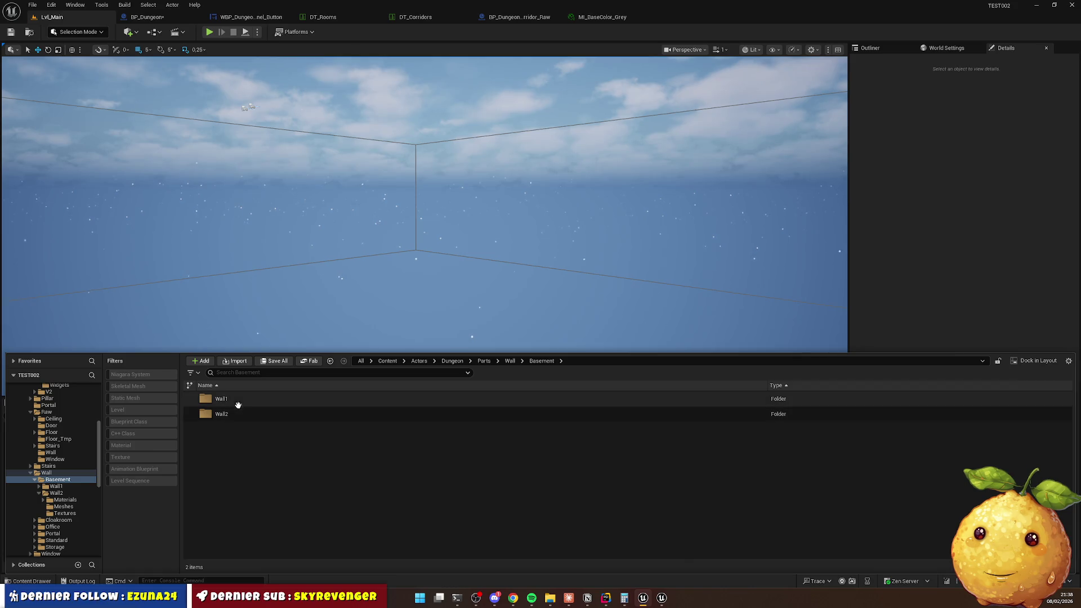
click(509, 361)
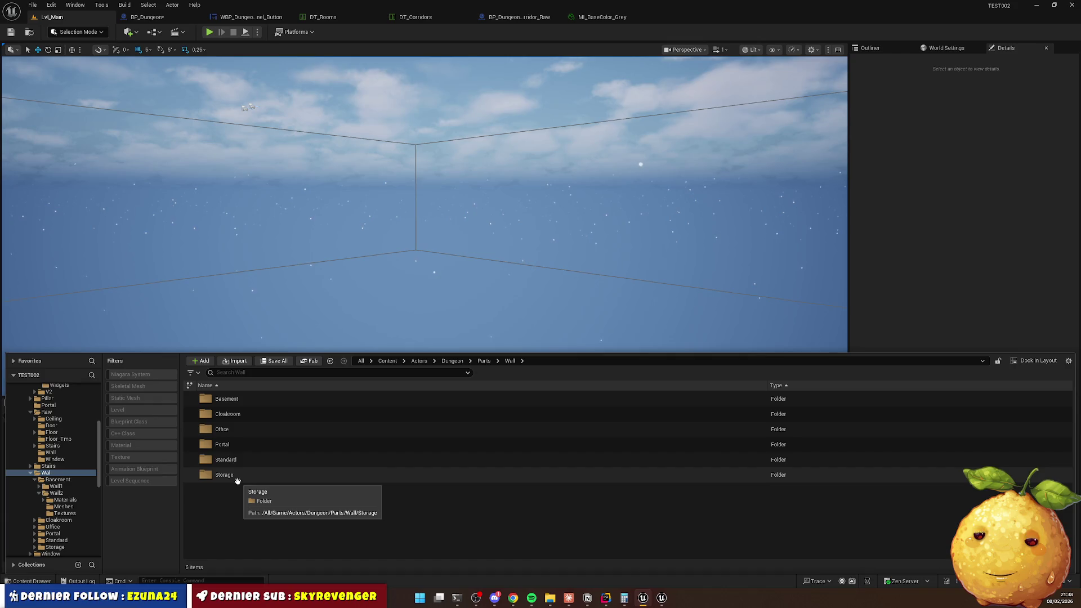
click(236, 400)
double_click(236, 399)
double_click(234, 400)
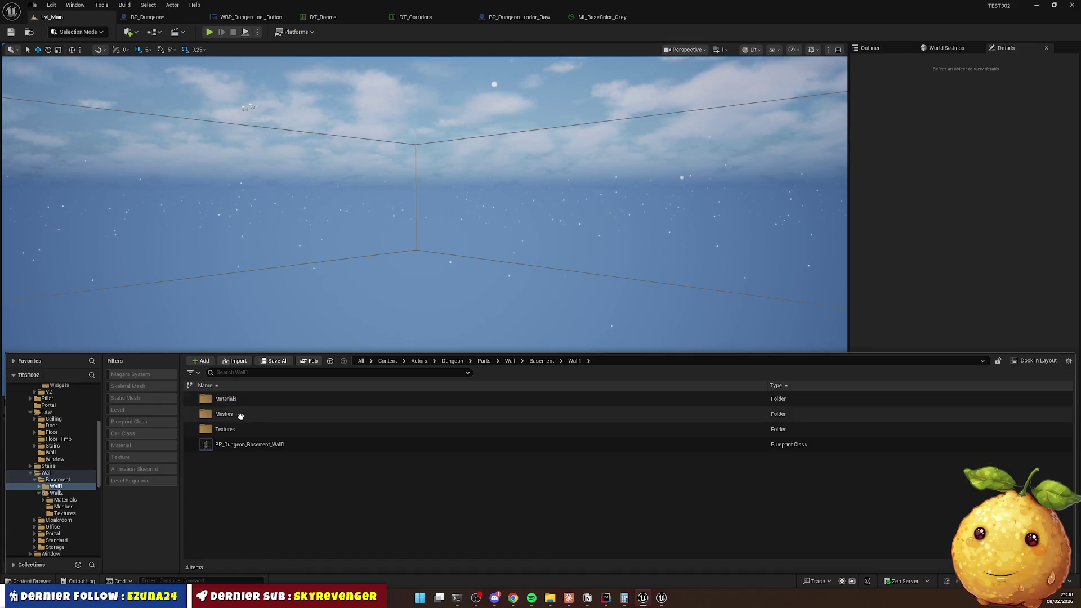
click(246, 445)
key(F2)
click(327, 470)
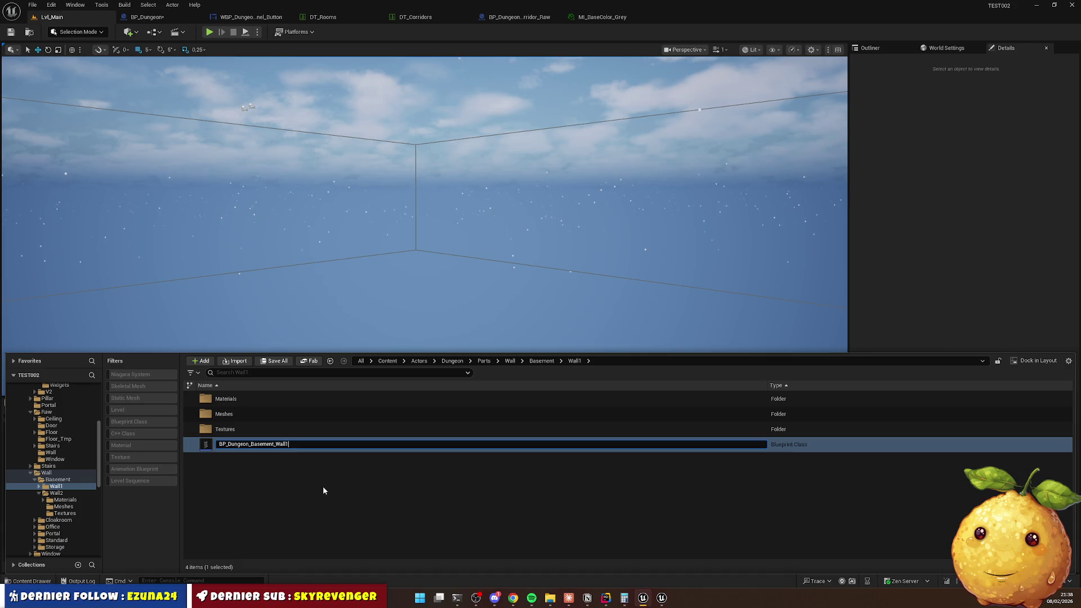
Copy the BP_Dungeon_Basement_Wall2 Blueprint's name and return to Wall2's Materials folder.
key(BackSpace)
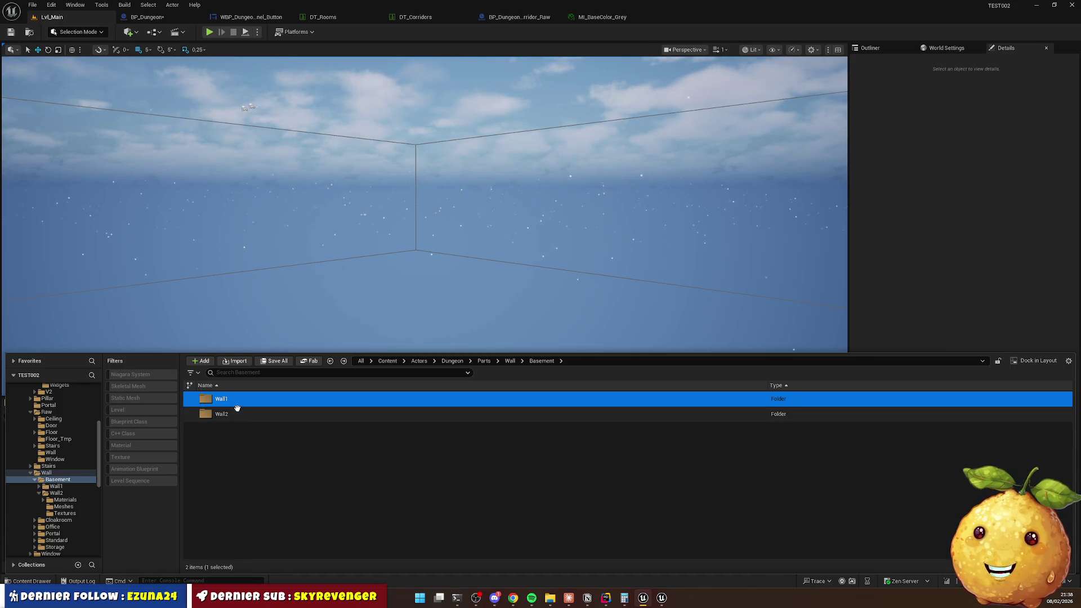
click(237, 411)
double_click(237, 412)
click(255, 444)
key(F2)
click(312, 481)
double_click(228, 400)
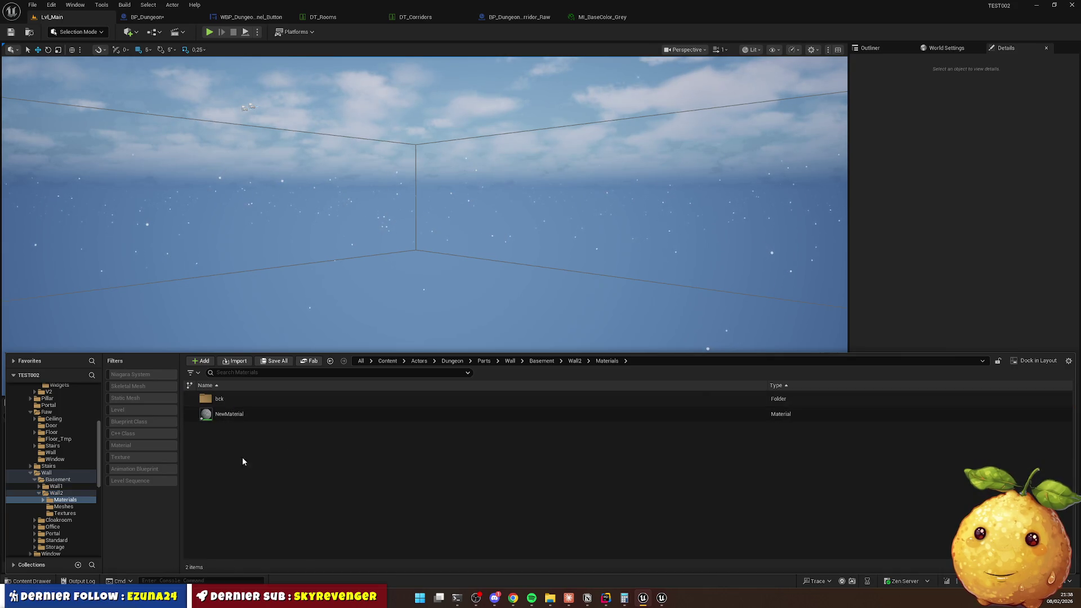
Rename NewMaterial to M_Dungeon_Basement_Wall2_Grid.
click(237, 418)
key(F2)
text(BP_Dungeon_Basement_Wall2)
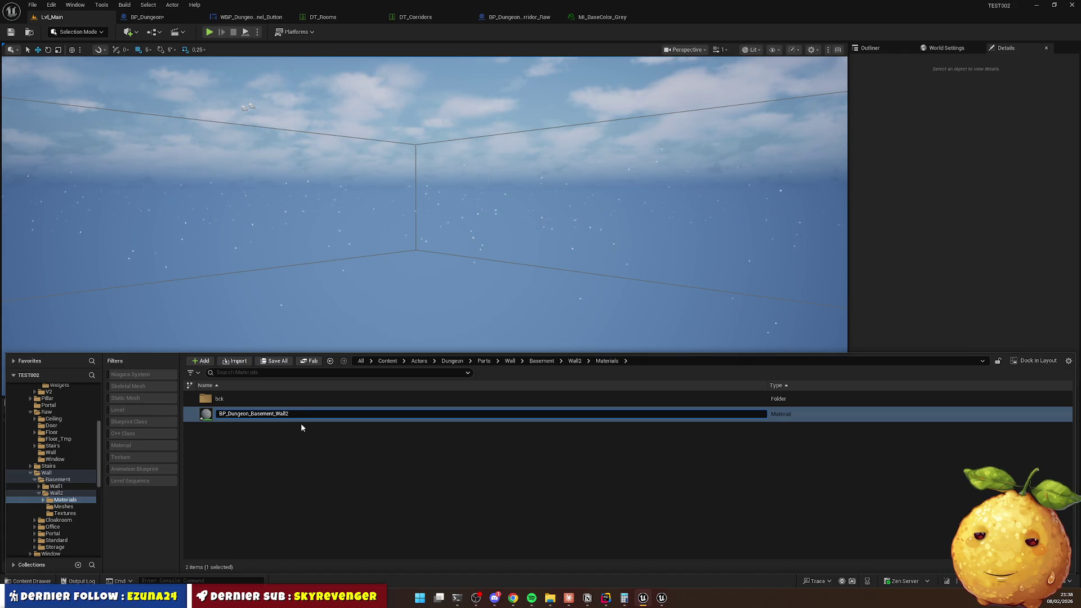
key(Delete)
key(Delete)
text(M)
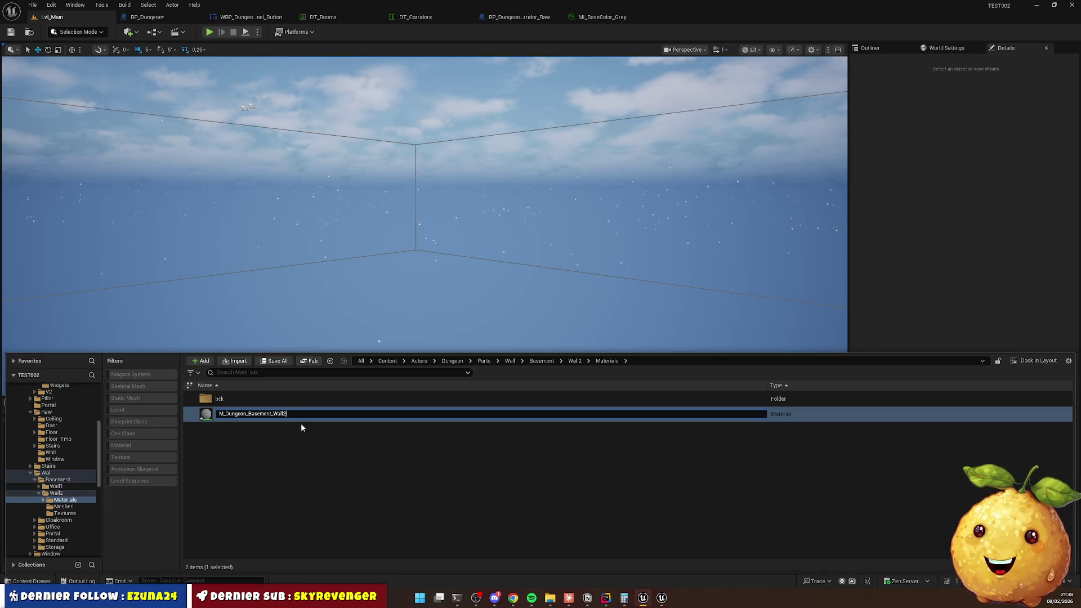
text(d)
key(Return)
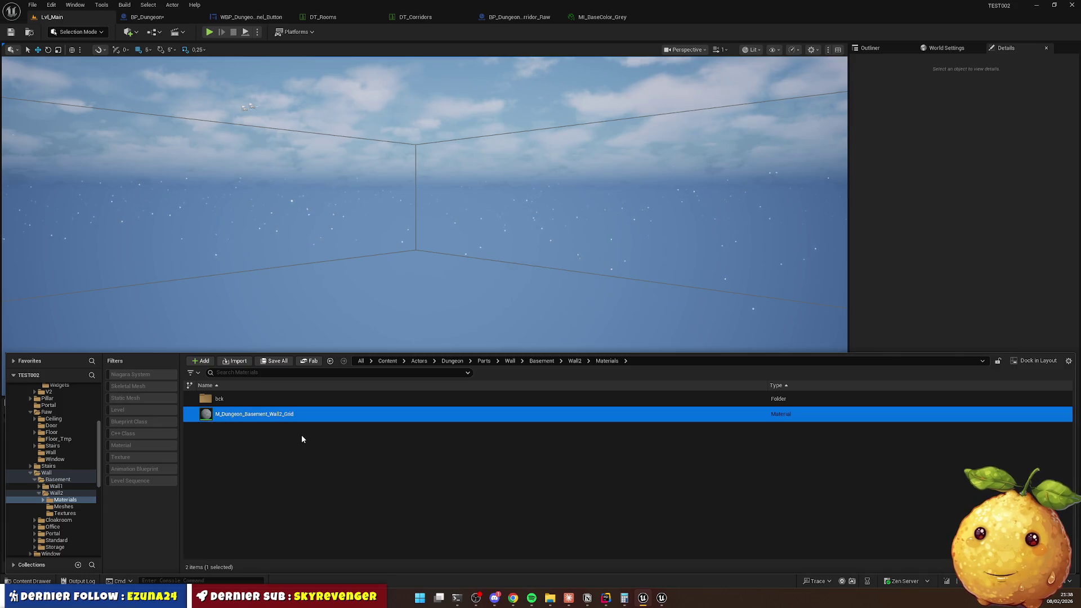
Duplicate the Grid material as M_Dungeon_Basement_Wall2_Pipe.
key(ctrl+d)
key(End)
key(BackSpace)
key(BackSpace)
key(BackSpace)
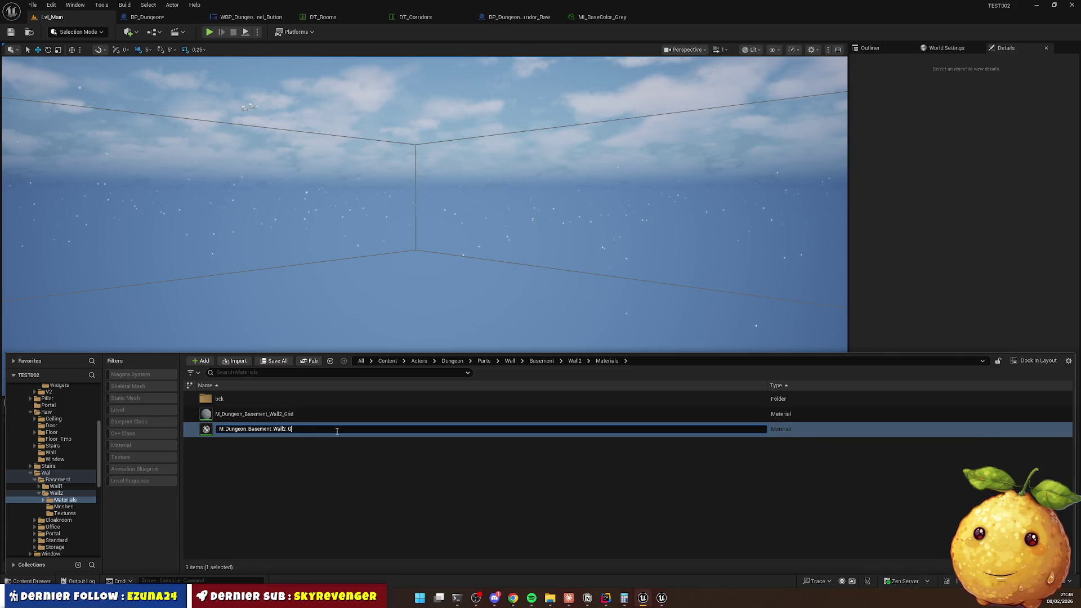
key(Return)
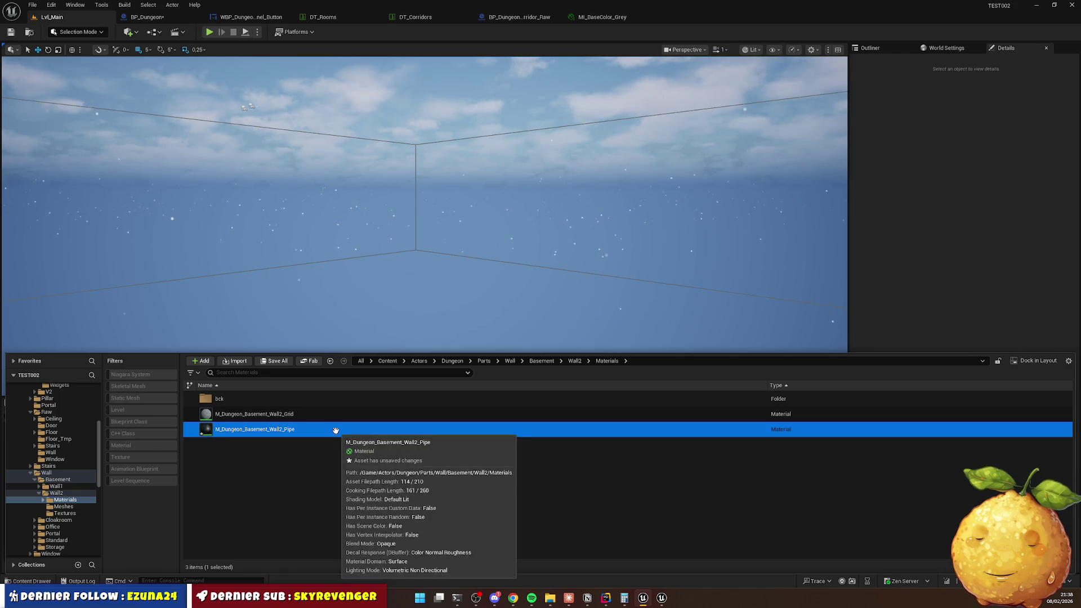
Look through the Wall2 Textures folder, then return to Materials.
key(alt+Left)
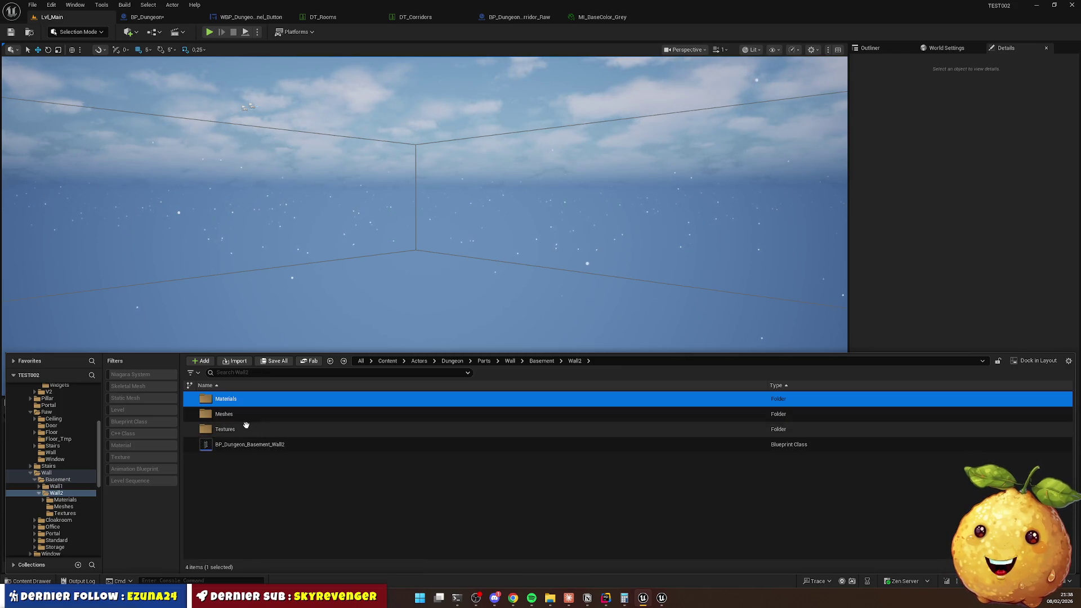
double_click(246, 429)
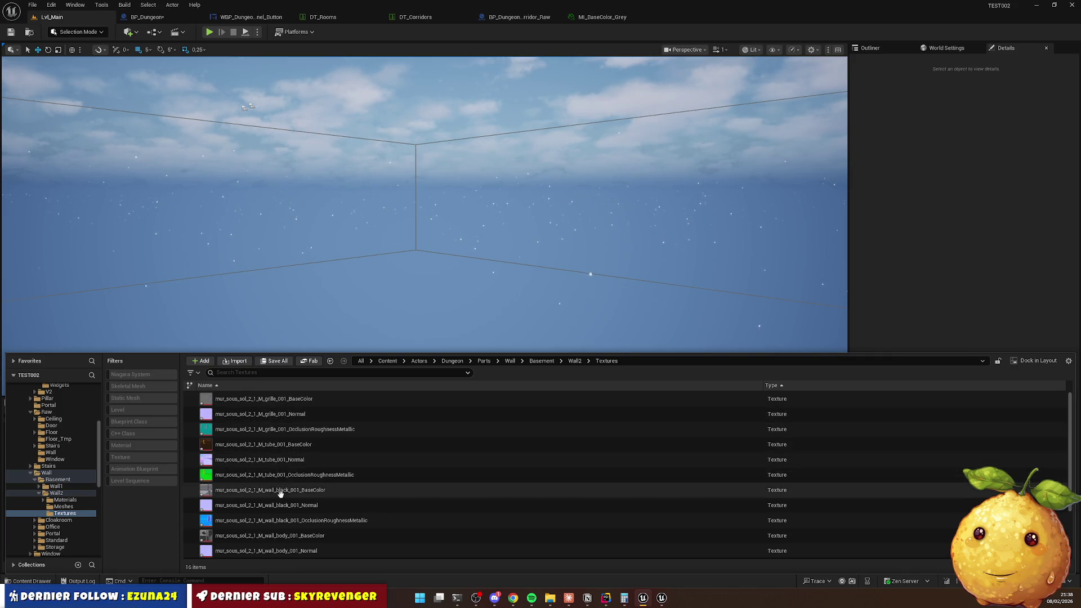
scroll(319, 483, down, 2)
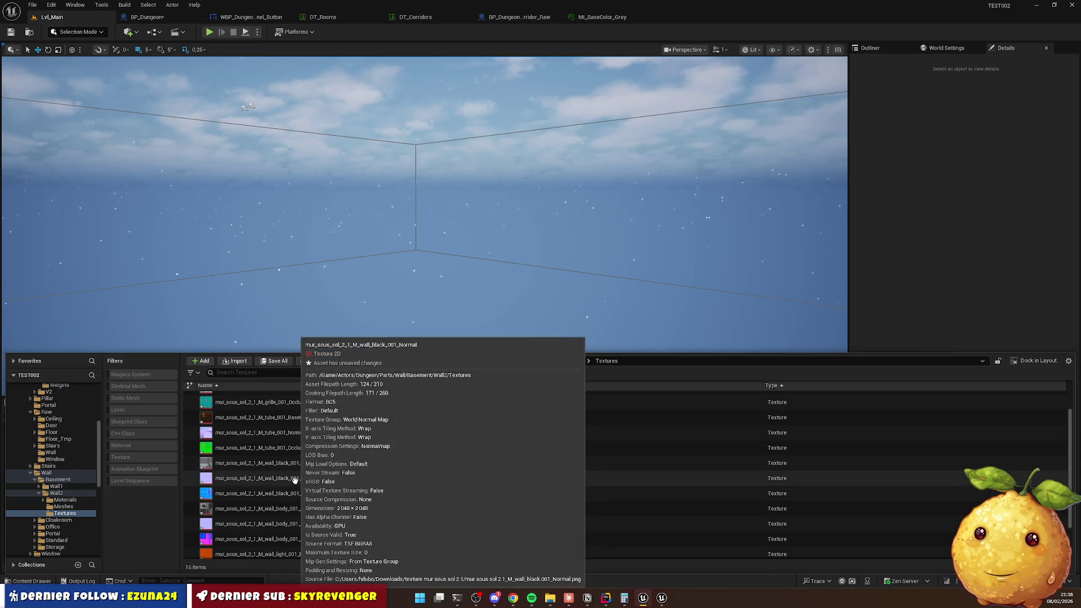
scroll(302, 525, down, 3)
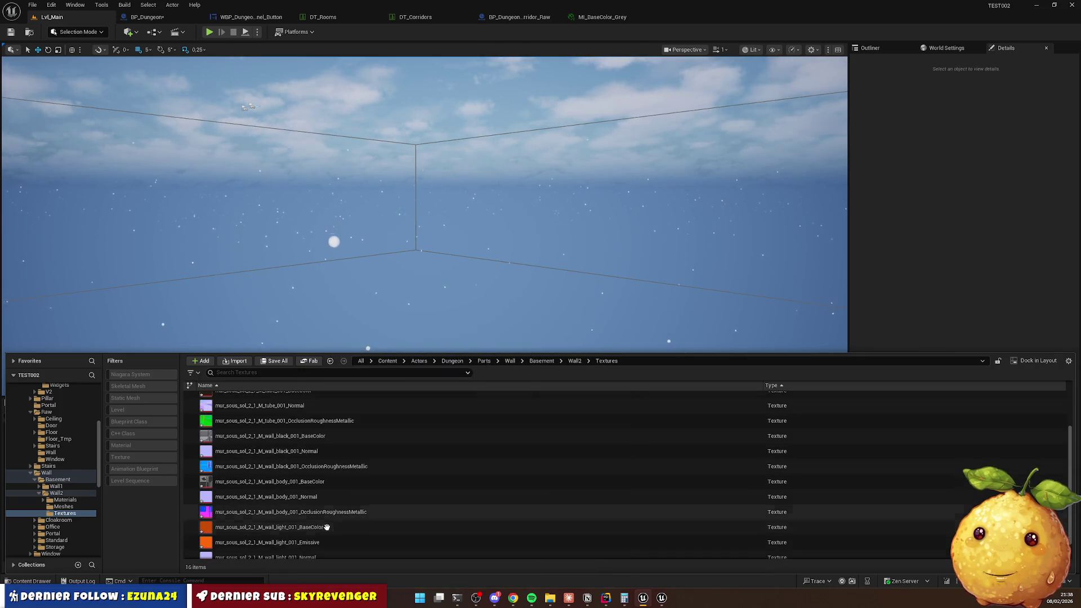
key(alt+Left)
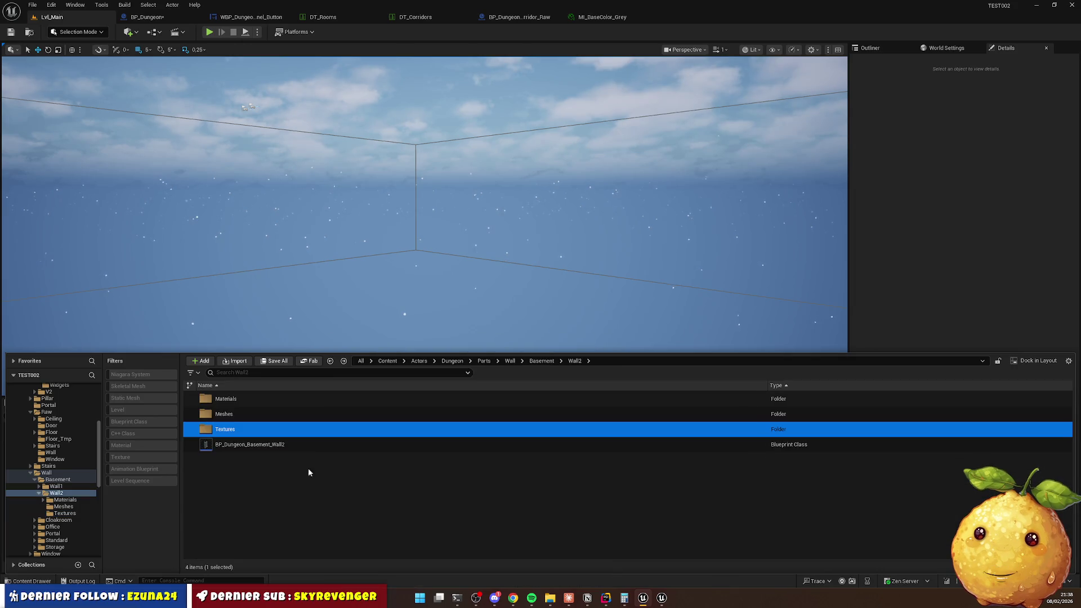
double_click(225, 398)
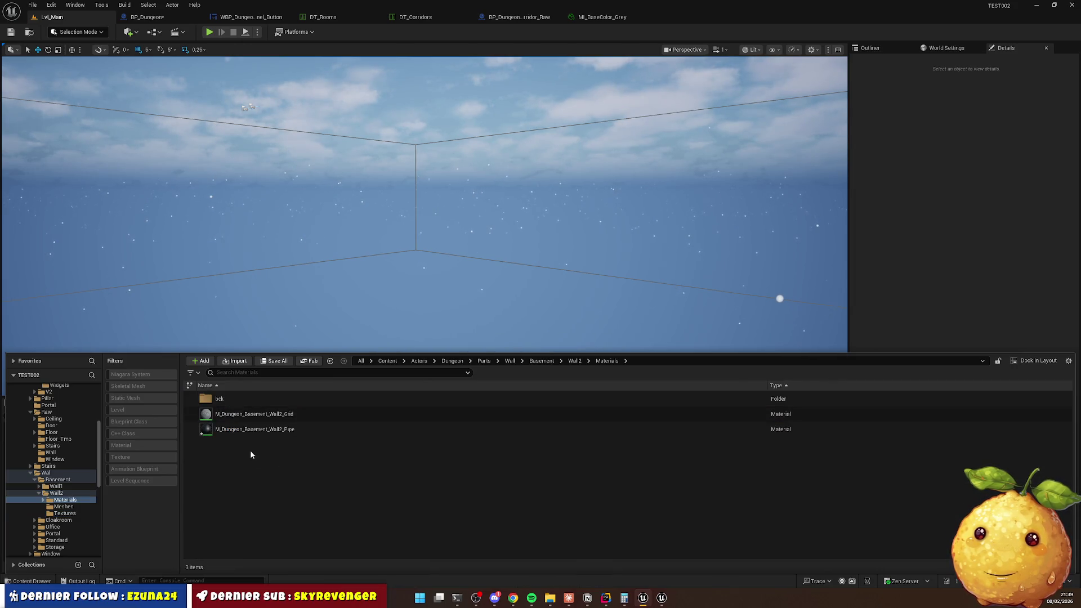
Duplicate the Pipe material into M_Dungeon_Basement_Wall2_Black and M_Dungeon_Basement_Wall2_Body.
click(247, 433)
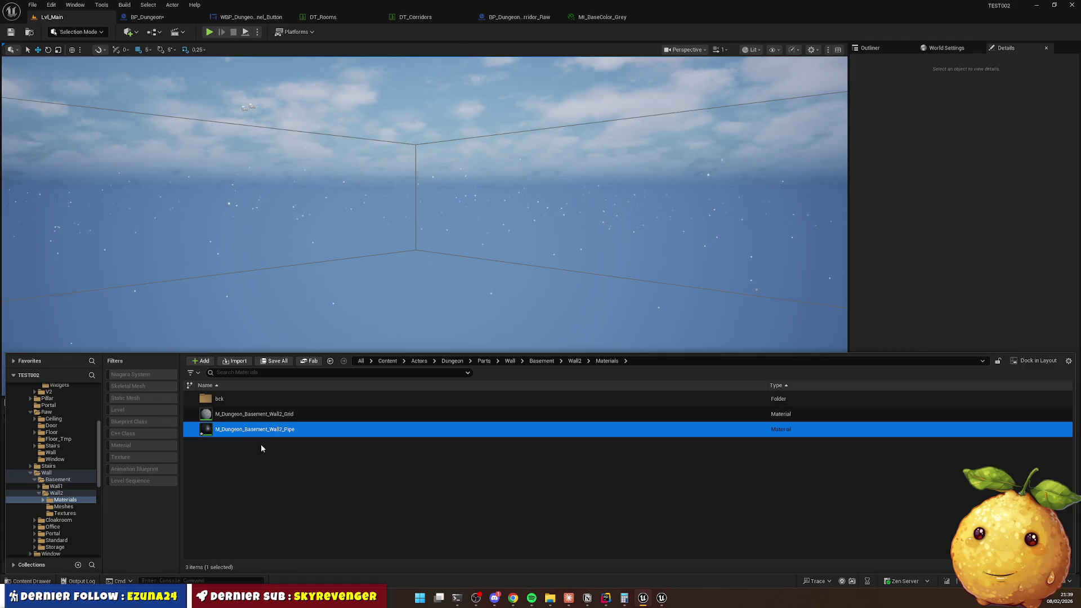
key(ctrl+d)
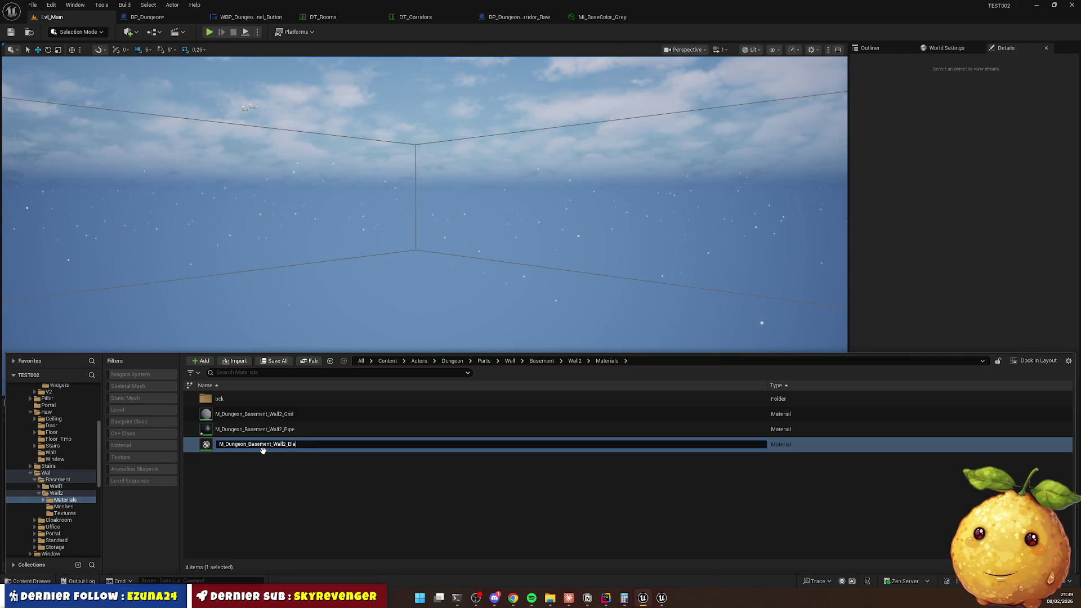
text(ck)
key(Return)
key(ctrl+d)
key(End)
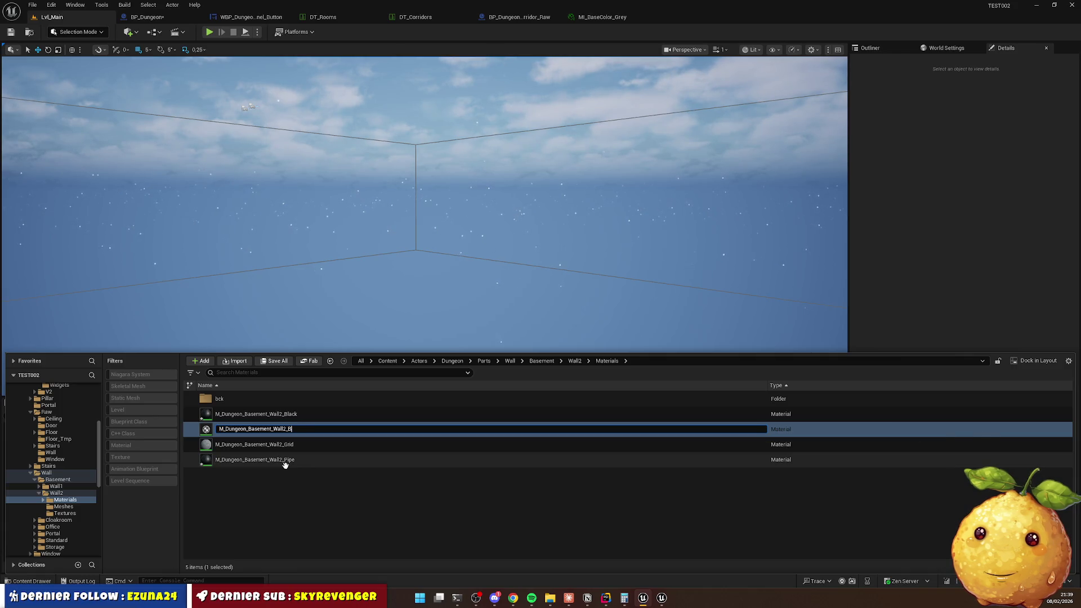
key(Return)
Duplicate once more as M_Dungeon_Basement_Wall2_Light, then clear the selection and close extra tabs.
key(ctrl+d)
key(End)
key(BackSpace)
key(BackSpace)
key(BackSpace)
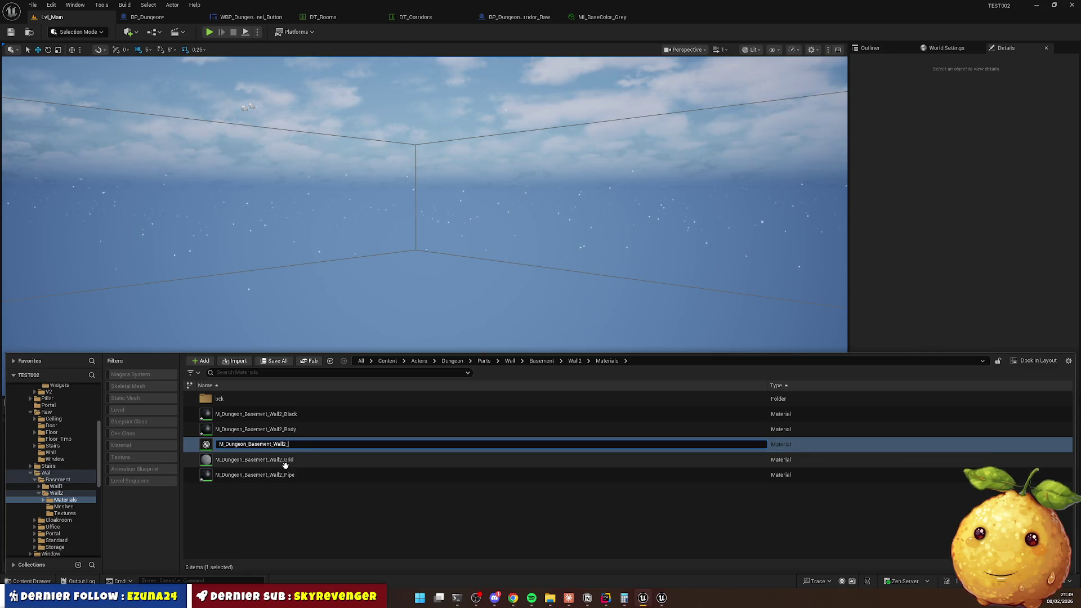
text(Light)
key(Return)
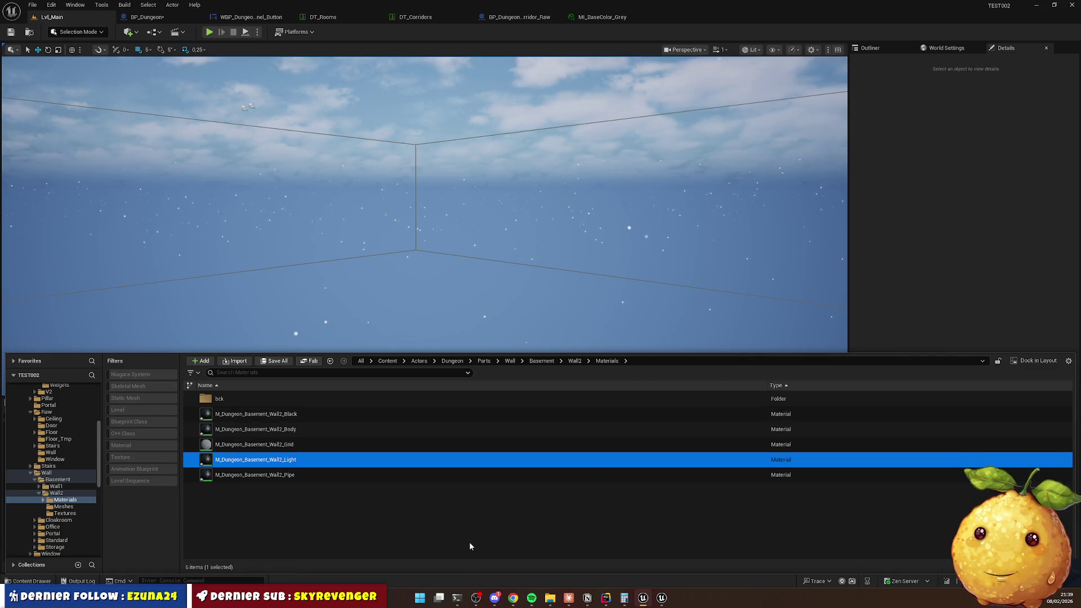
click(330, 514)
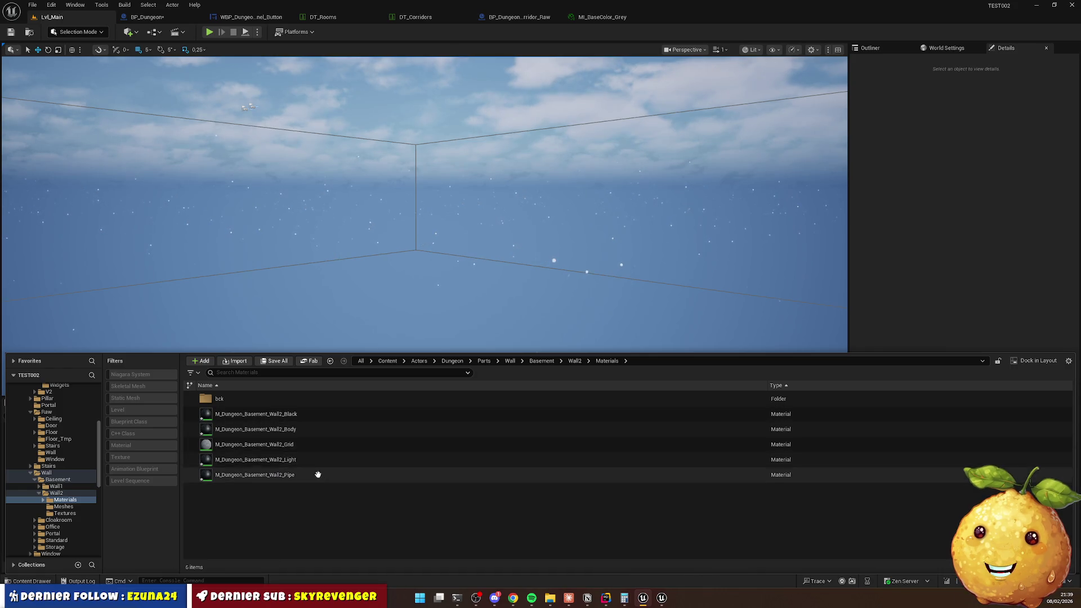
click(573, 12)
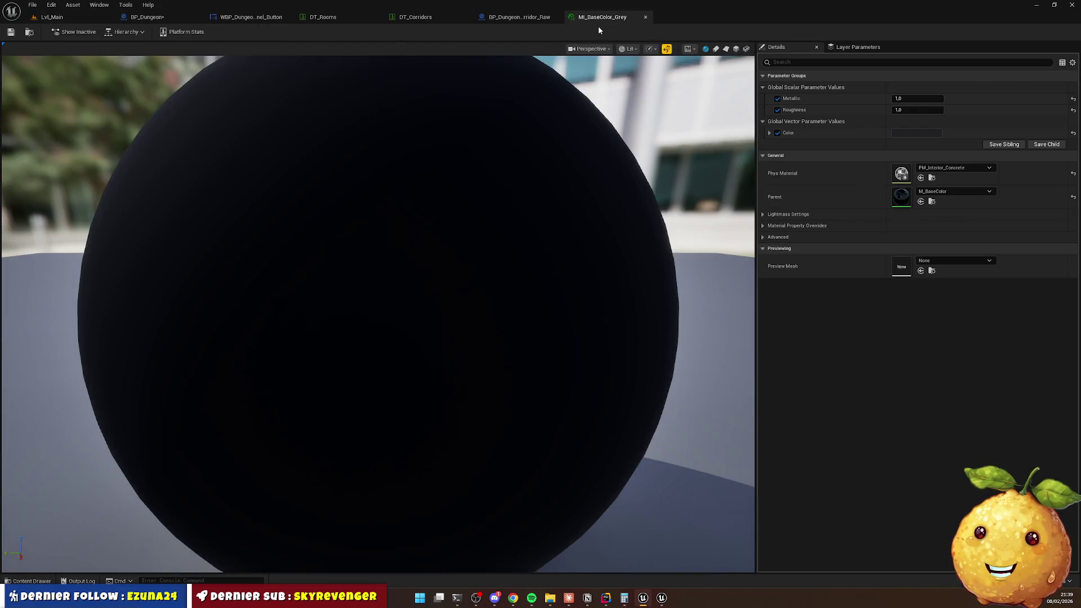
Close the extra editor tabs and open all five Wall2 materials for editing.
key(ctrl+w)
key(ctrl+w)
key(ctrl+w)
key(ctrl+w)
key(ctrl+w)
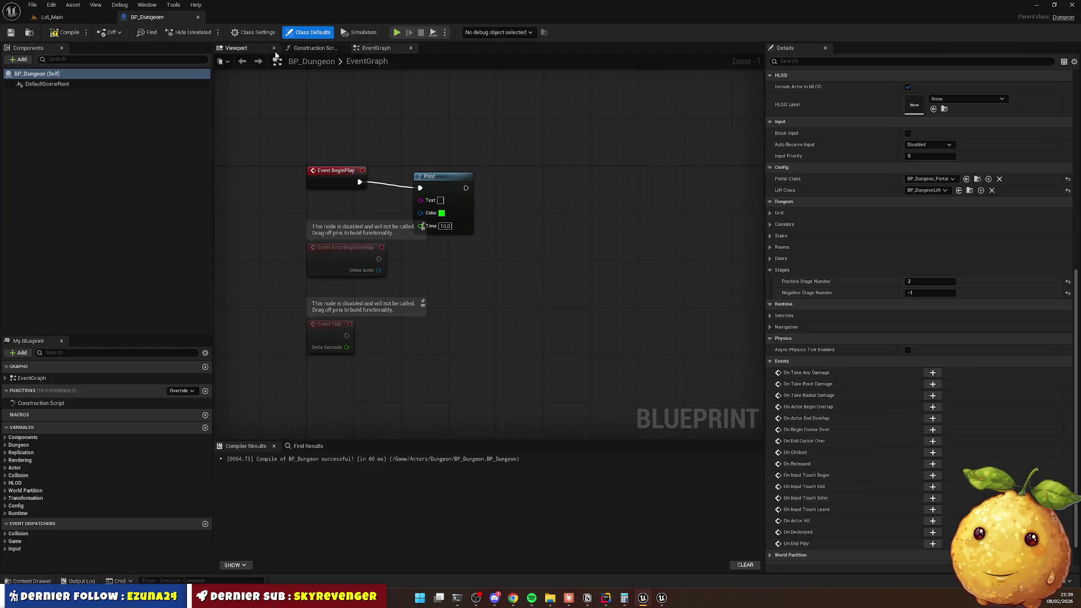
click(31, 581)
click(285, 414)
shift+click(285, 474)
double_click(285, 474)
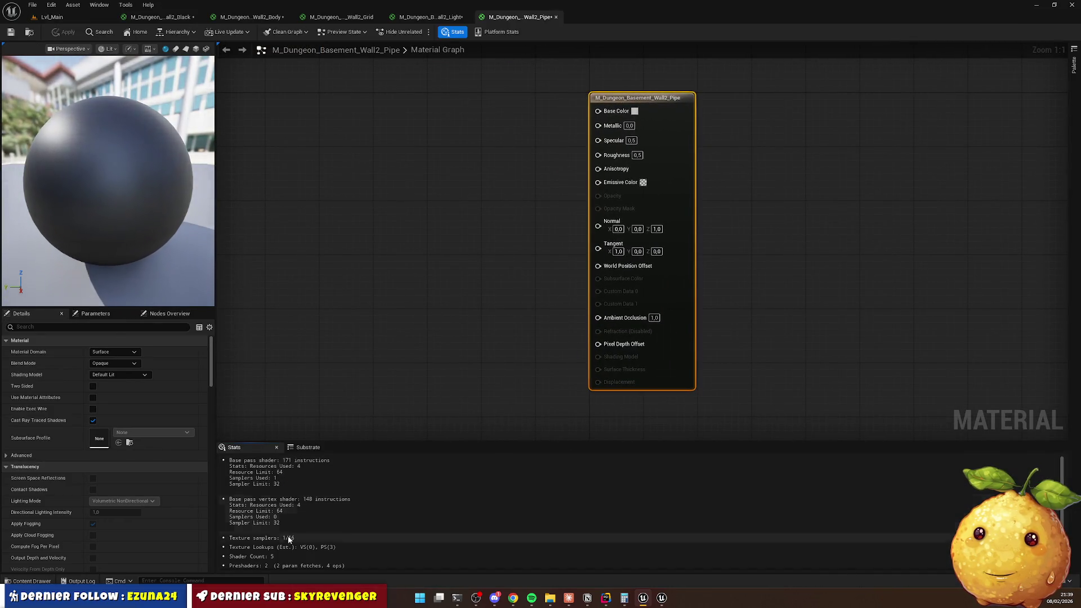
Add the three tube textures from the Wall2 Textures folder into the Pipe material graph.
click(31, 581)
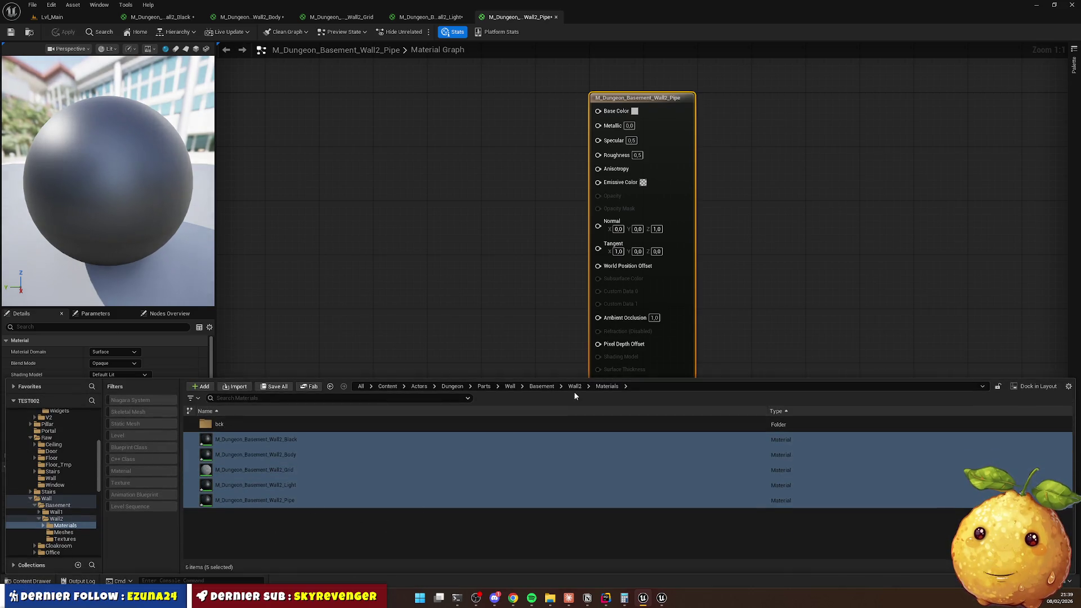
click(575, 386)
double_click(269, 454)
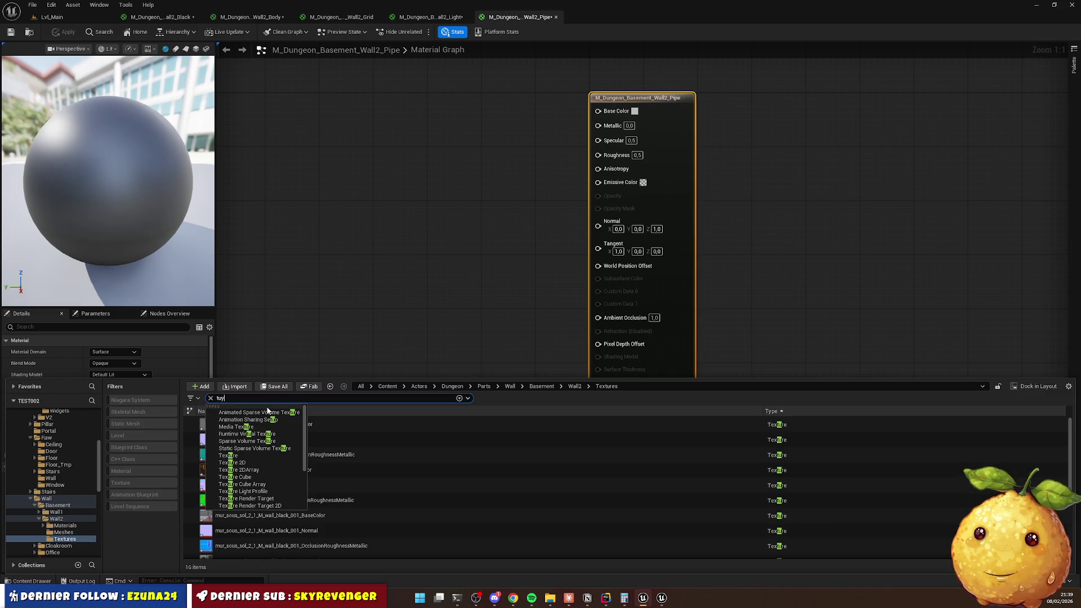
text(au)
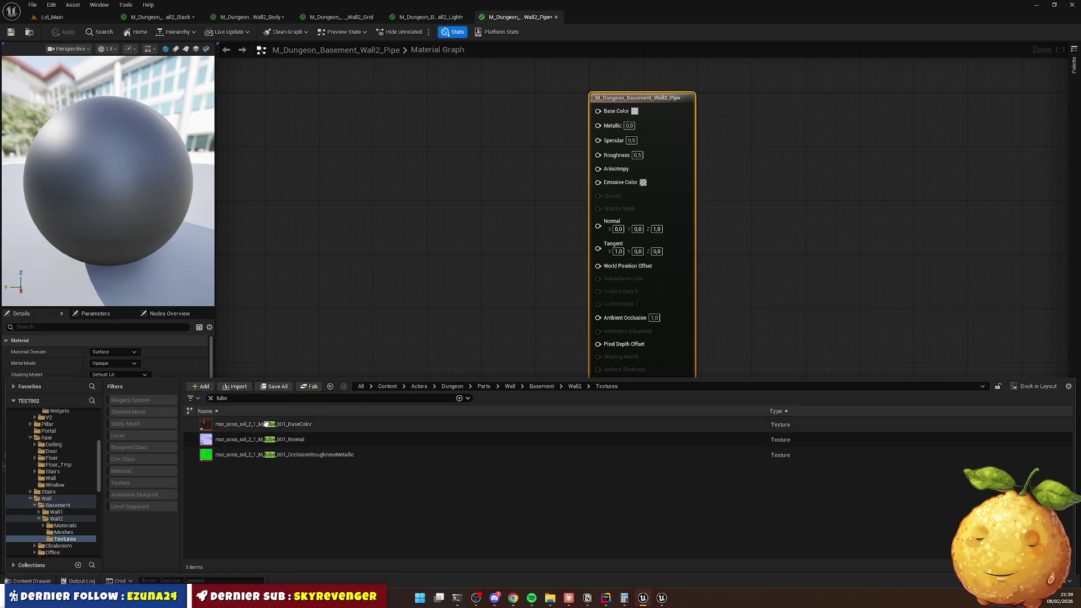
click(262, 424)
shift+click(256, 454)
mouse_move(256, 453)
mouse_down()
mouse_move(296, 429)
mouse_move(349, 197)
mouse_move(403, 98)
mouse_up()
Wire the tube textures: colour to Base Color, normal to Normal, mask R to Roughness, B to Metallic.
drag(397, 256, 404, 208)
drag(413, 284, 407, 338)
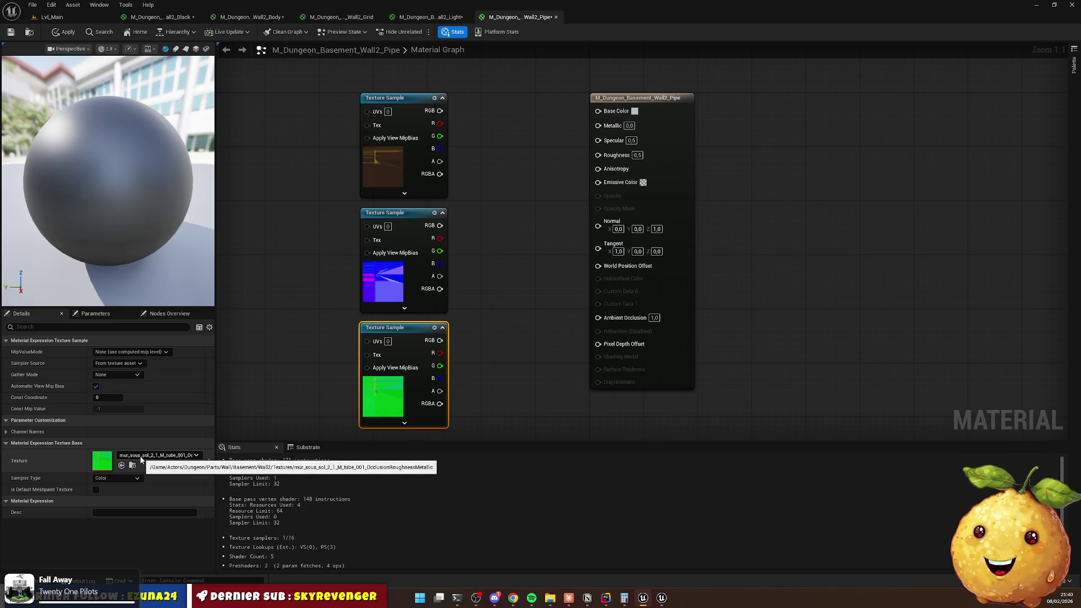
click(515, 322)
mouse_move(439, 353)
mouse_down()
mouse_move(591, 219)
mouse_move(611, 139)
mouse_move(601, 325)
mouse_move(469, 338)
mouse_move(597, 141)
mouse_move(598, 155)
mouse_up()
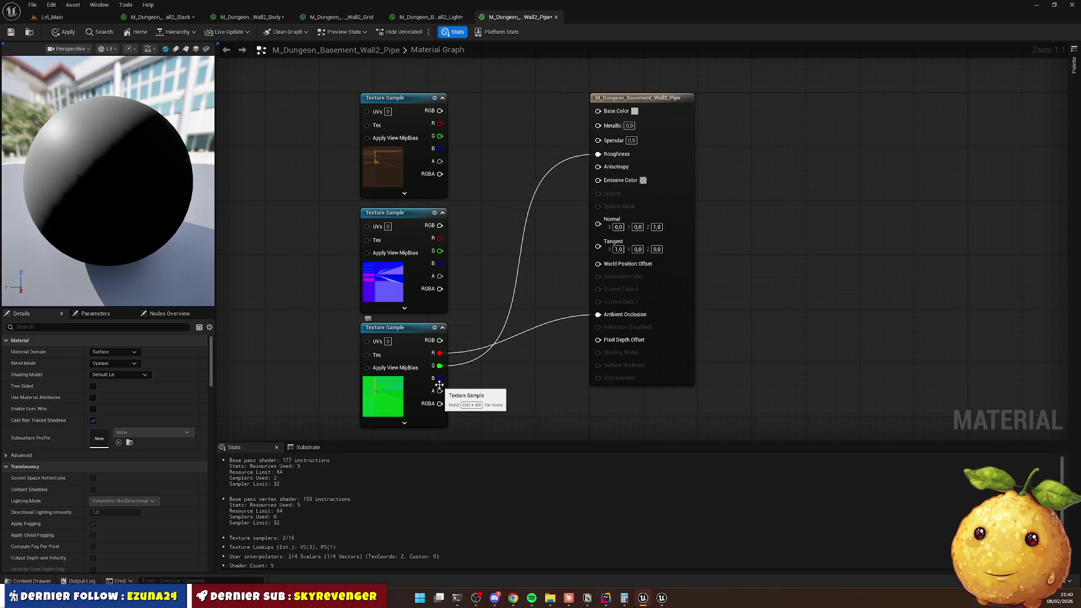
click(439, 384)
drag(439, 378, 598, 125)
mouse_move(439, 225)
mouse_down()
mouse_move(489, 236)
mouse_move(598, 169)
mouse_move(598, 216)
mouse_up()
mouse_move(440, 111)
mouse_down()
mouse_move(538, 85)
mouse_move(598, 113)
mouse_up()
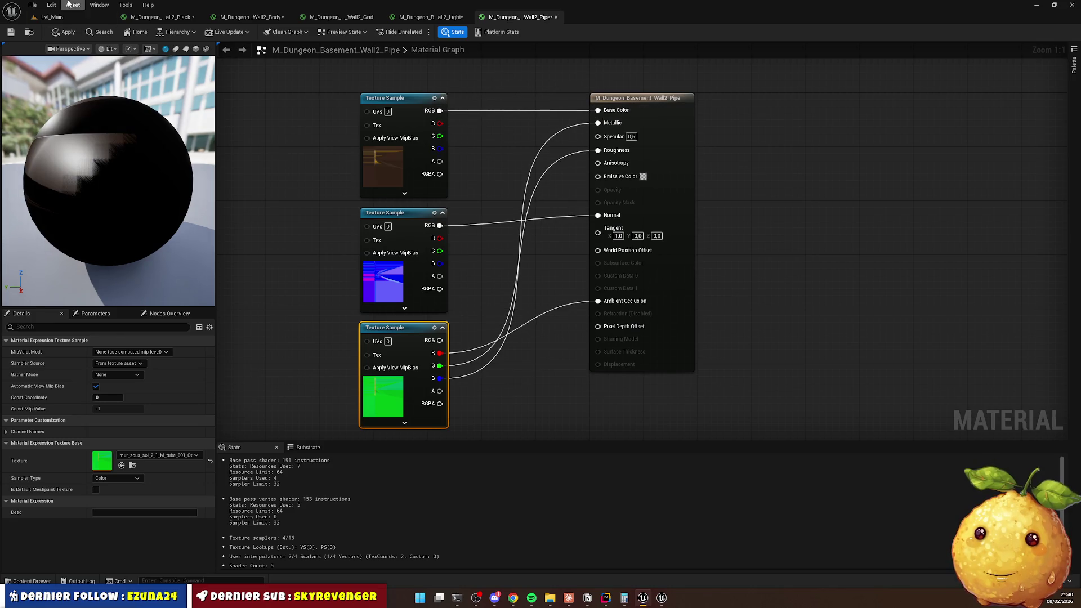
Apply the Pipe material changes and close its editor.
click(64, 32)
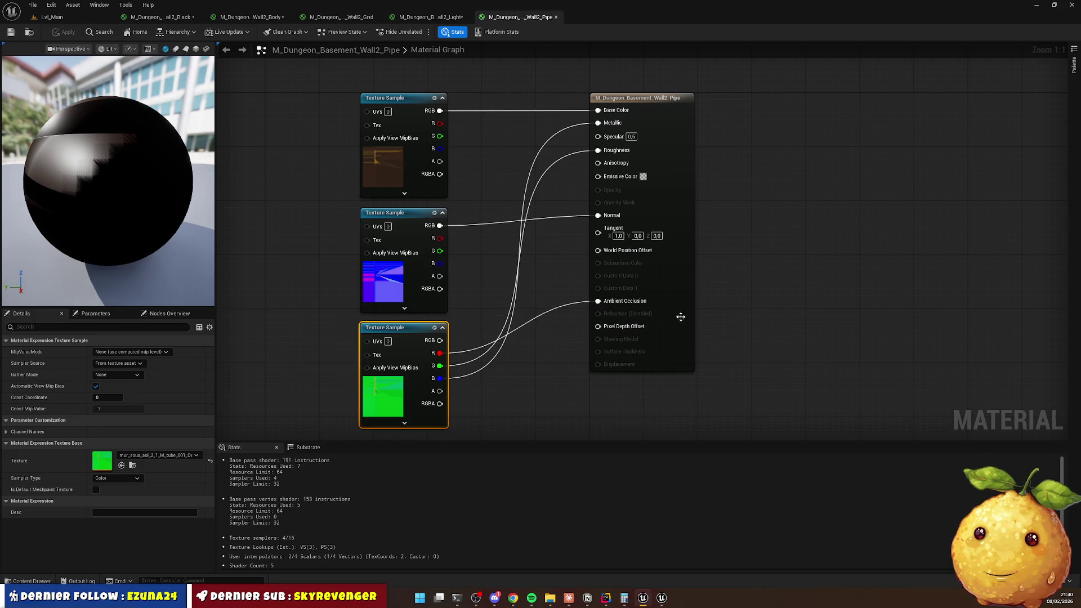
click(756, 271)
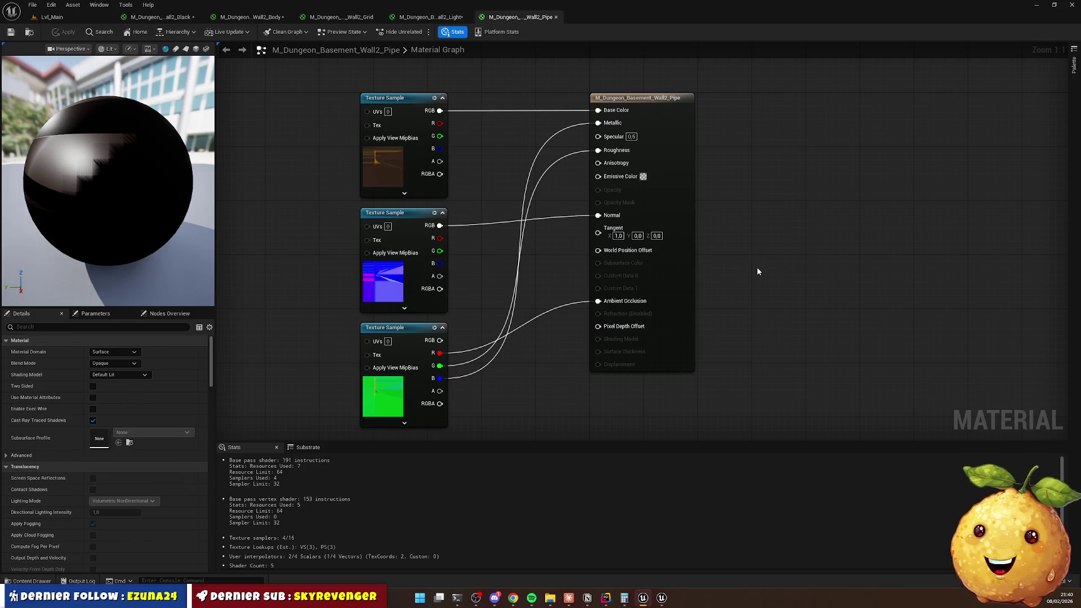
click(556, 18)
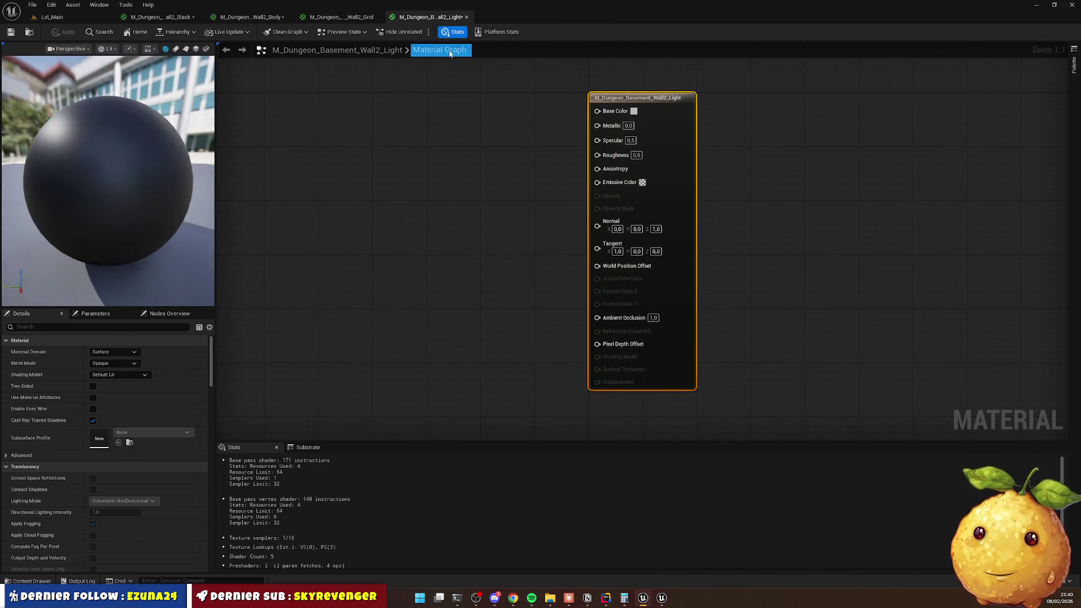
Add the four light textures to the Light material graph and spread the nodes out.
click(44, 584)
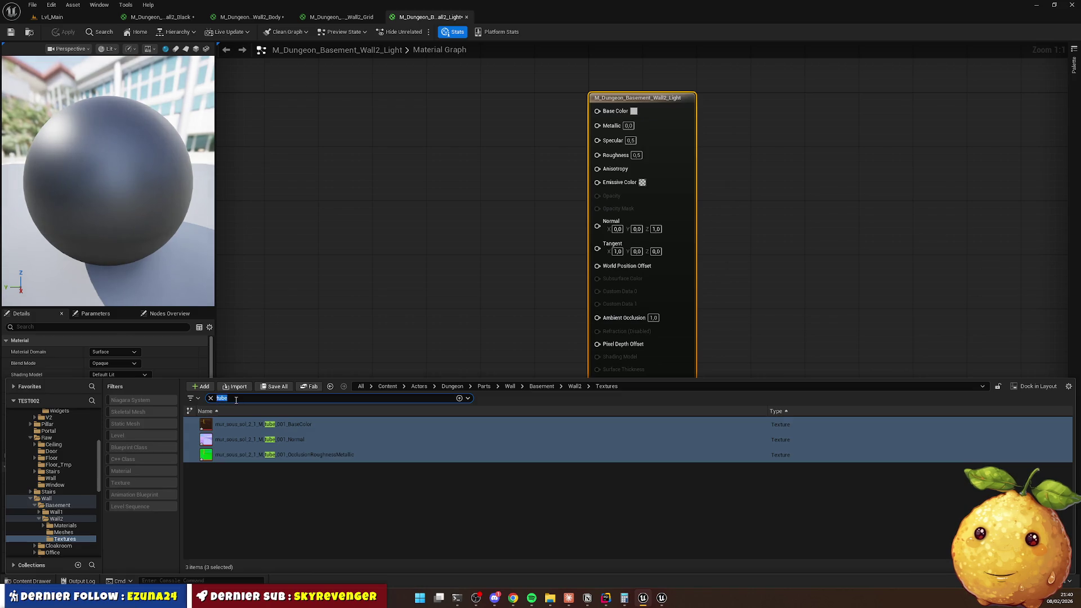
click(281, 470)
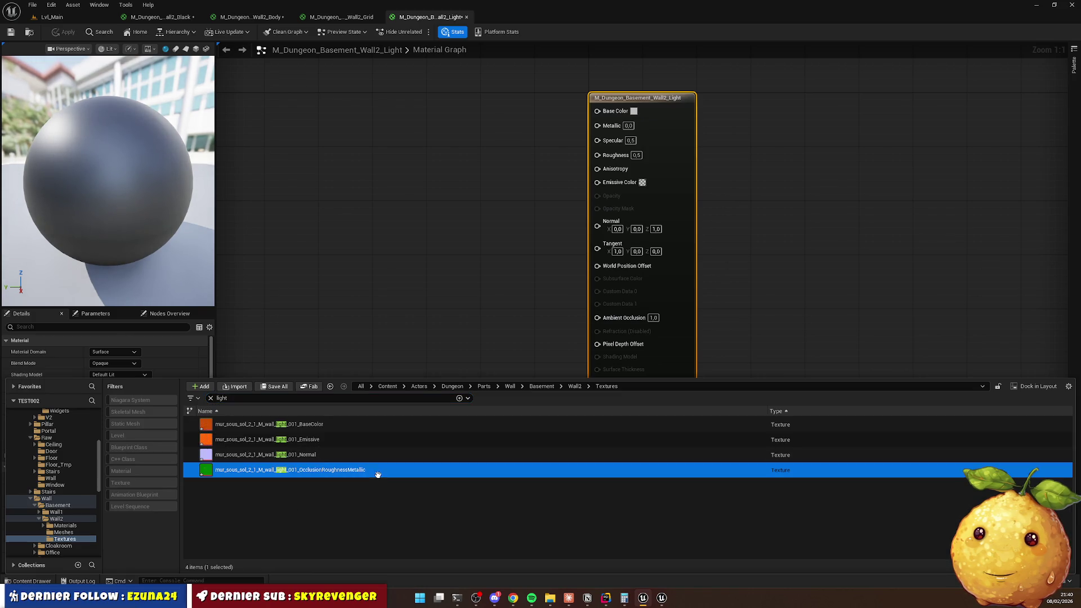
shift+click(328, 425)
mouse_move(328, 424)
mouse_down()
mouse_move(349, 220)
mouse_move(402, 99)
mouse_up()
drag(403, 235, 402, 215)
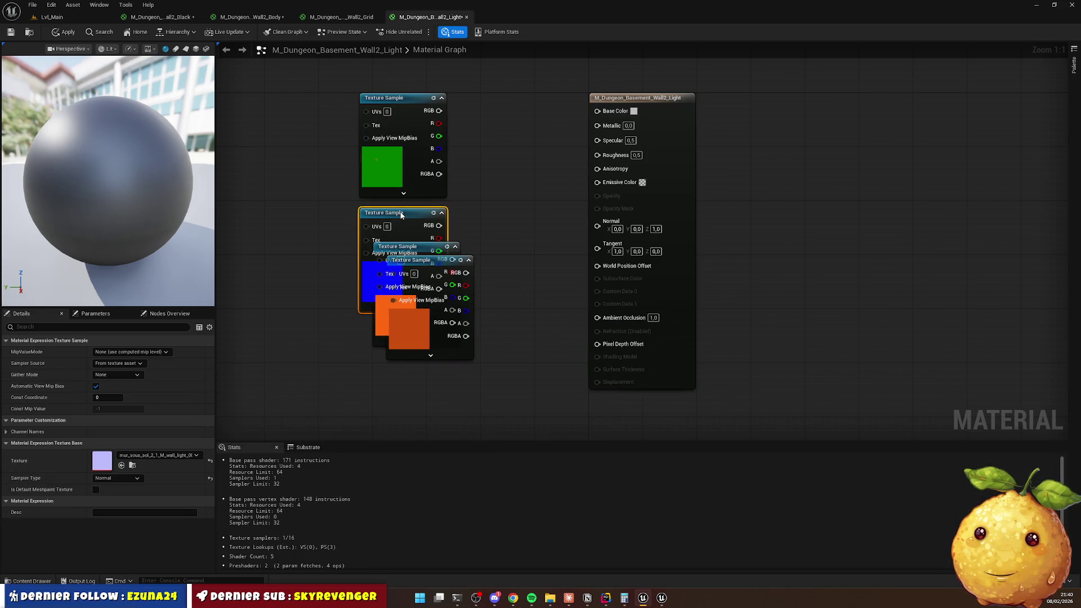
mouse_move(433, 261)
mouse_down()
mouse_move(425, 353)
mouse_move(391, 383)
mouse_up()
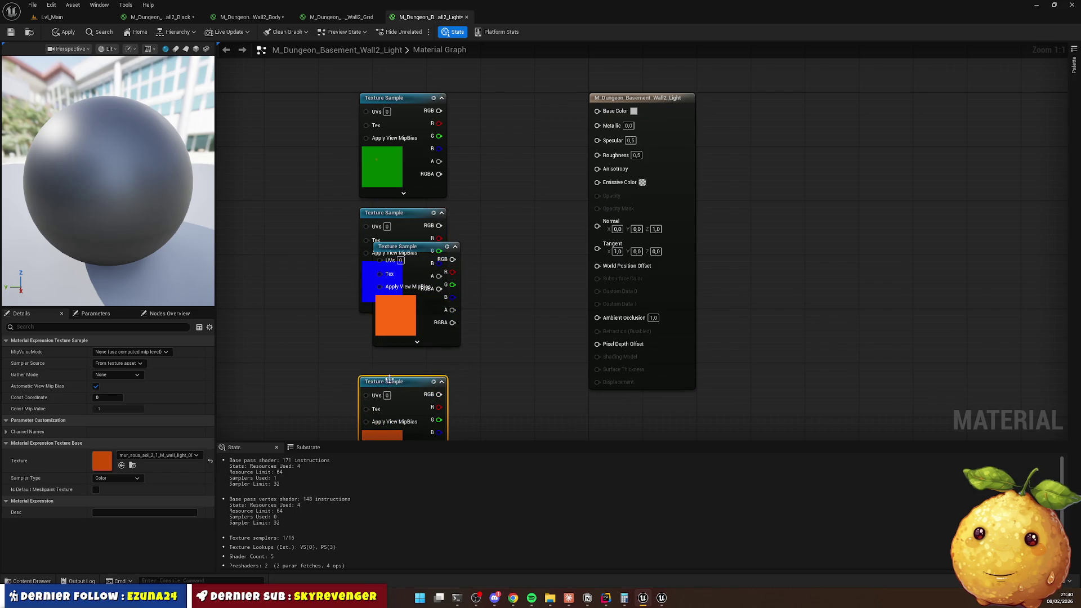
drag(405, 245, 391, 313)
scroll(446, 211, down, 3)
drag(411, 198, 411, 251)
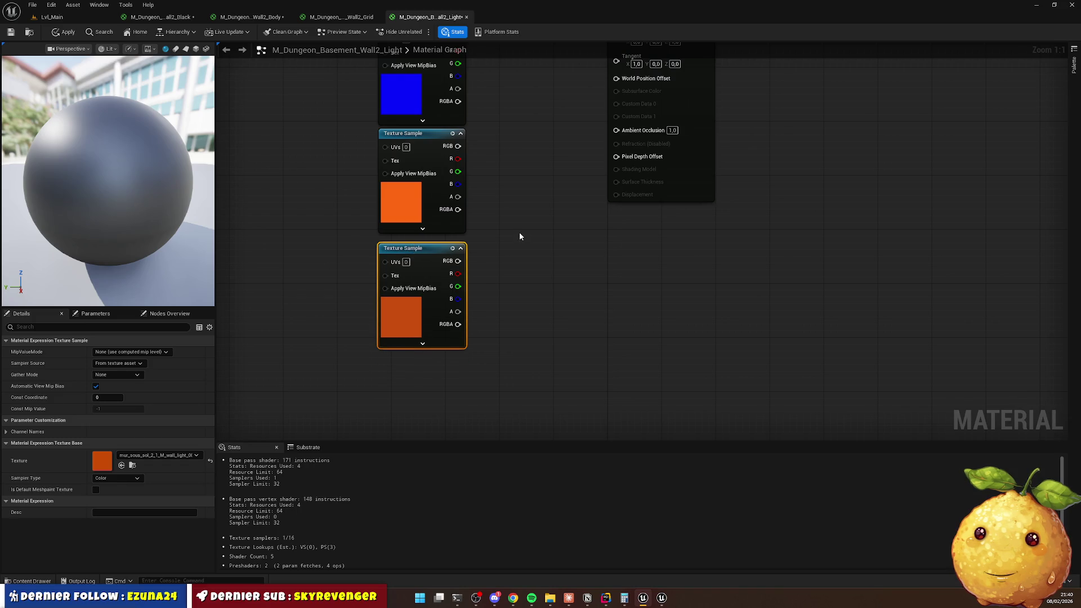
click(519, 232)
key(Home)
Wire ORM to AO/Roughness, normal to Normal, orange to Emissive Color, base colour to Base Color.
click(364, 233)
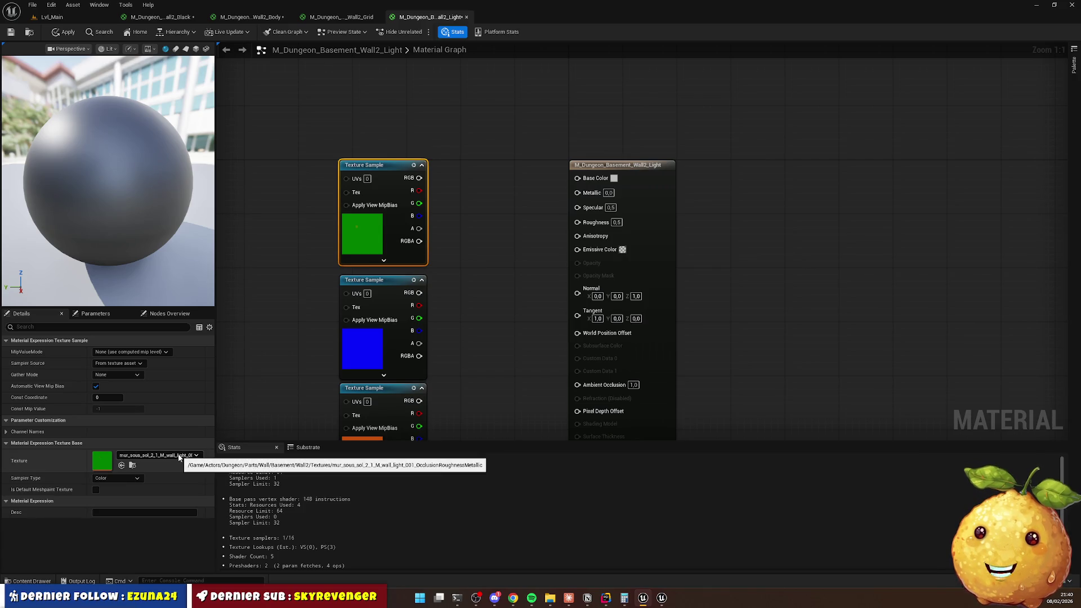
drag(419, 190, 586, 388)
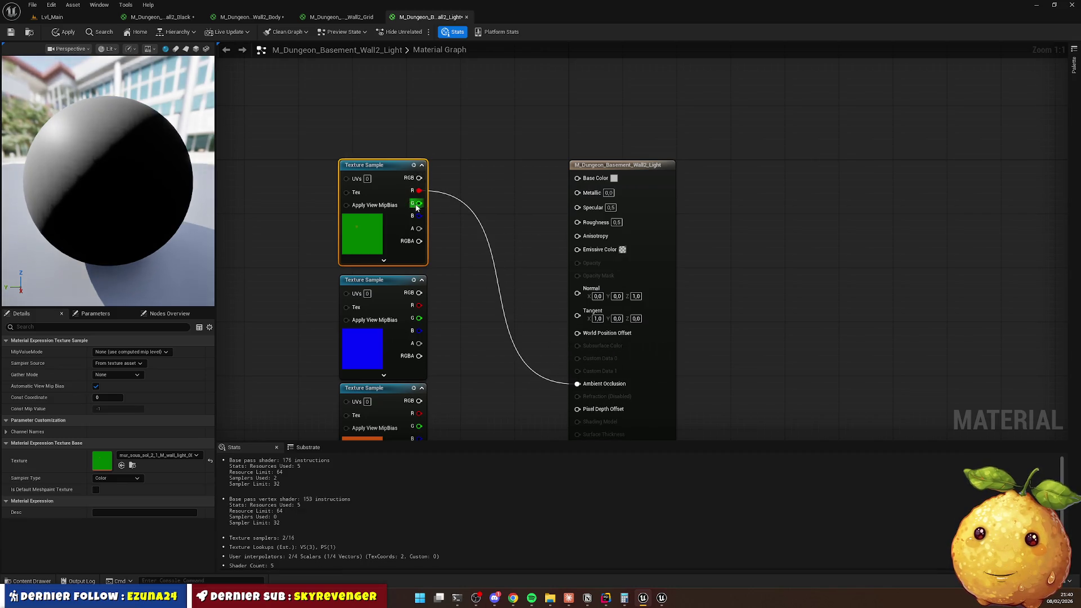
drag(596, 219, 581, 193)
click(362, 344)
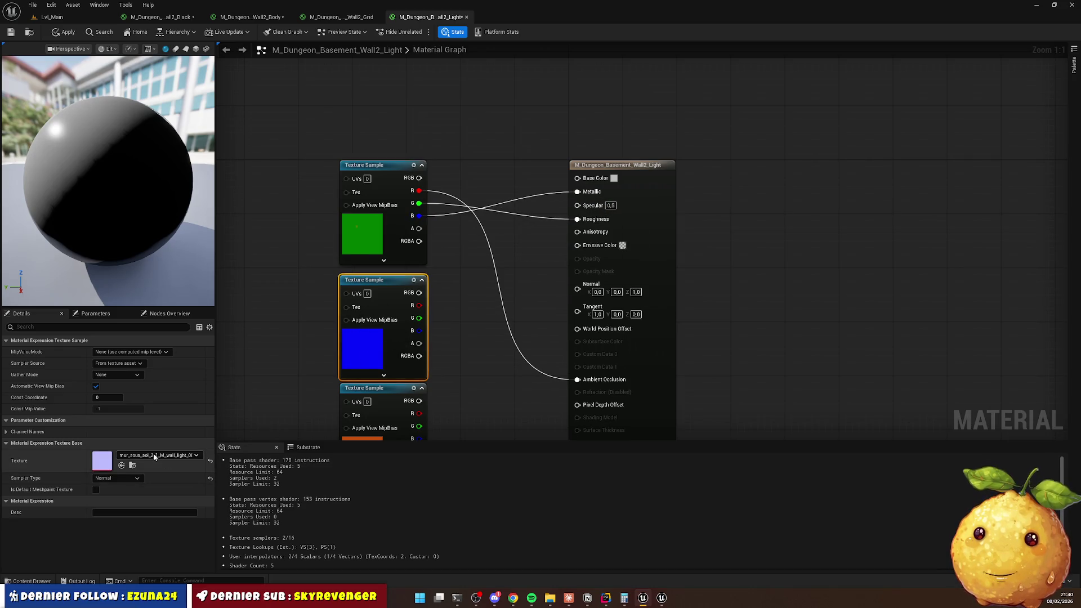
drag(420, 294, 535, 243)
drag(583, 287, 580, 288)
click(379, 329)
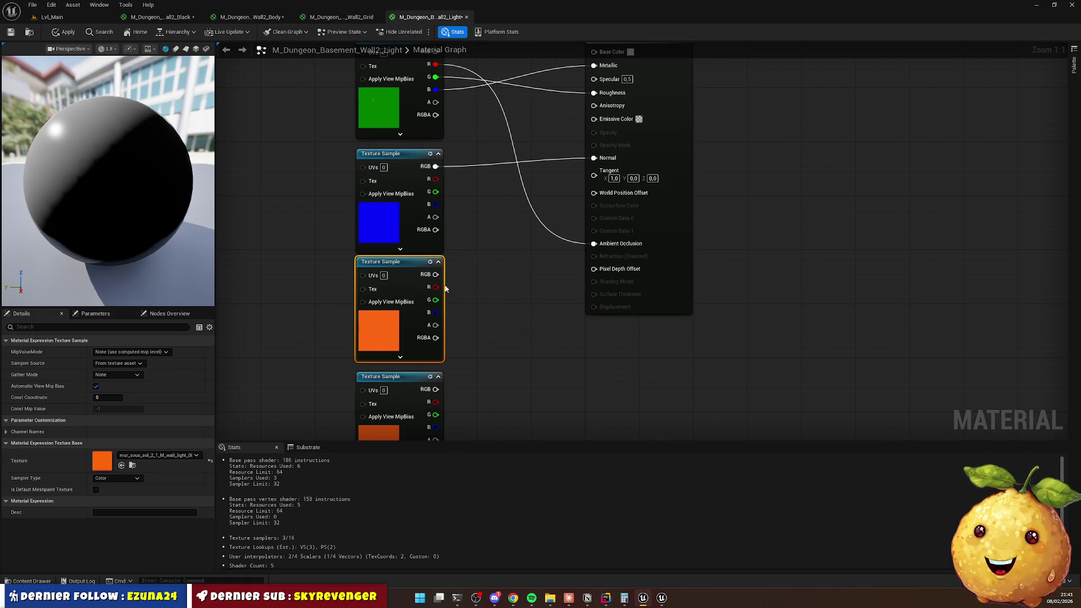
drag(436, 274, 522, 243)
drag(589, 129, 592, 120)
click(386, 412)
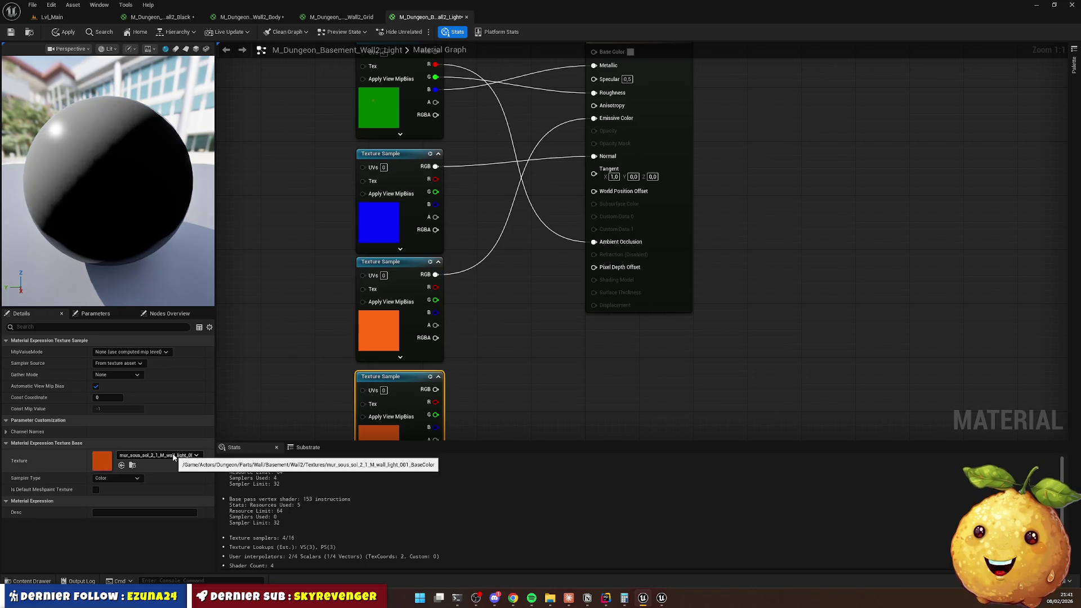
mouse_move(436, 389)
mouse_down()
mouse_move(585, 98)
mouse_move(565, 201)
mouse_move(594, 198)
mouse_up()
Tidy the texture nodes, save the Light material and close its editor.
mouse_move(422, 67)
mouse_down()
mouse_move(425, 196)
mouse_move(414, 196)
mouse_up()
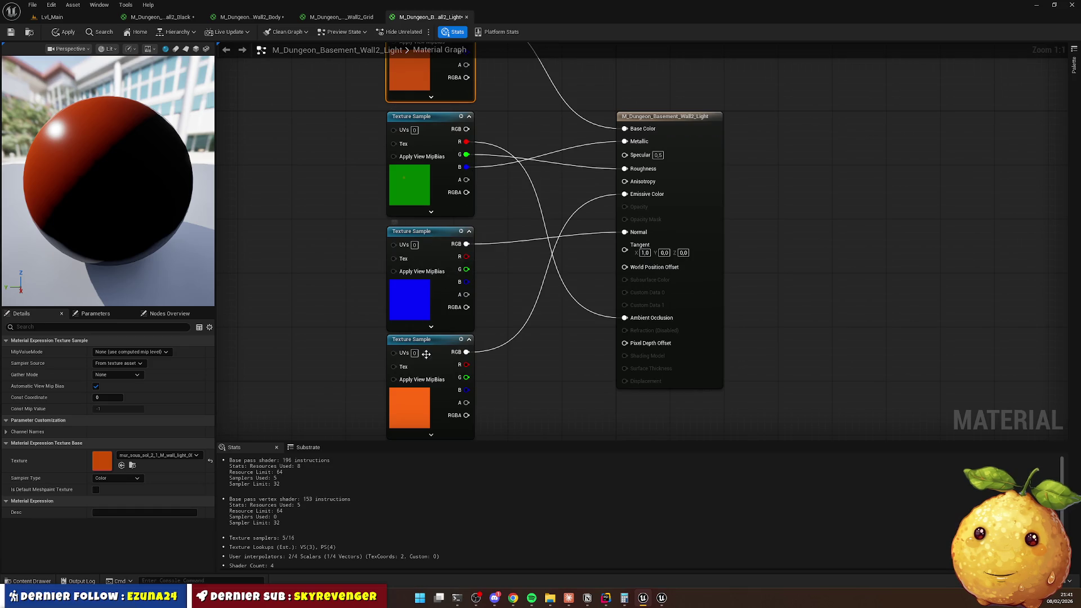
drag(423, 343, 424, 350)
click(525, 364)
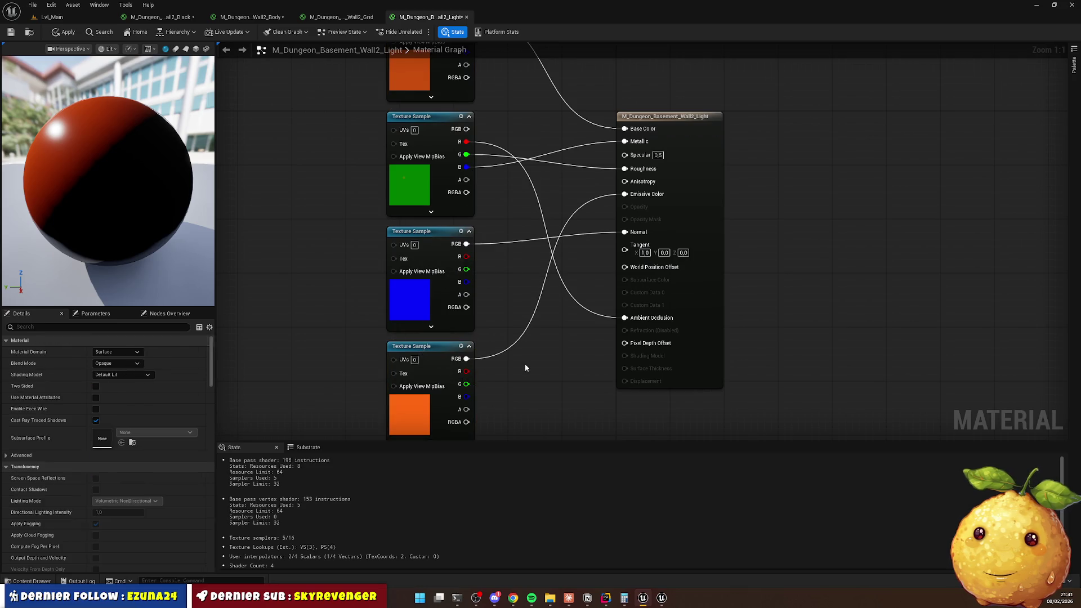
click(11, 32)
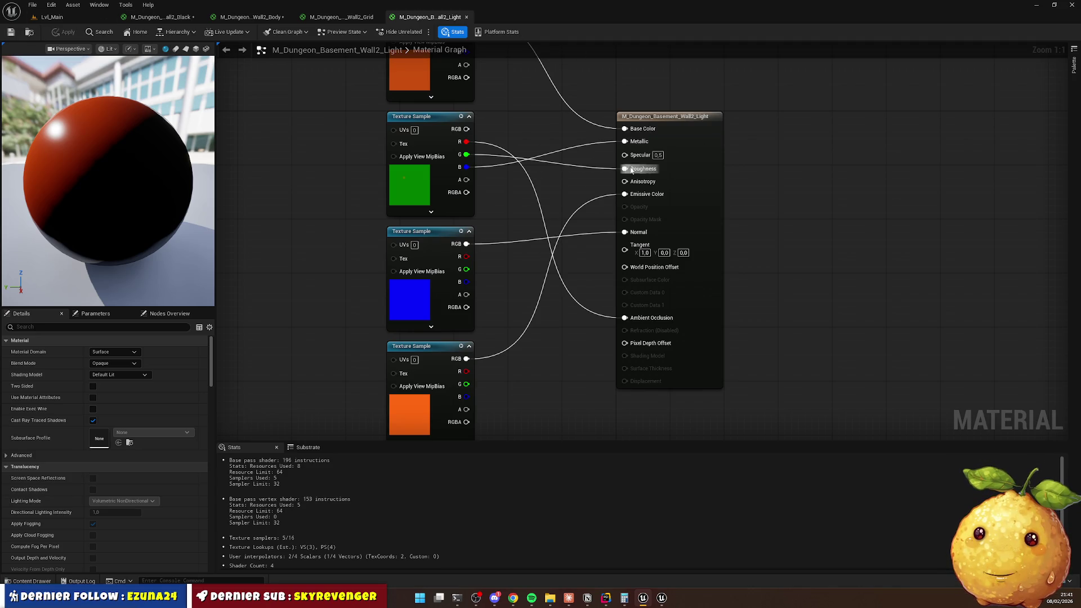
drag(631, 175, 622, 136)
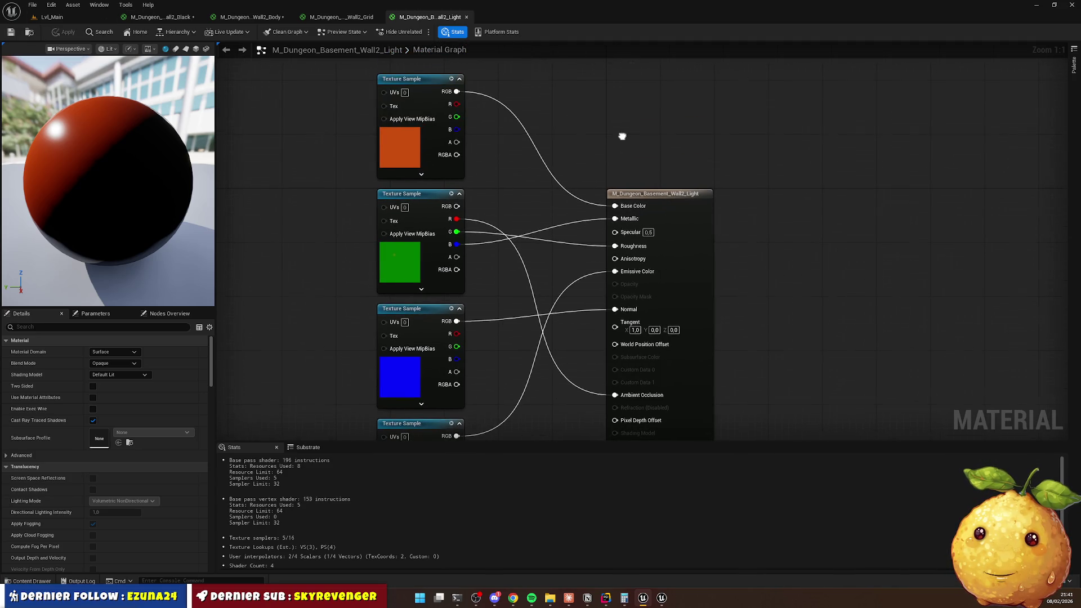
click(466, 17)
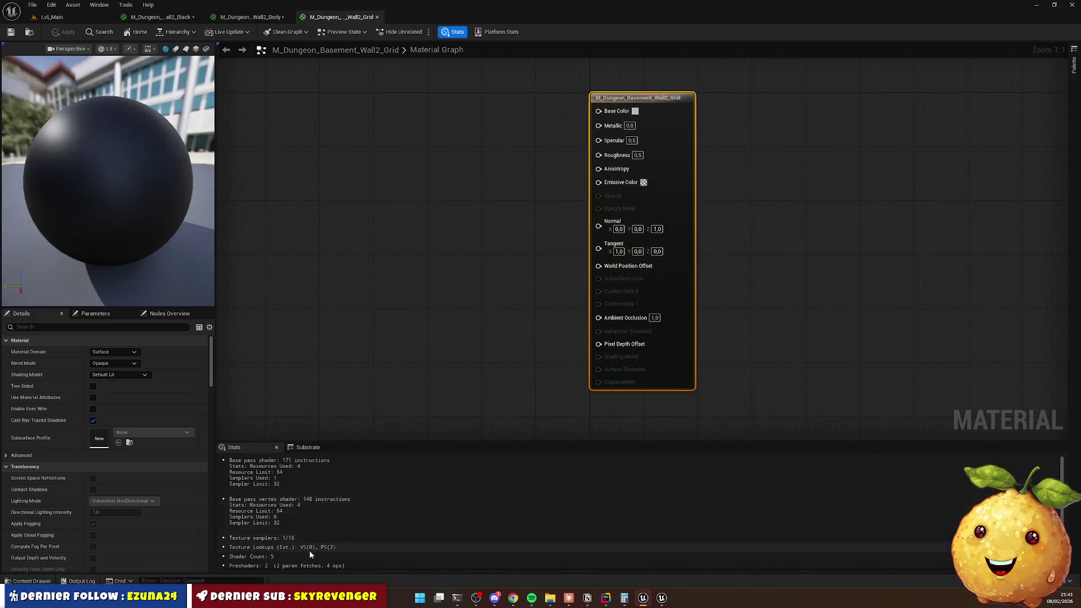
Add the three grille textures to the Grid material graph and stack the nodes.
key(ctrl+space)
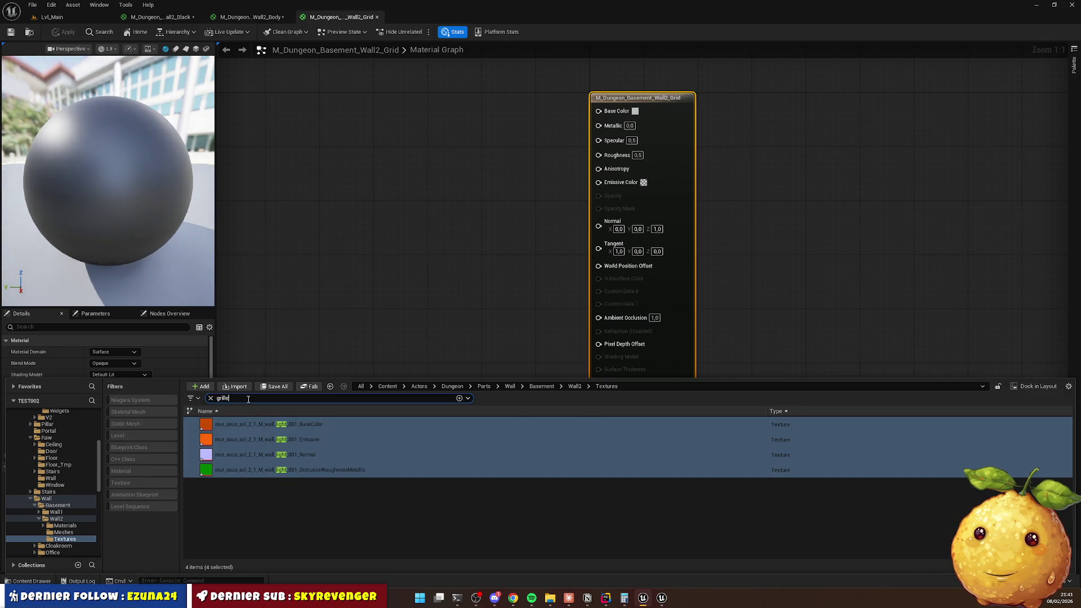
click(261, 455)
shift+click(254, 424)
drag(253, 424, 325, 256)
drag(375, 213, 413, 106)
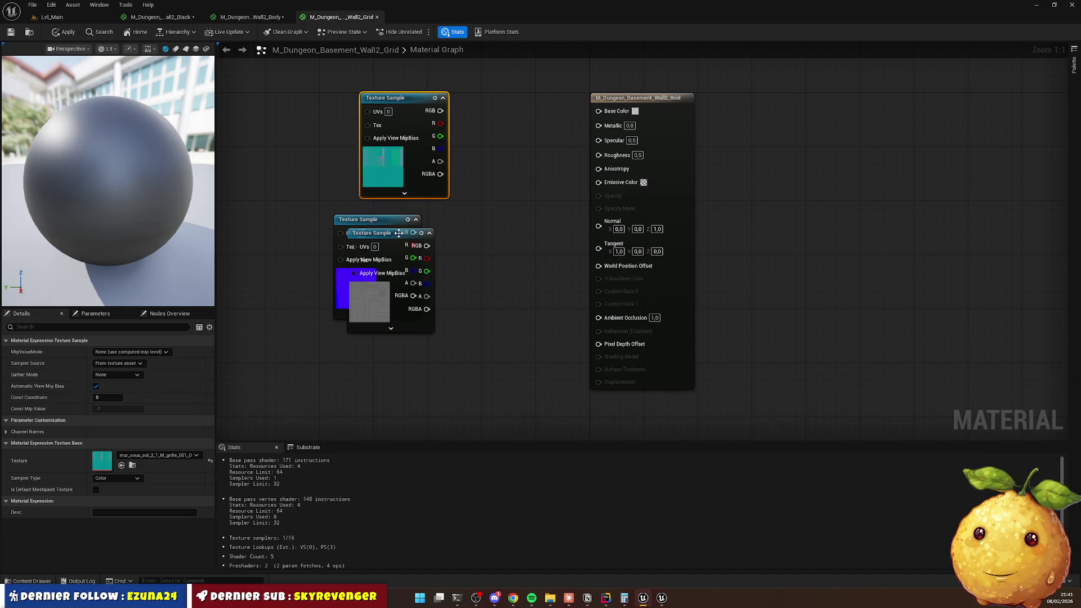
drag(399, 232, 387, 339)
drag(378, 225, 405, 211)
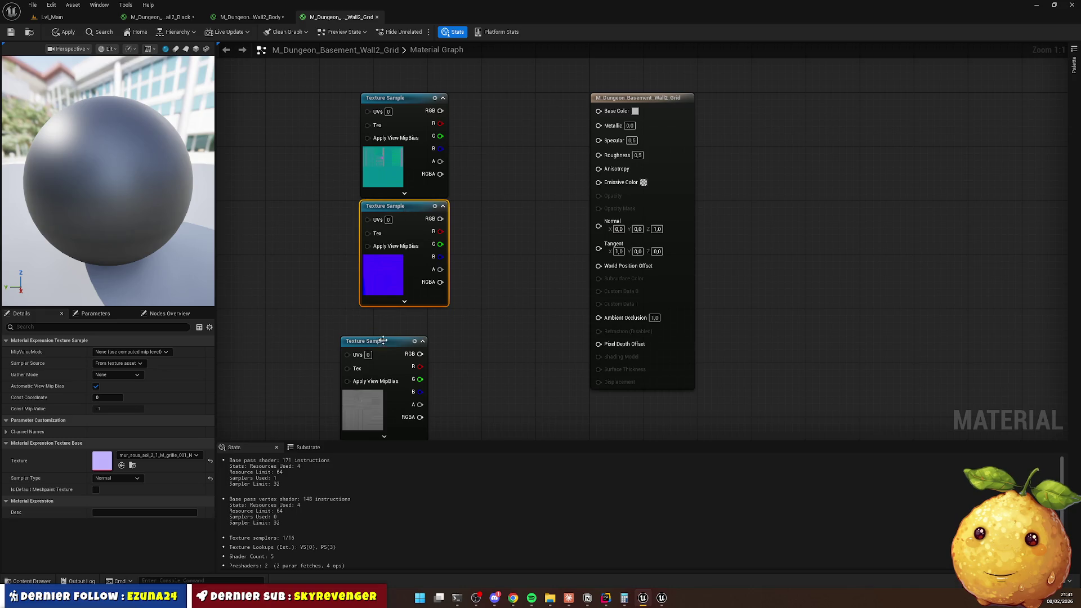
mouse_move(380, 349)
mouse_down()
mouse_move(394, 59)
mouse_move(401, 182)
mouse_move(598, 292)
mouse_move(399, 154)
mouse_up()
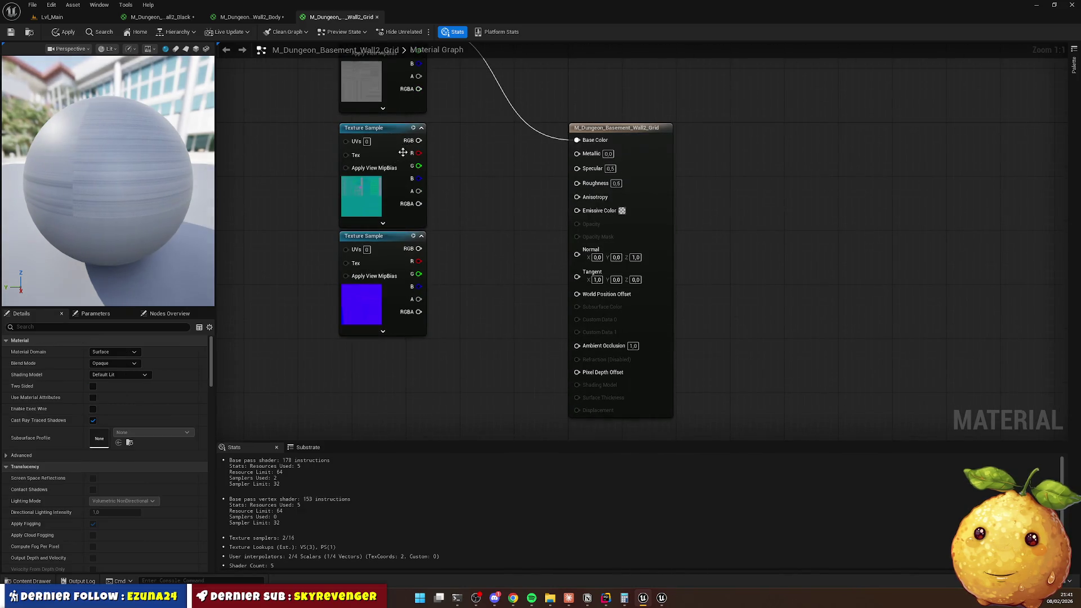
Wire the mask to AO, Roughness and Metallic and the normal map to Normal, then save and close.
click(394, 144)
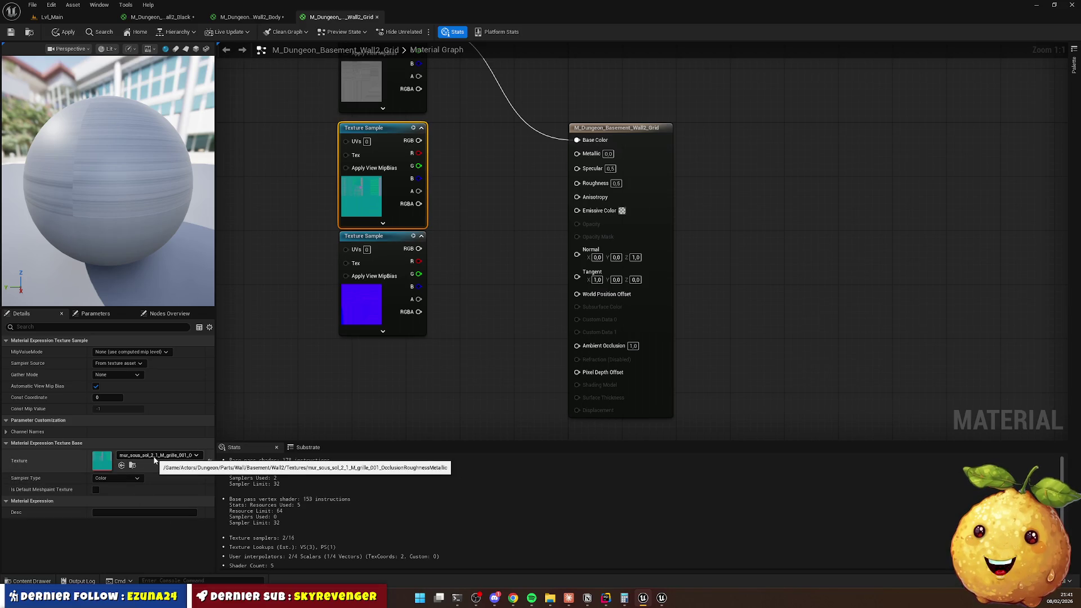
mouse_move(416, 153)
mouse_down()
mouse_move(550, 289)
mouse_move(577, 346)
mouse_up()
drag(565, 196, 577, 153)
drag(371, 128, 365, 317)
mouse_move(378, 233)
mouse_down()
mouse_move(379, 126)
mouse_move(473, 167)
mouse_move(560, 248)
mouse_move(577, 245)
mouse_up()
drag(396, 319, 397, 251)
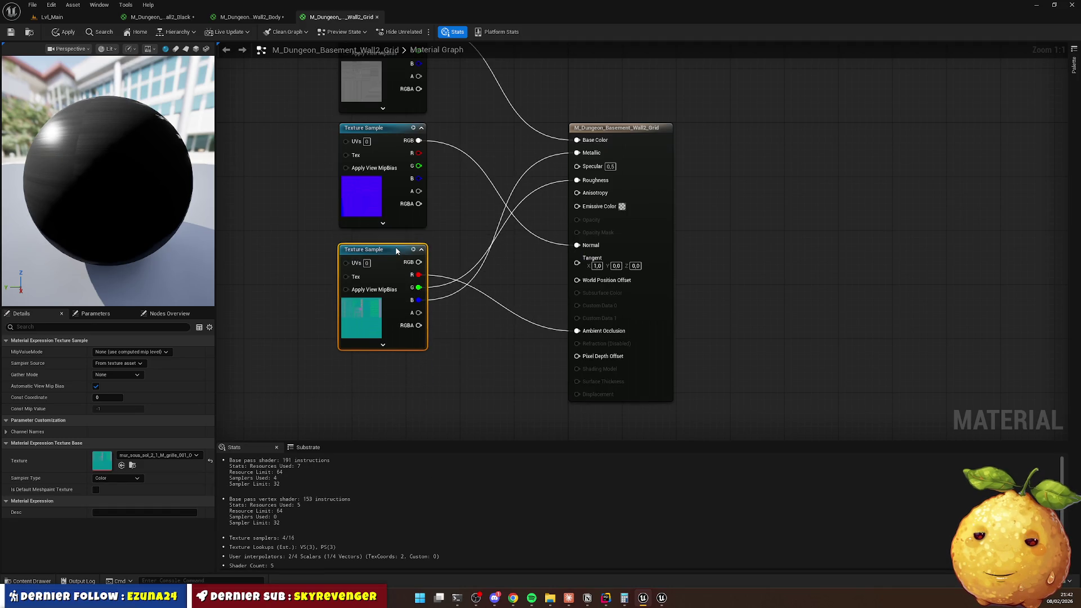
click(759, 243)
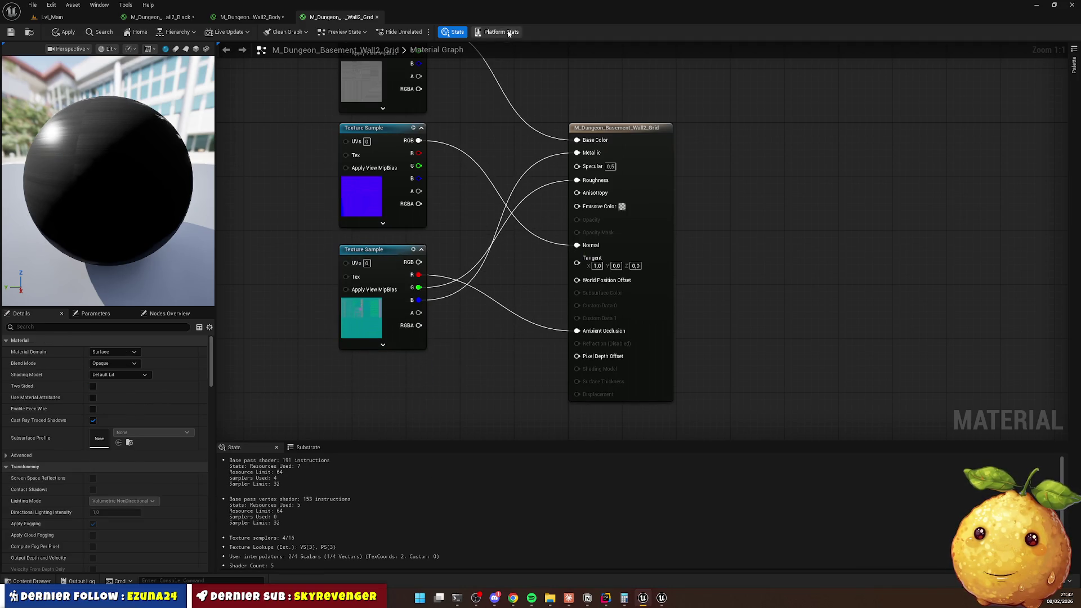
key(ctrl+s)
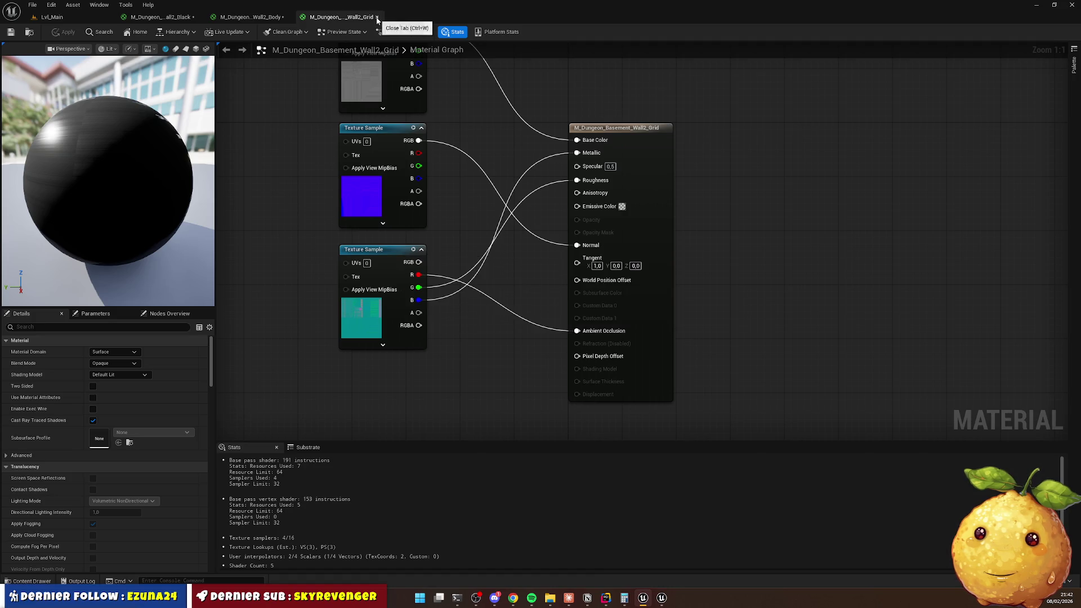
click(378, 16)
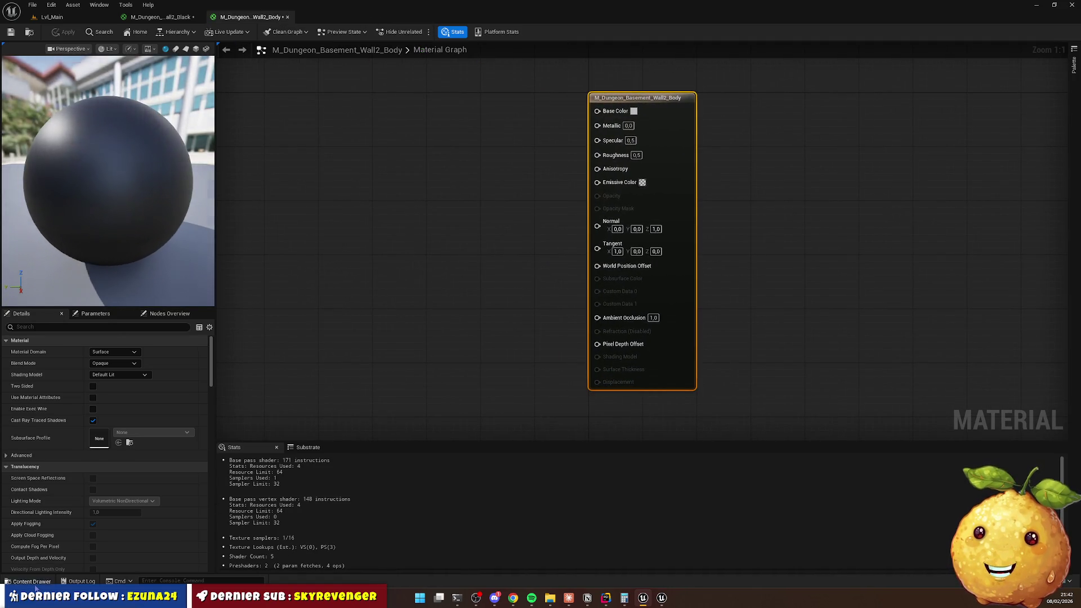
Add the three body textures to the Body material graph and stack the nodes.
click(32, 581)
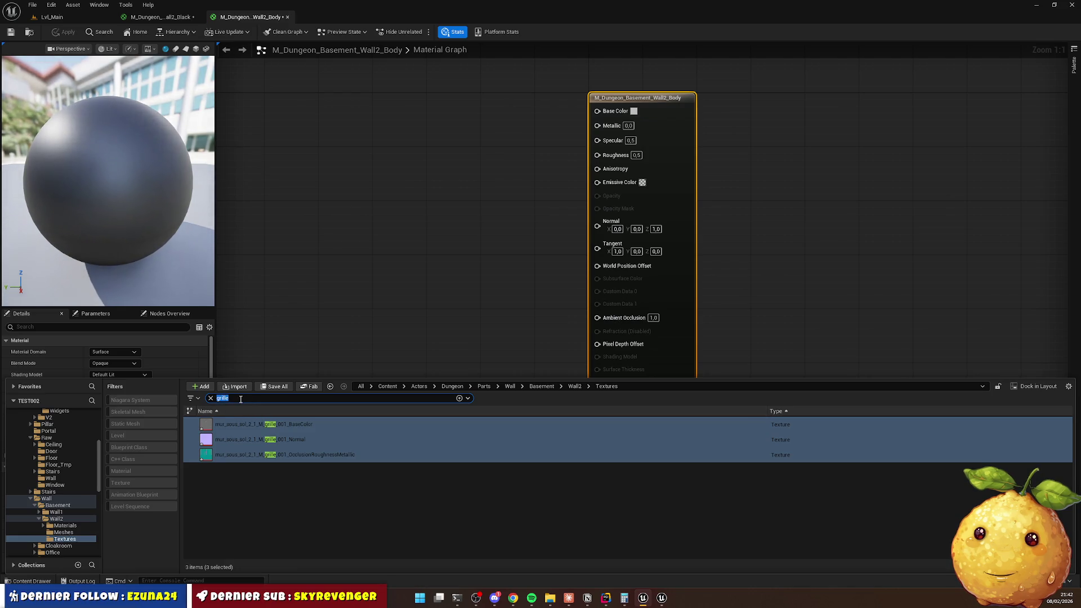
text(body)
click(304, 425)
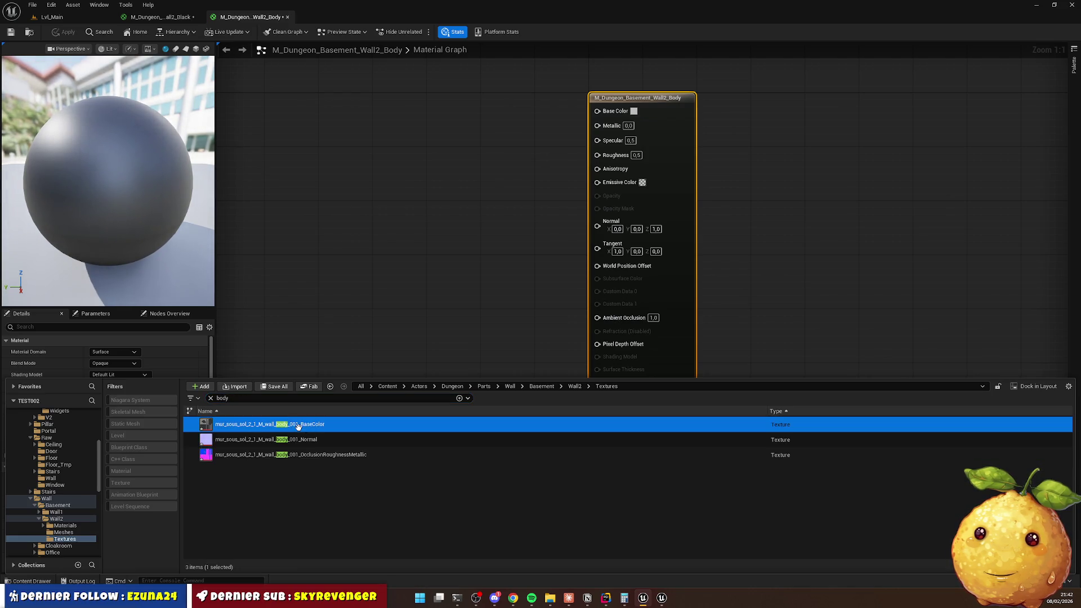
ctrl+click(306, 440)
ctrl+click(311, 456)
mouse_move(310, 456)
mouse_down()
mouse_move(338, 221)
mouse_move(396, 122)
mouse_move(399, 170)
mouse_up()
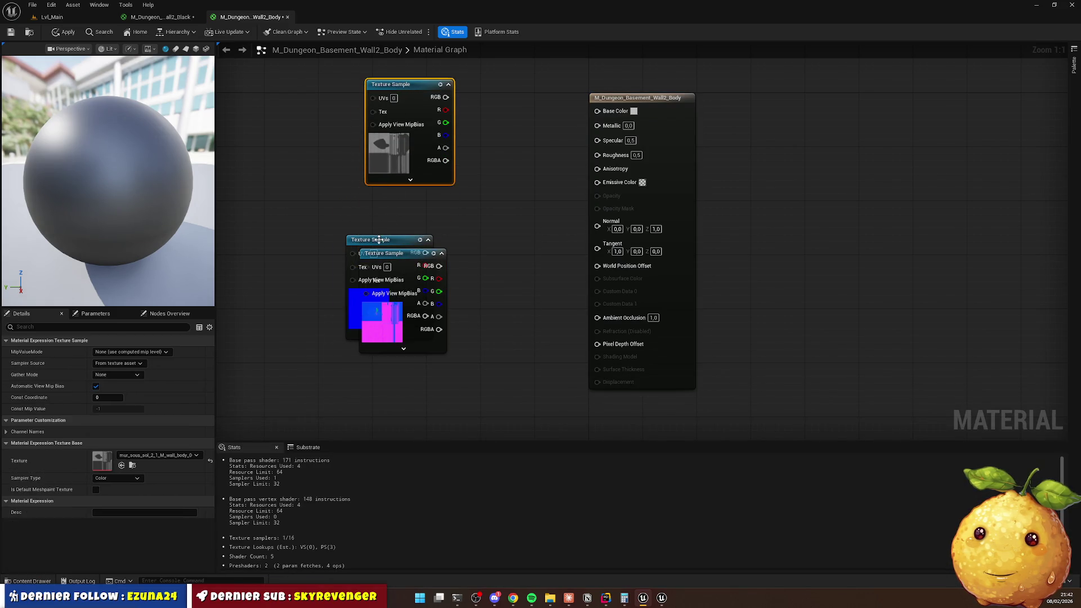
drag(379, 240, 399, 199)
drag(394, 253, 399, 318)
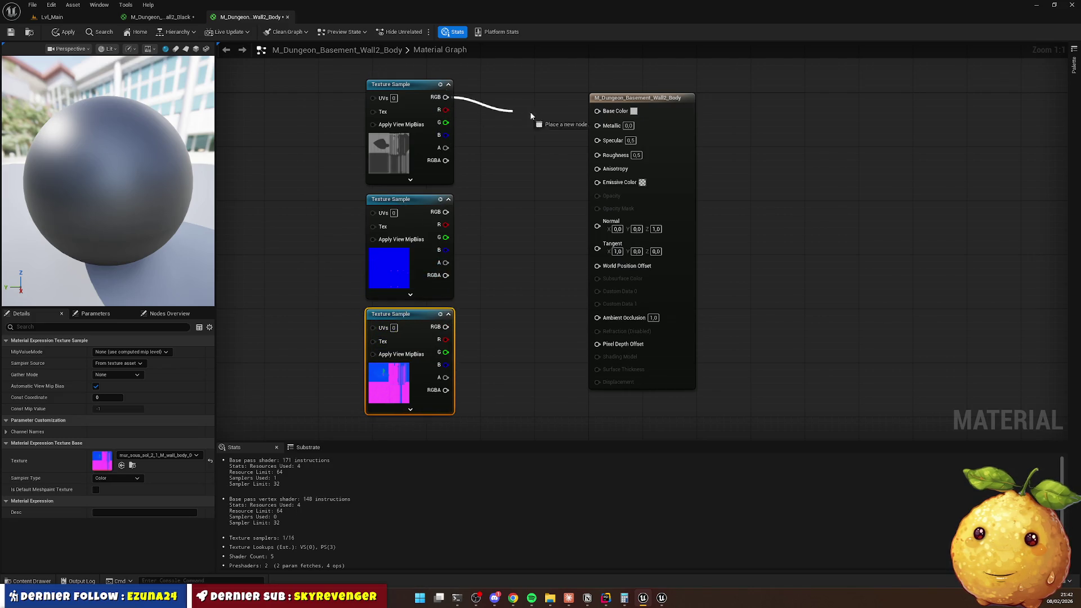
Wire base colour, normal and mask R/G/B to AO, Roughness and Metallic, then save and close.
drag(511, 114, 597, 111)
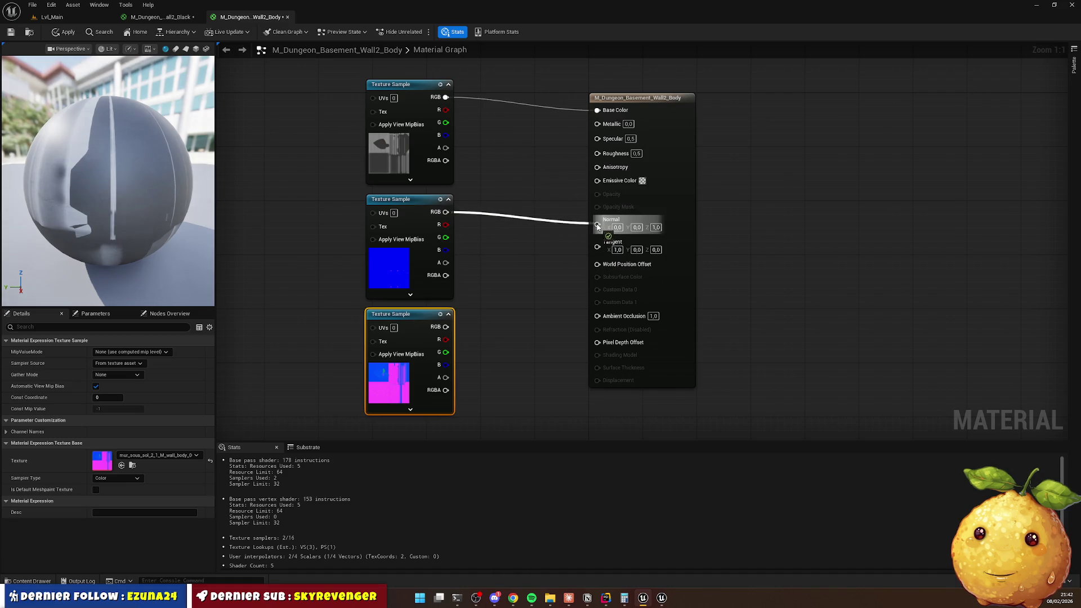
drag(596, 226, 597, 225)
drag(445, 339, 597, 305)
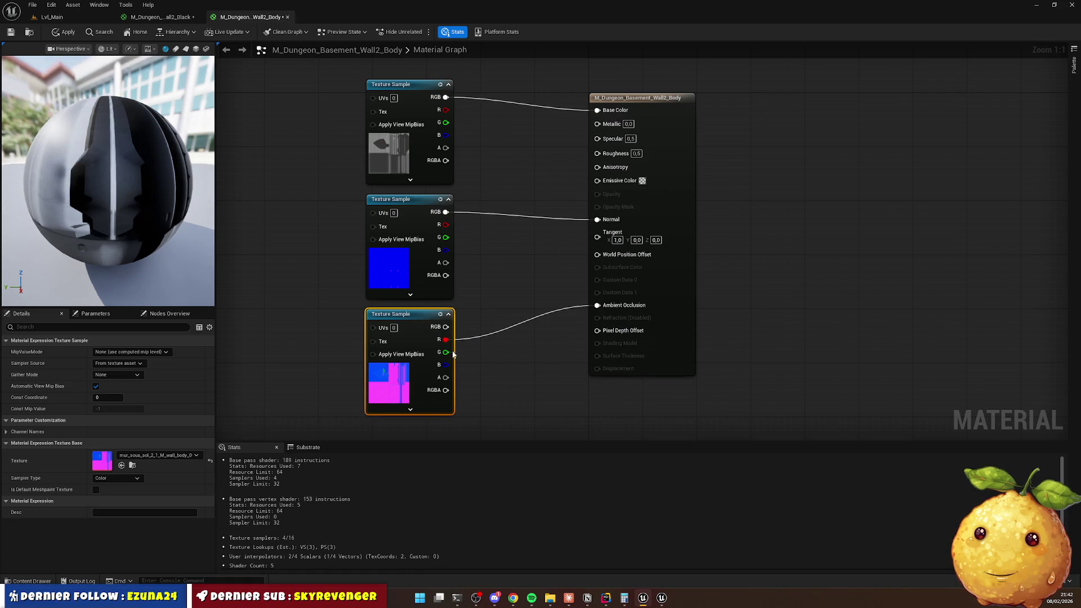
drag(483, 341, 597, 153)
mouse_move(445, 365)
mouse_down()
mouse_move(478, 371)
mouse_move(618, 157)
mouse_move(598, 123)
mouse_up()
click(11, 33)
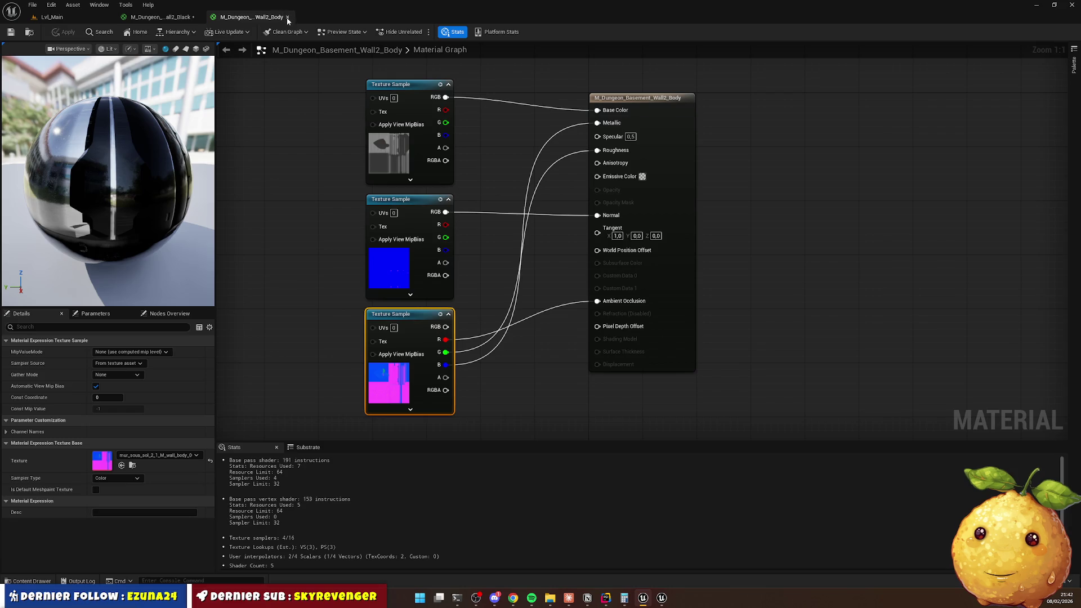
click(287, 18)
Reopen the asset list, clear the texture selection and start a new search.
key(ctrl+space)
click(262, 529)
click(237, 398)
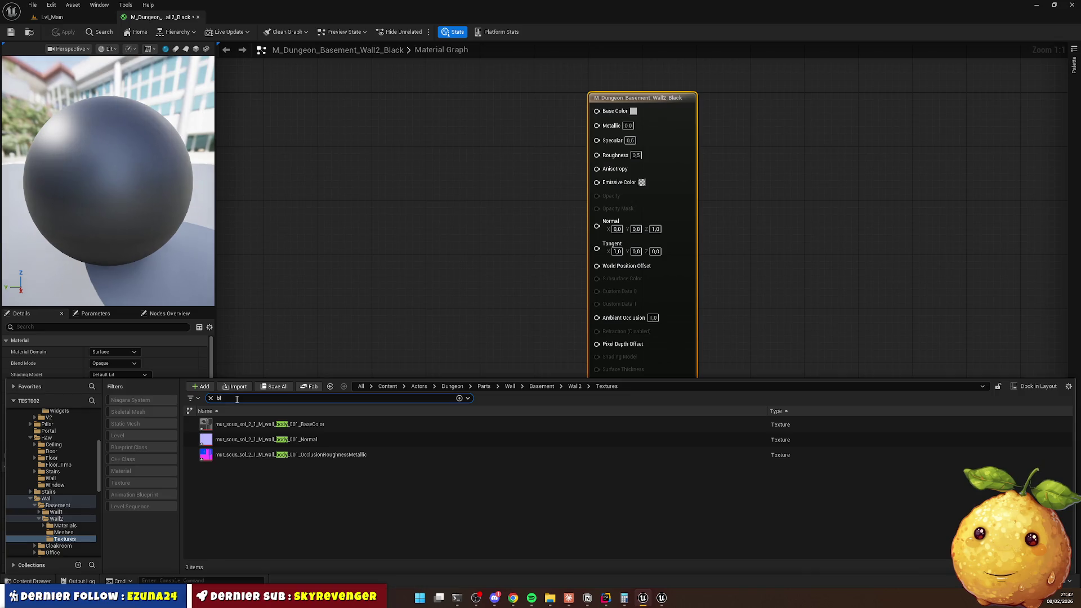
Add the three black textures to the Black material graph and separate the nodes.
text(ac)
click(309, 424)
shift+click(310, 454)
mouse_move(310, 454)
mouse_down()
mouse_move(337, 222)
mouse_move(422, 105)
mouse_up()
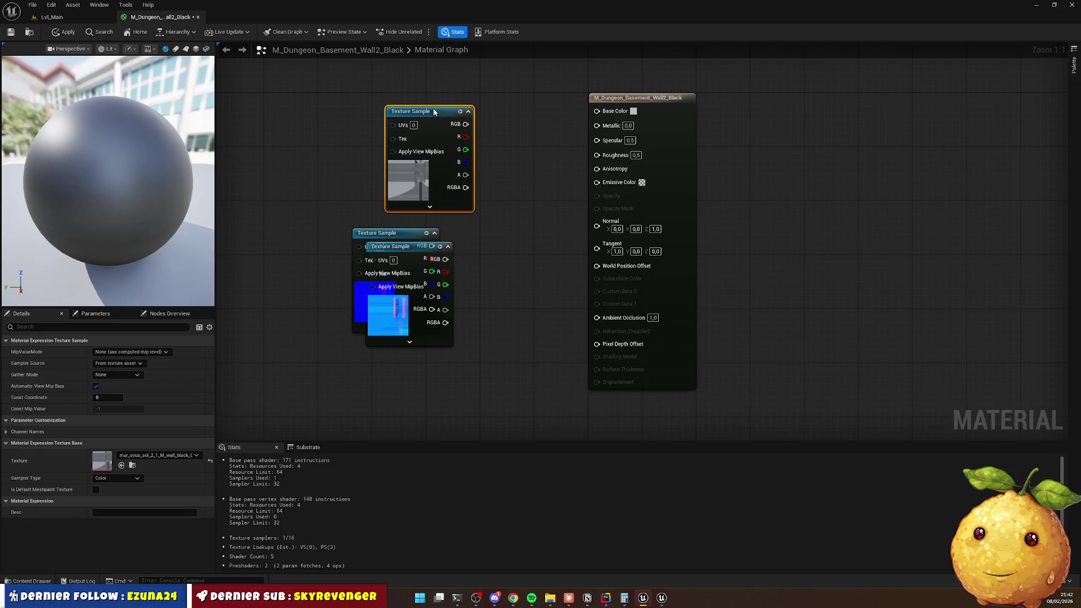
click(398, 235)
mouse_move(398, 235)
mouse_down()
mouse_move(416, 218)
mouse_move(410, 318)
mouse_move(420, 331)
mouse_up()
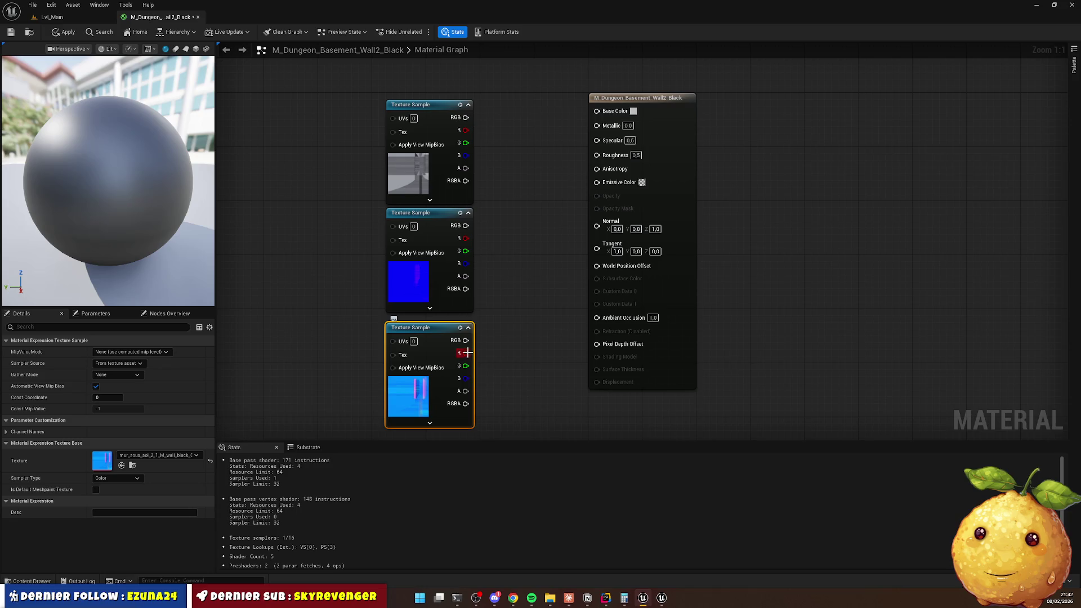
Wire mask R/G/B to AO, Roughness and Metallic, normal and base colour, then save and close.
drag(601, 322, 597, 318)
mouse_move(466, 366)
mouse_down()
mouse_move(524, 302)
mouse_move(597, 155)
mouse_up()
drag(515, 314, 596, 124)
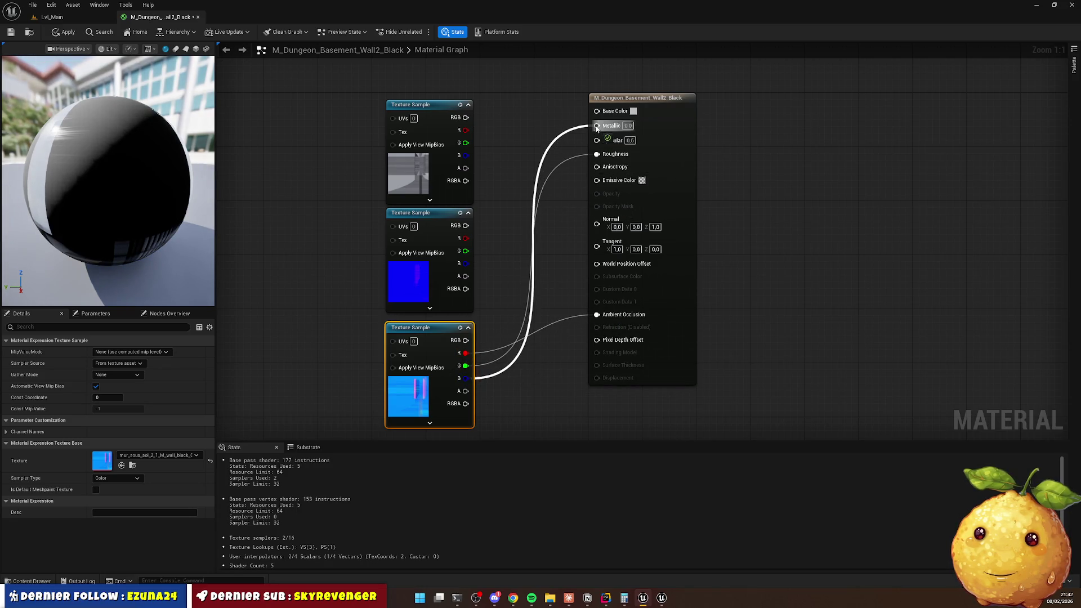
drag(599, 226, 596, 222)
drag(466, 117, 596, 111)
click(248, 79)
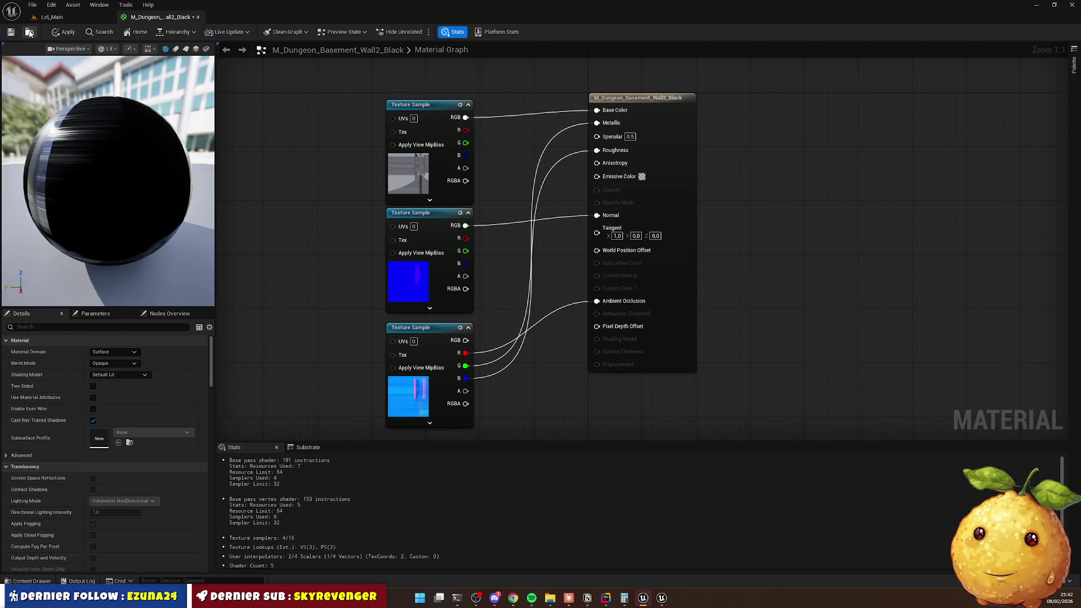
click(10, 32)
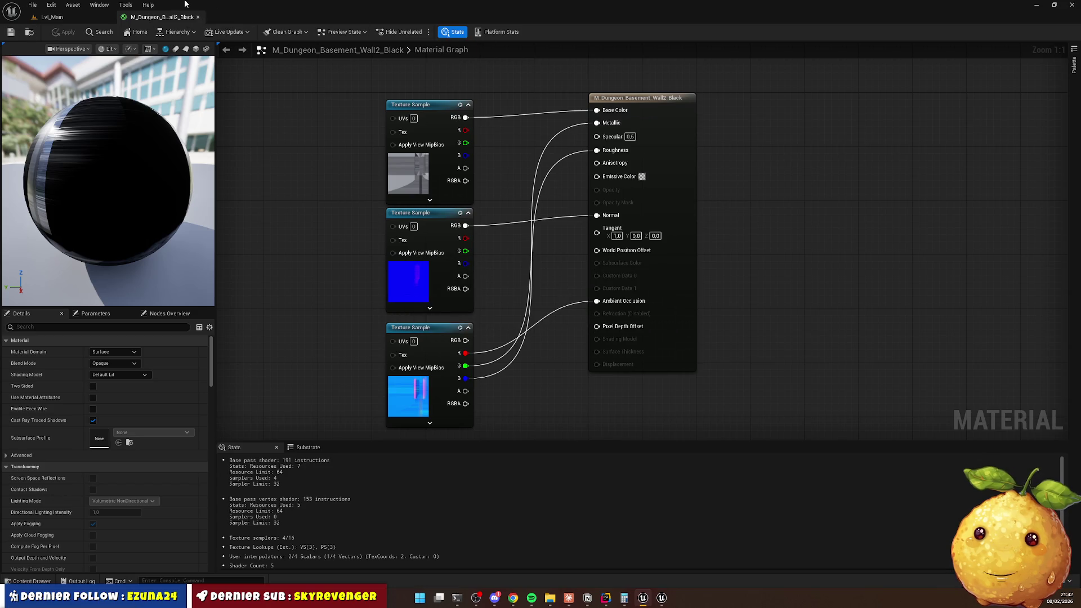
click(198, 17)
Go to the Wall2 folder, clear the search and copy the BP_Dungeon_Basement_Wall2 name.
click(32, 581)
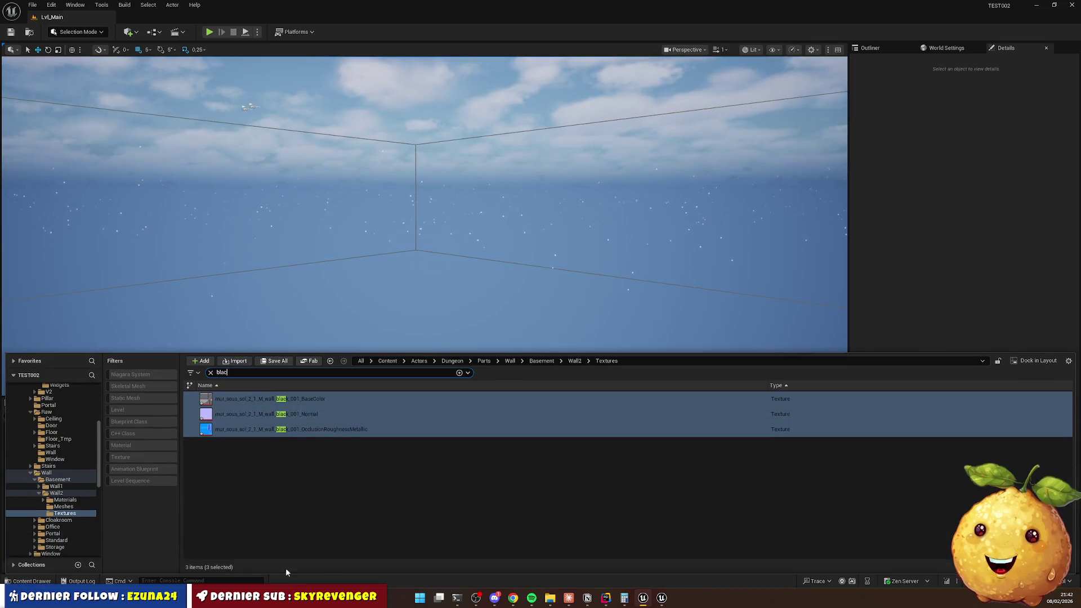
click(575, 361)
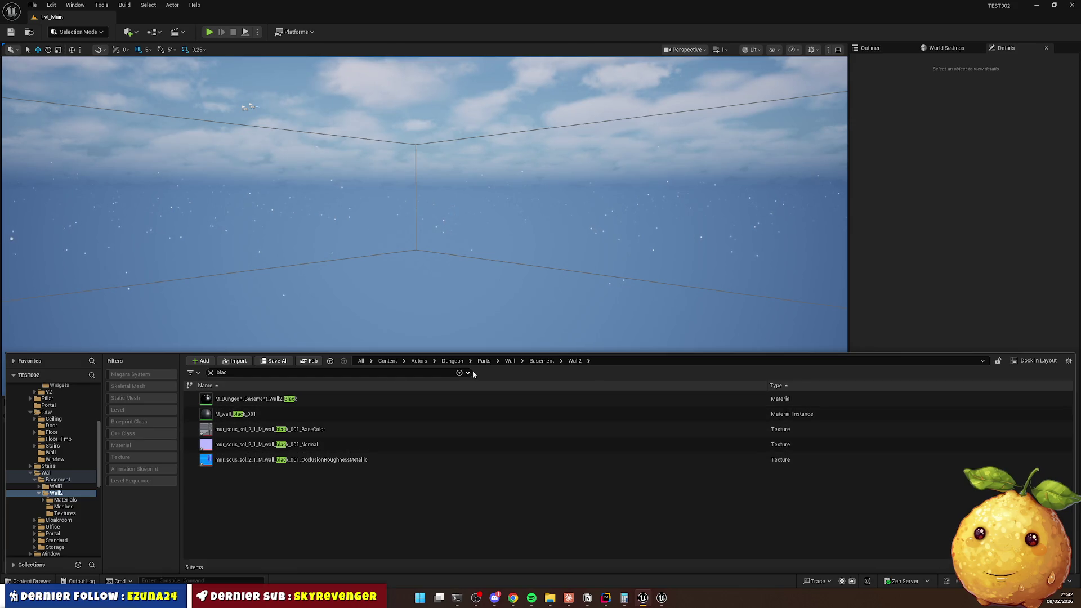
click(296, 375)
key(Escape)
click(249, 415)
double_click(250, 414)
click(250, 399)
key(alt+Left)
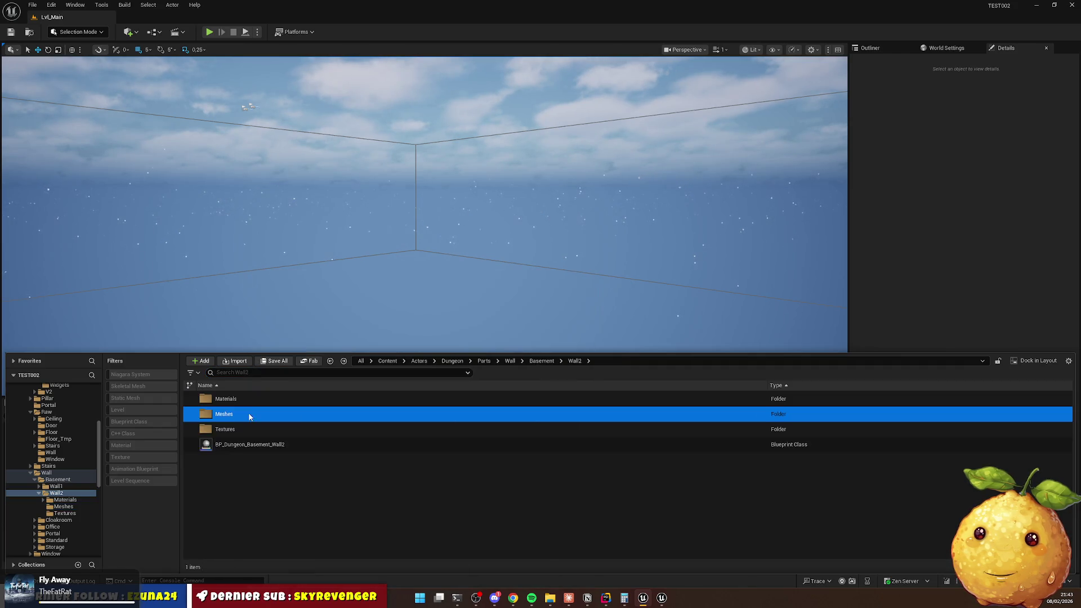
click(248, 451)
key(F2)
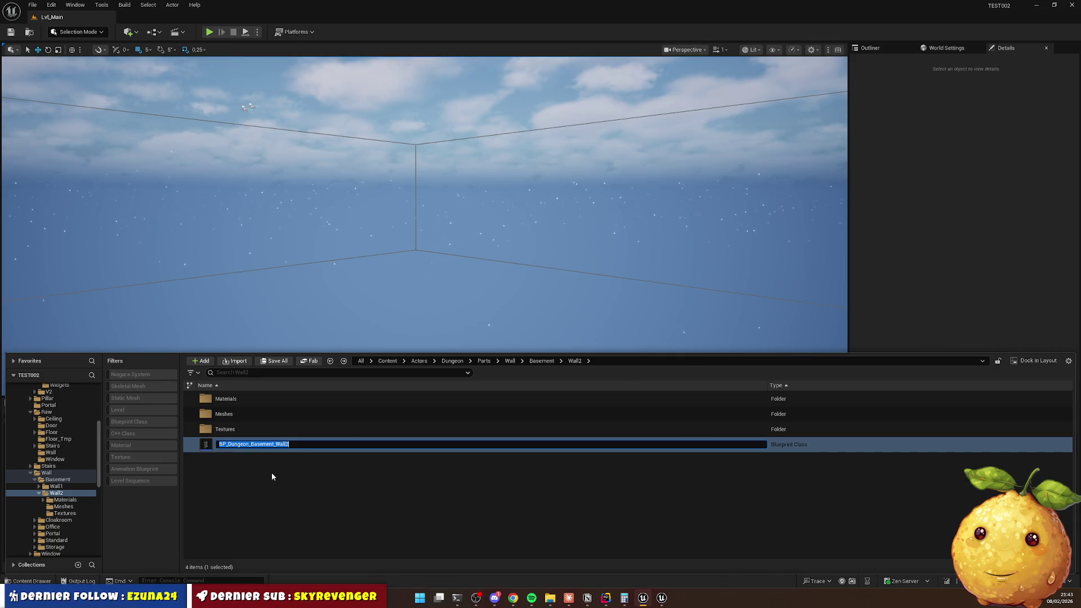
Rename the wall mesh in Meshes to SM_Dungeon_Basement_Wall2 and open it in the mesh editor.
double_click(240, 414)
click(245, 399)
key(F2)
text(BP_Dungeon_Basement_Wall2)
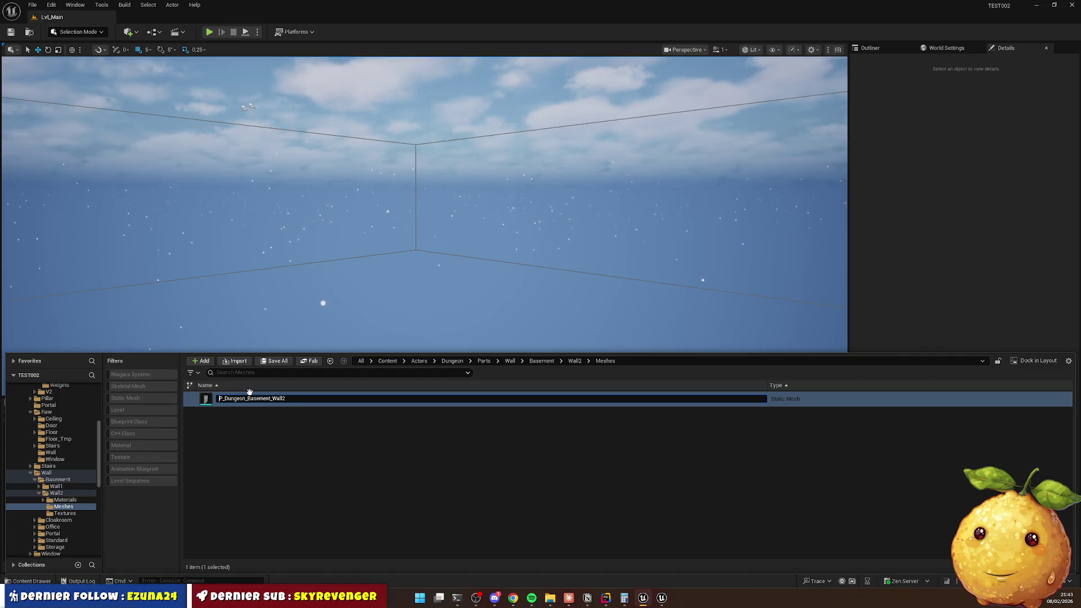
key(Return)
double_click(249, 398)
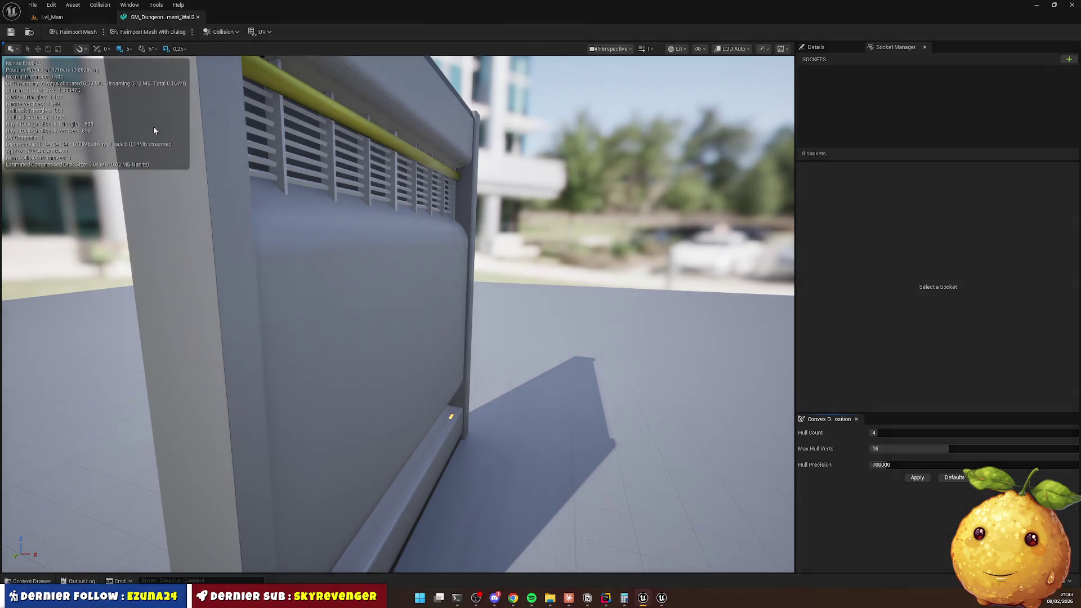
Show the mesh's material slots and browse the Content Drawer to Wall/Basement/Wall2/Materials.
scroll(450, 209, down, 5)
click(819, 48)
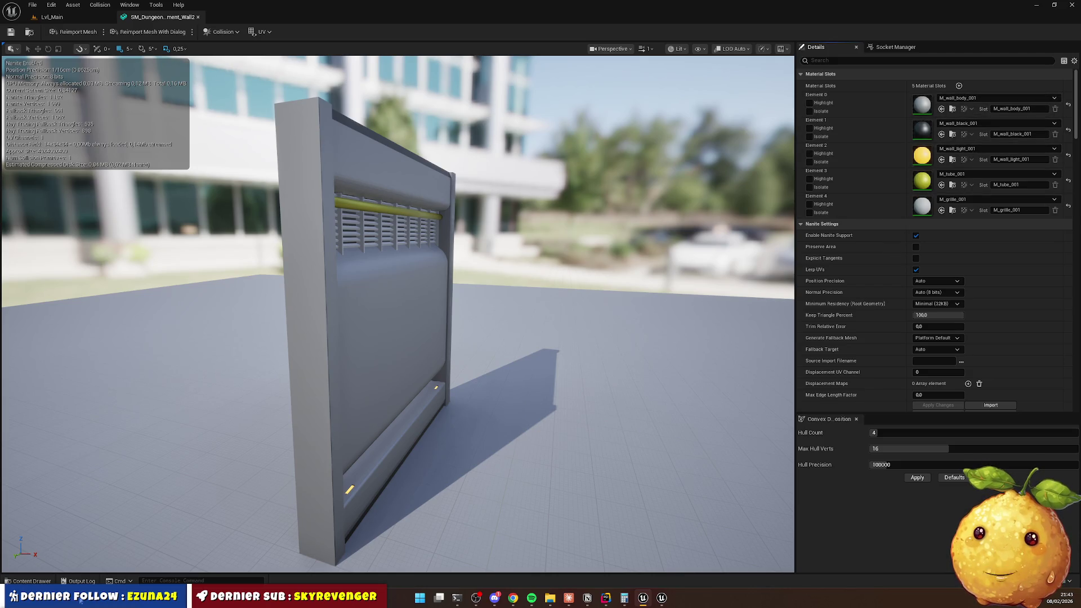
click(34, 581)
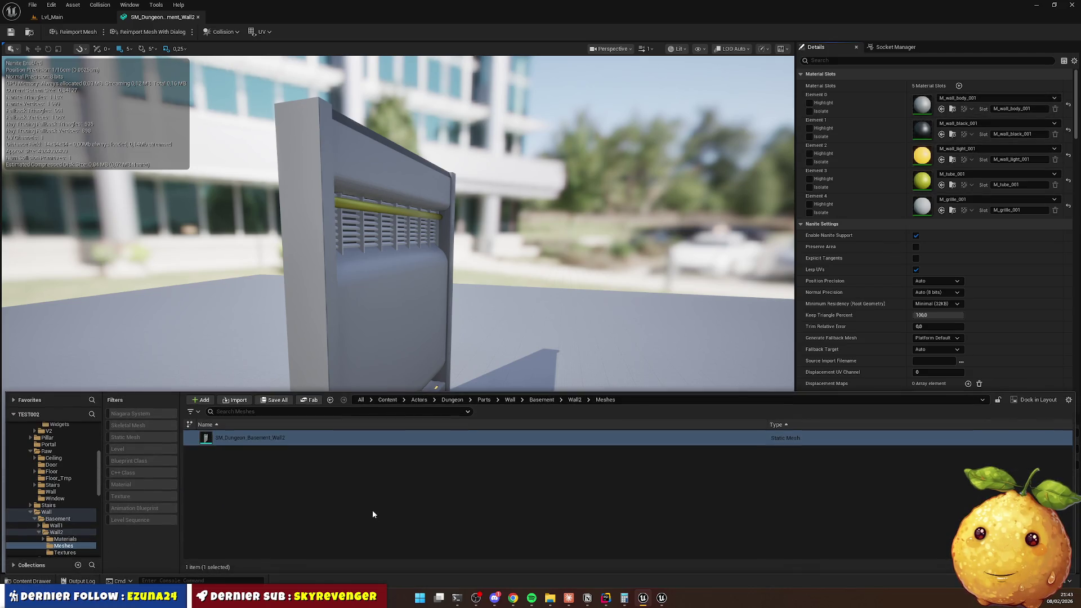
click(574, 399)
click(542, 399)
click(504, 400)
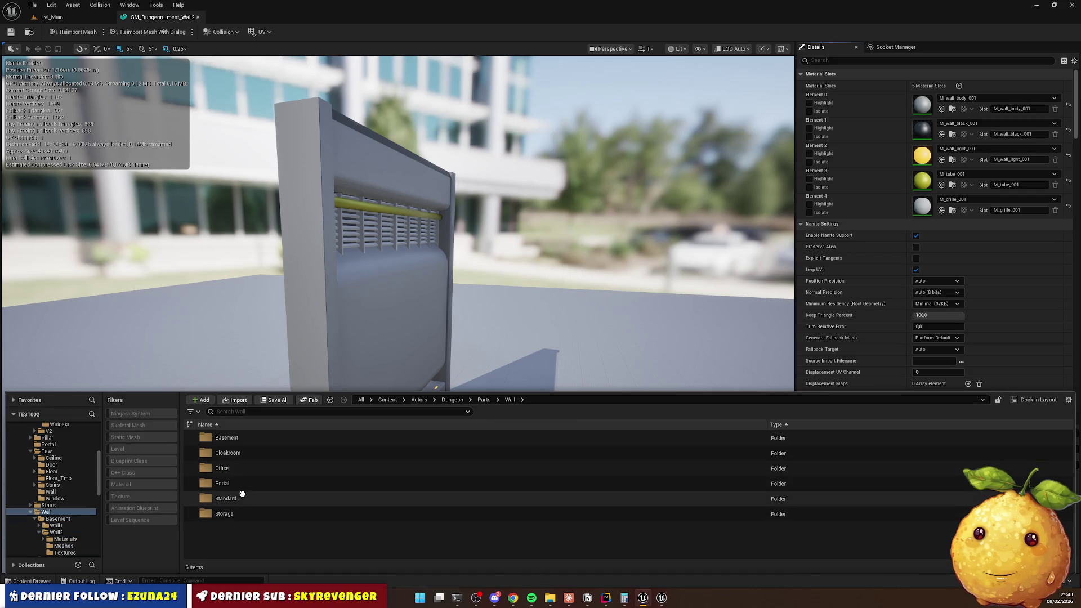
double_click(239, 439)
double_click(235, 452)
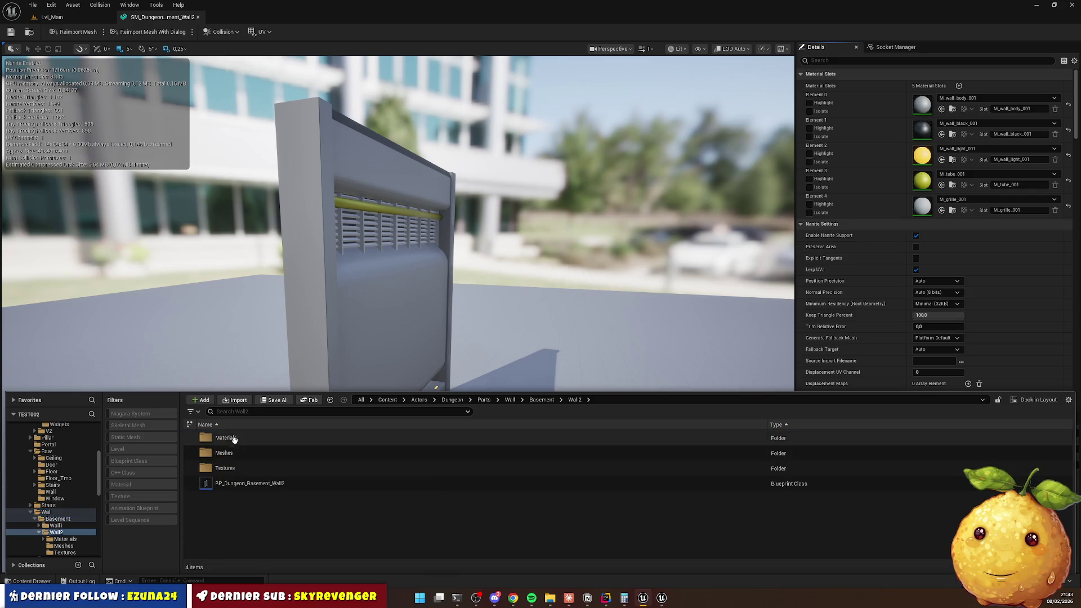
double_click(225, 438)
Assign the Black, Body, Grid, Light and Pipe materials to their matching mesh slots.
mouse_move(286, 459)
mouse_down()
mouse_move(476, 473)
mouse_move(869, 345)
mouse_move(946, 121)
mouse_up()
click(15, 581)
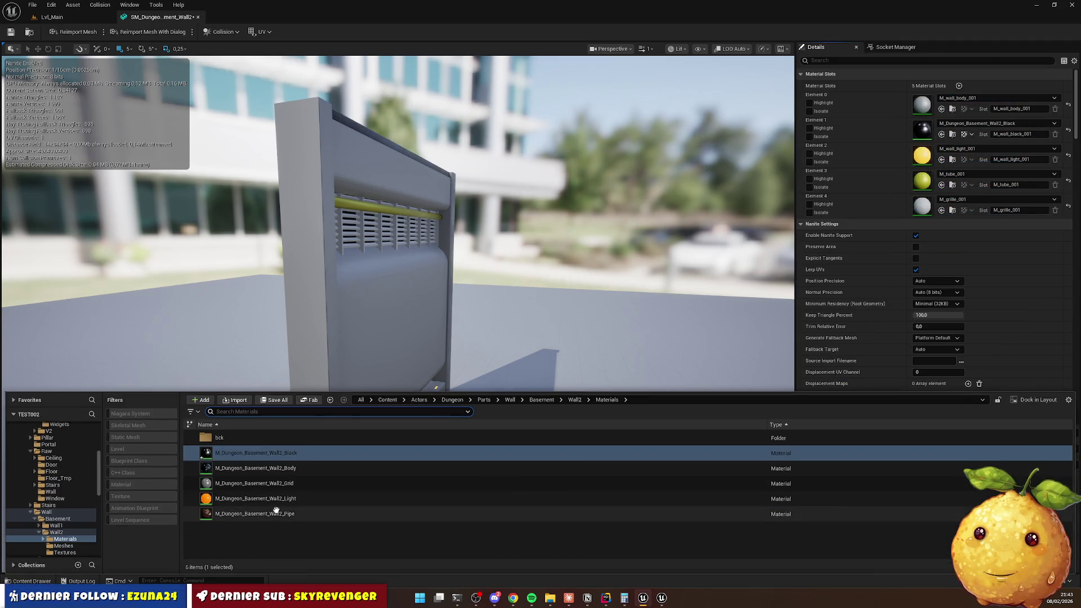
mouse_move(285, 473)
mouse_down()
mouse_move(543, 442)
mouse_move(735, 357)
mouse_move(887, 253)
mouse_move(943, 103)
mouse_up()
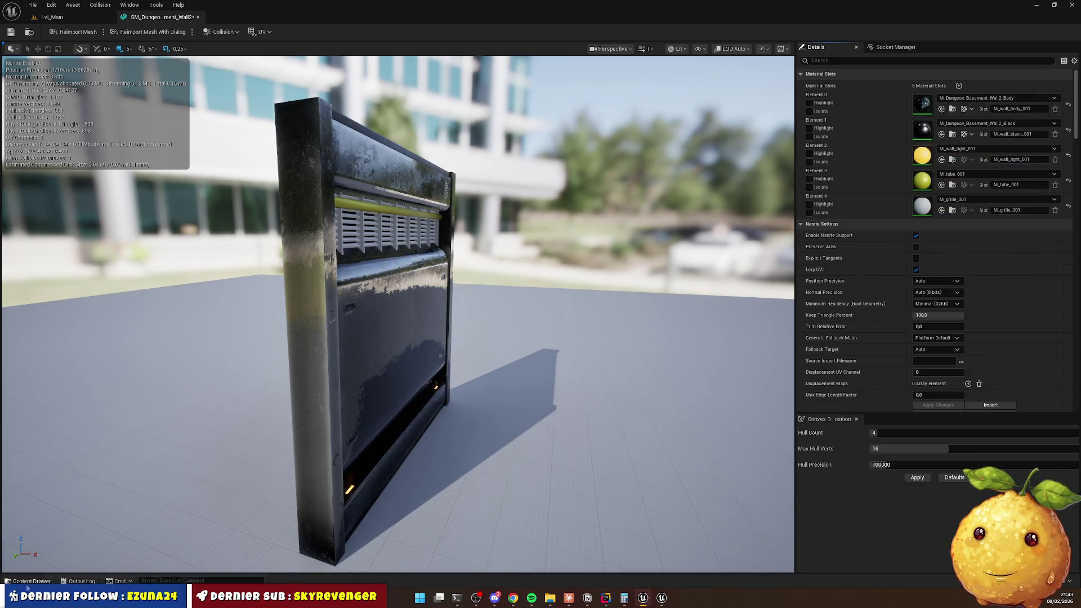
click(27, 583)
mouse_move(267, 484)
mouse_down()
mouse_move(614, 383)
mouse_move(923, 217)
mouse_move(952, 224)
mouse_move(951, 205)
mouse_up()
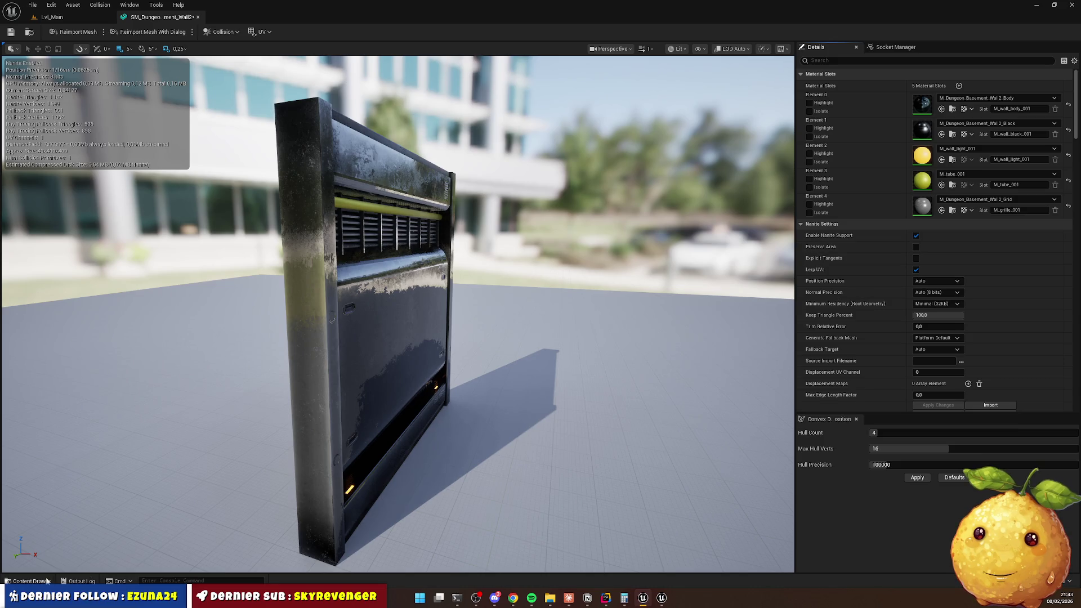
click(48, 581)
mouse_move(213, 498)
mouse_down()
mouse_move(386, 515)
mouse_move(951, 163)
mouse_move(950, 152)
mouse_up()
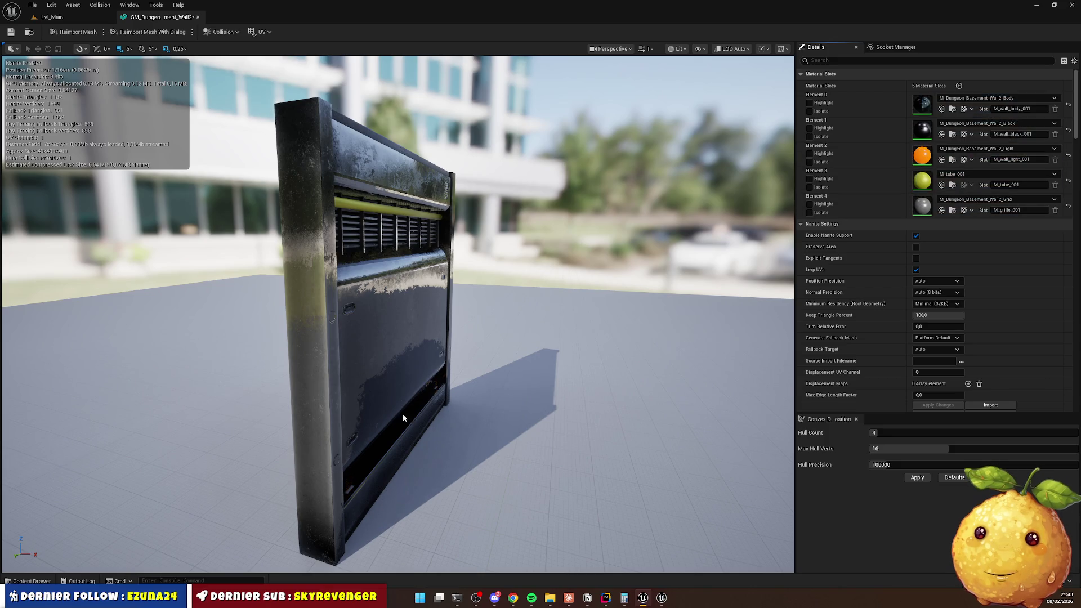
click(41, 581)
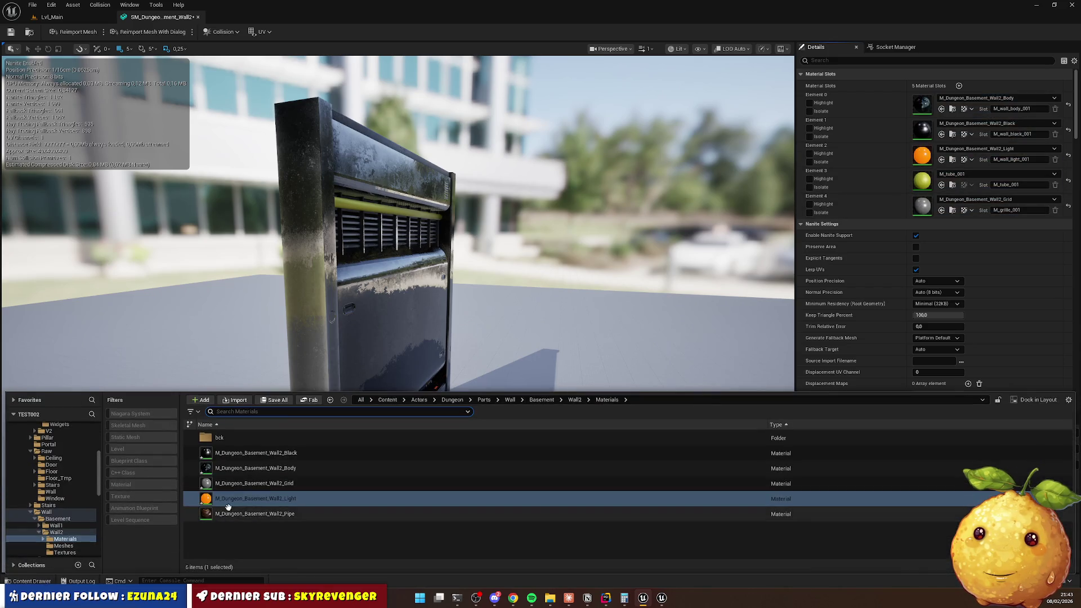
mouse_move(251, 519)
mouse_down()
mouse_move(912, 278)
mouse_move(974, 181)
mouse_up()
Orbit to the wall's front and open the Wall2 Body material for editing.
mouse_move(403, 241)
mouse_down()
mouse_move(377, 208)
mouse_move(405, 175)
mouse_move(389, 191)
mouse_up()
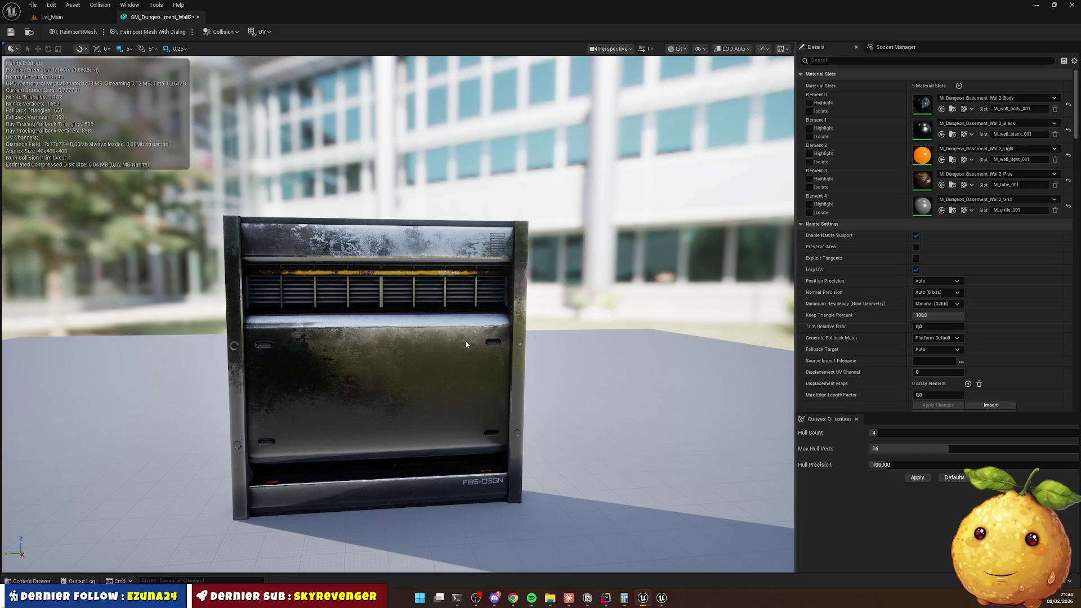
click(32, 581)
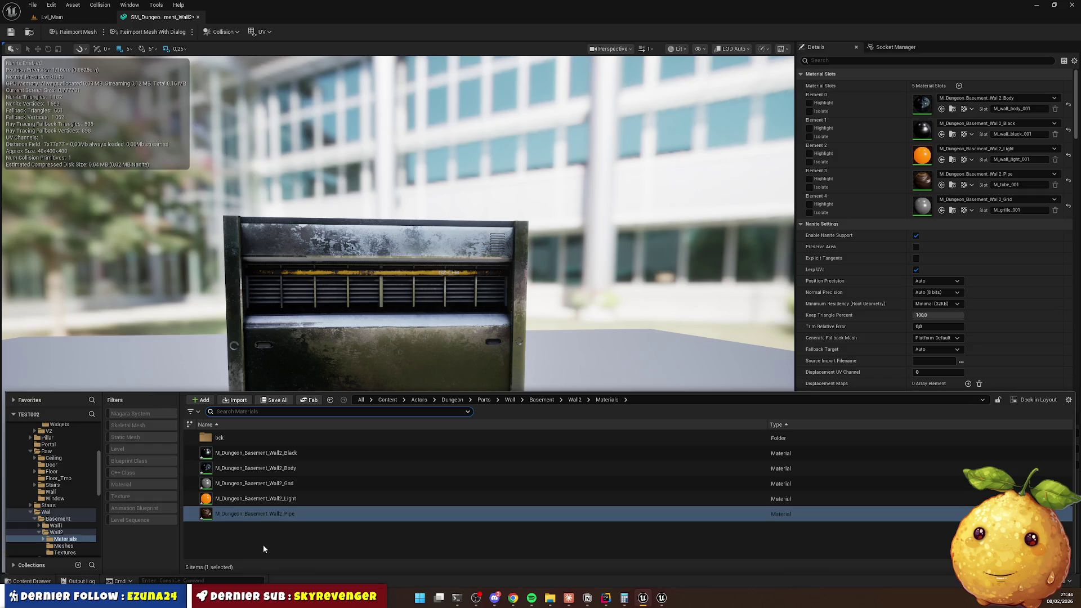
double_click(309, 467)
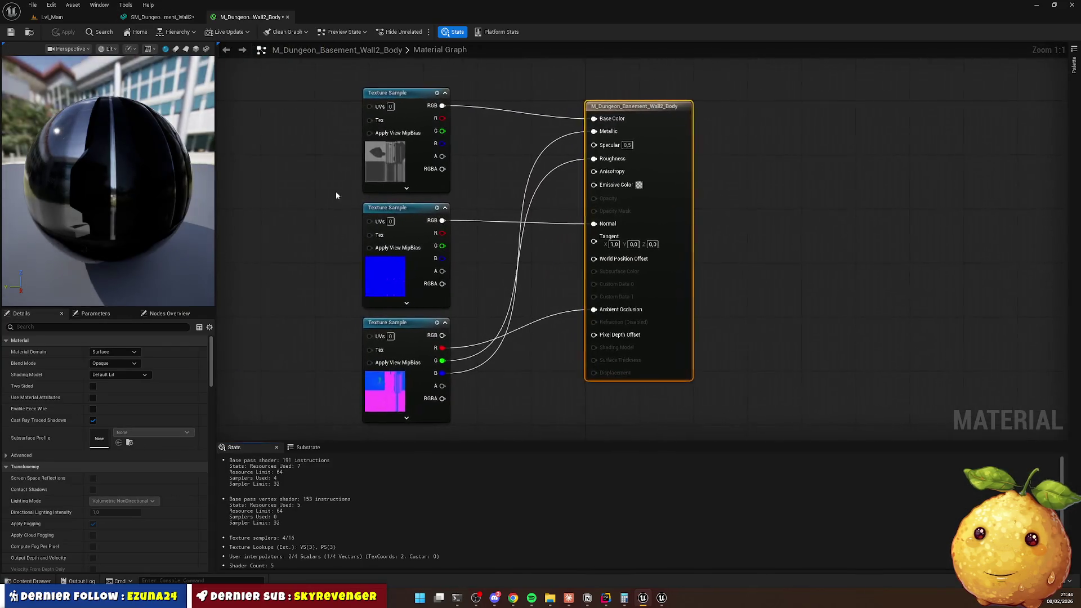
In the Body material, disconnect the packed texture's blue channel from Metallic.
click(409, 383)
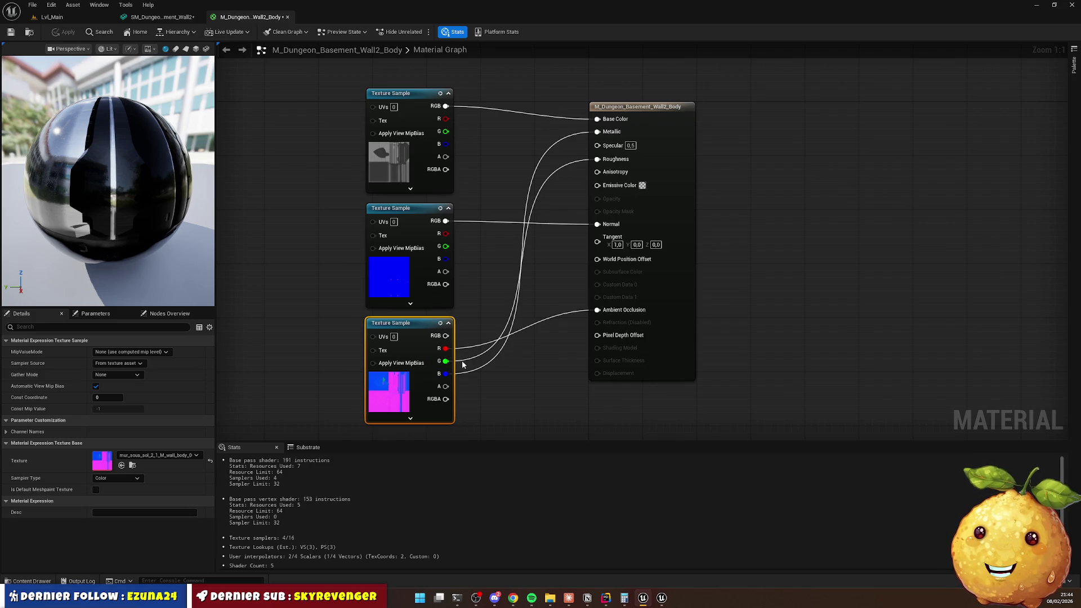
mouse_move(414, 321)
mouse_down()
mouse_move(423, 232)
mouse_move(322, 166)
mouse_move(297, 132)
mouse_move(507, 121)
mouse_up()
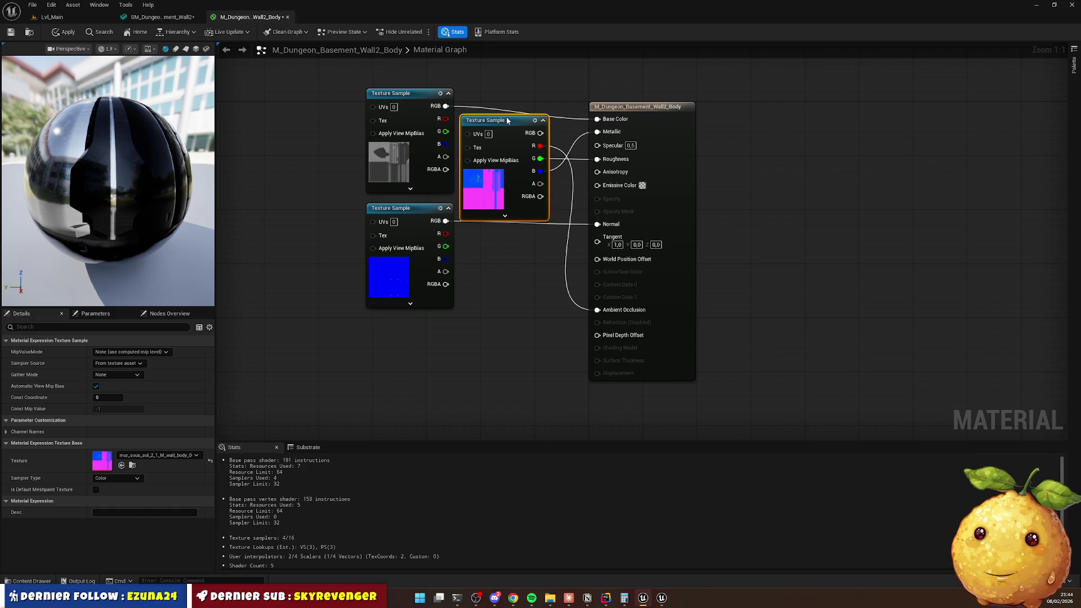
mouse_move(506, 120)
mouse_down()
mouse_move(420, 280)
mouse_move(420, 322)
mouse_up()
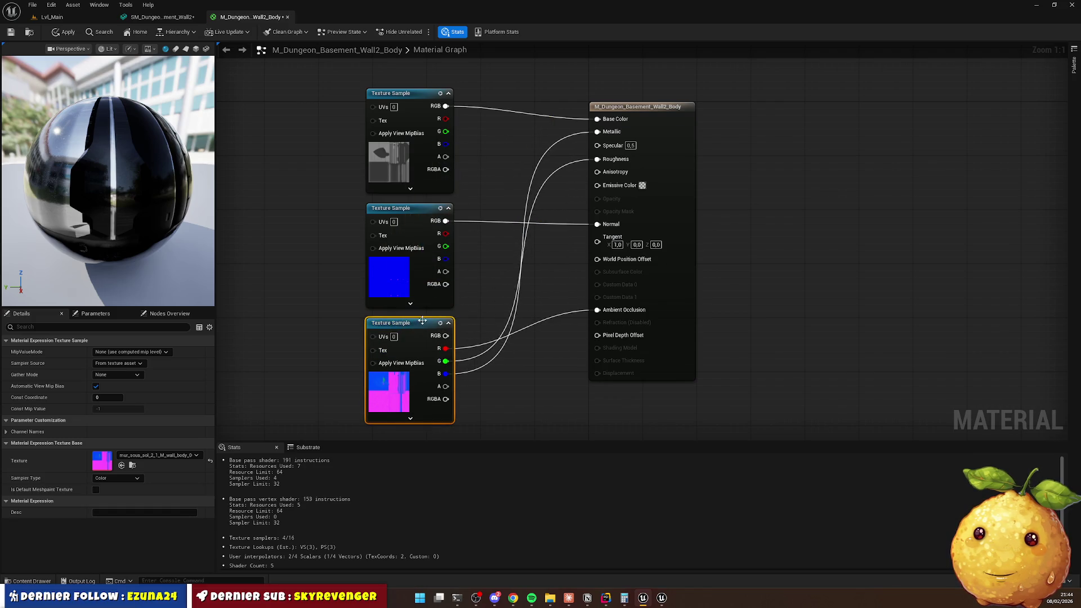
click(501, 378)
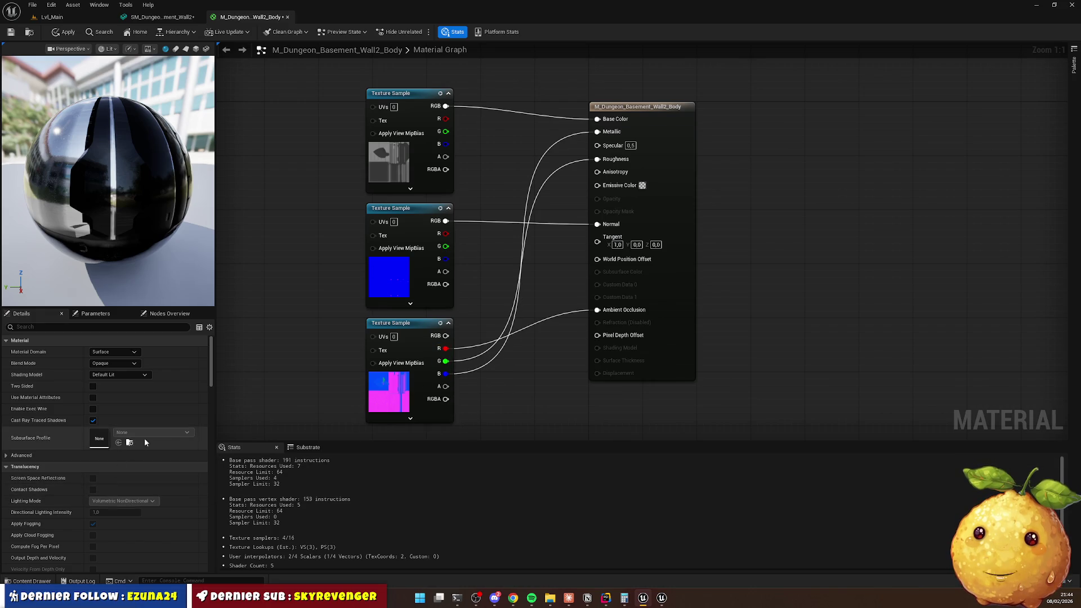
click(406, 368)
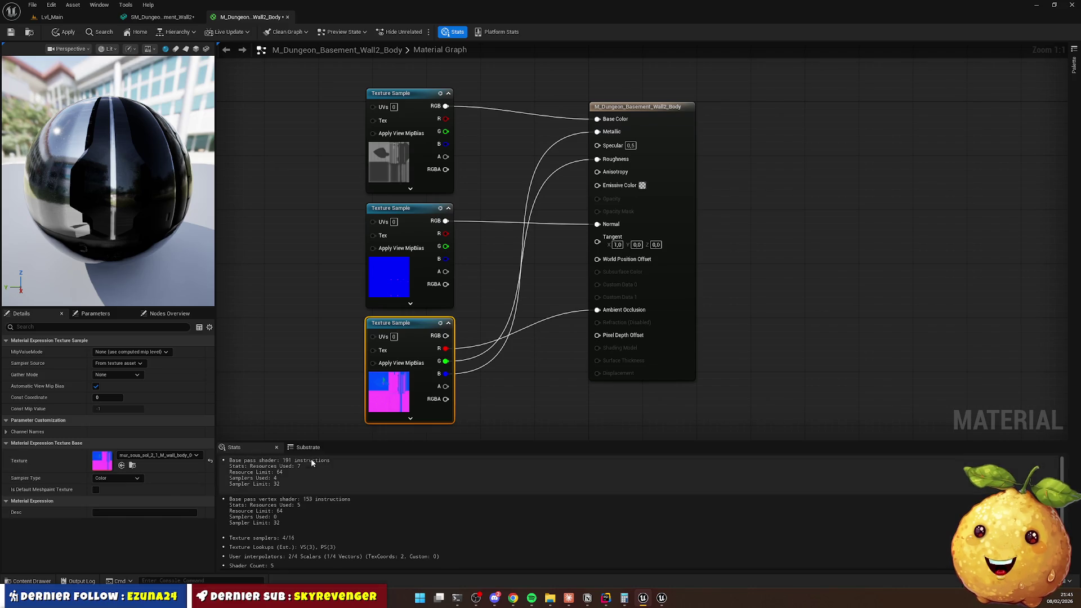
alt+click(476, 372)
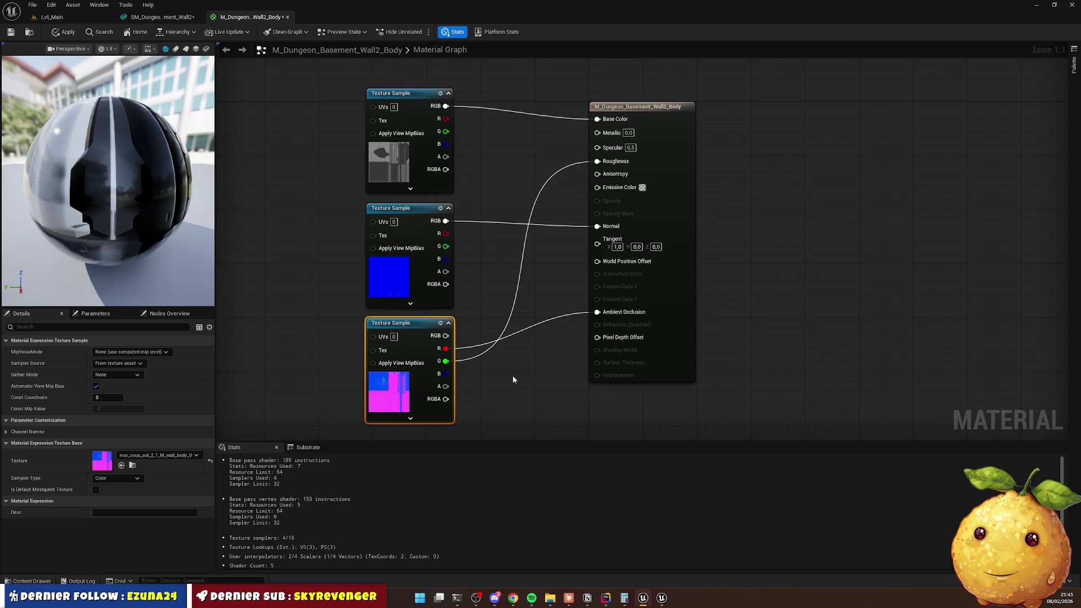
Save the wall mesh and apply the Body material change, ending in the mesh editor.
click(161, 17)
mouse_move(365, 268)
mouse_down()
mouse_move(363, 281)
mouse_move(363, 248)
mouse_move(366, 264)
mouse_up()
key(ctrl+s)
click(249, 17)
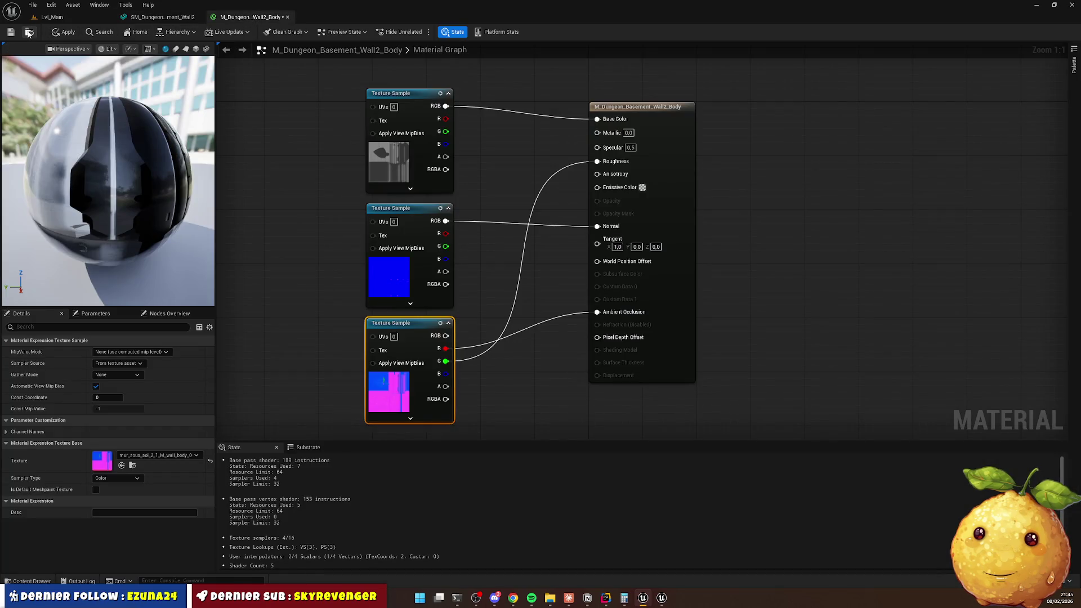
click(63, 32)
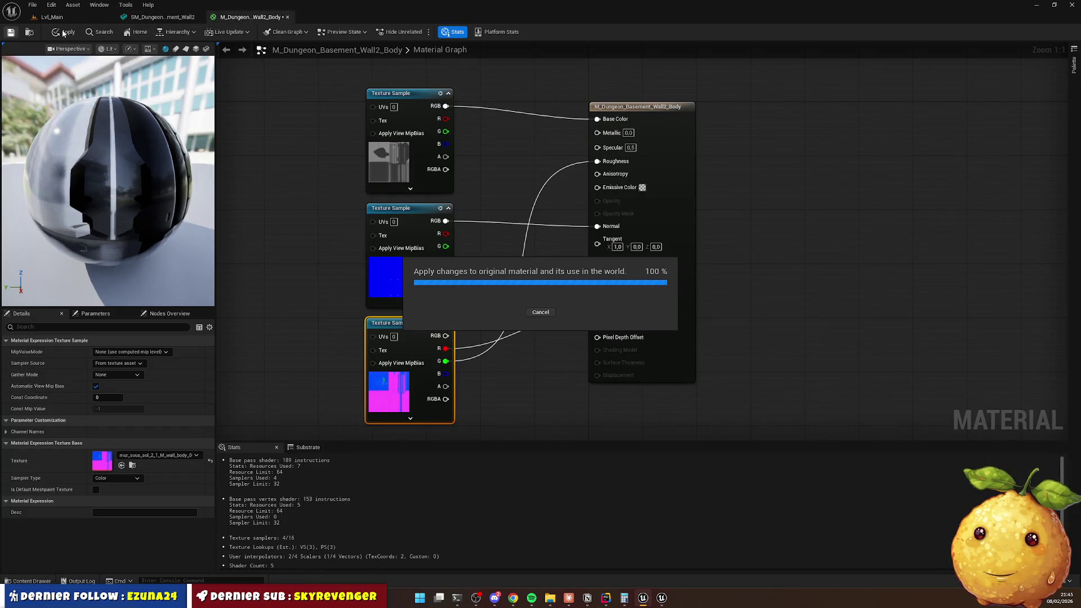
click(163, 16)
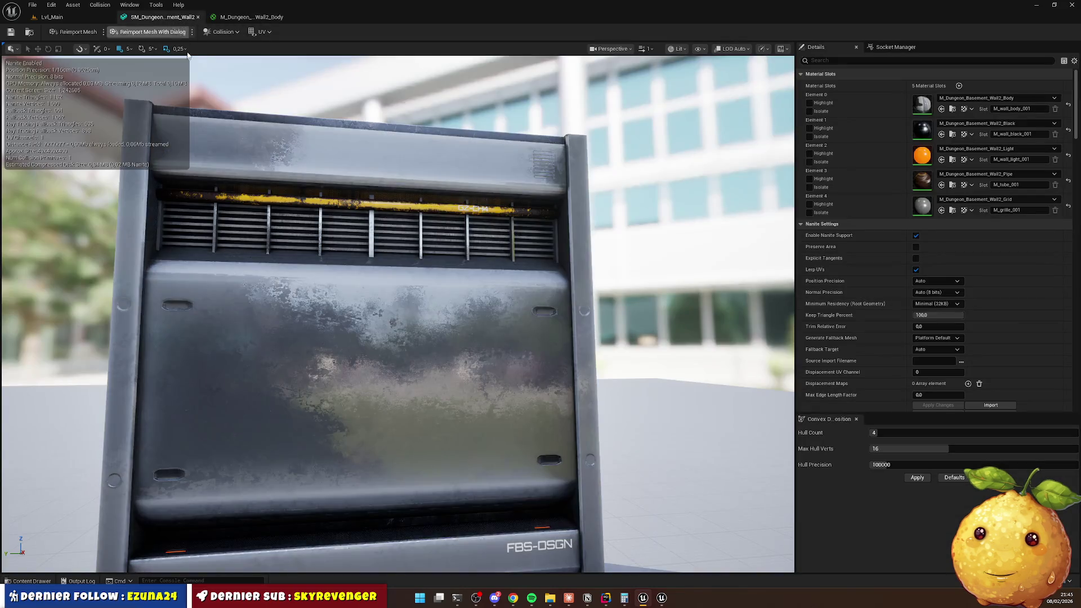
Inspect the wall's side and top grille, then go up to the Dungeon folder.
mouse_move(397, 314)
mouse_down()
mouse_move(293, 315)
mouse_move(335, 196)
mouse_up()
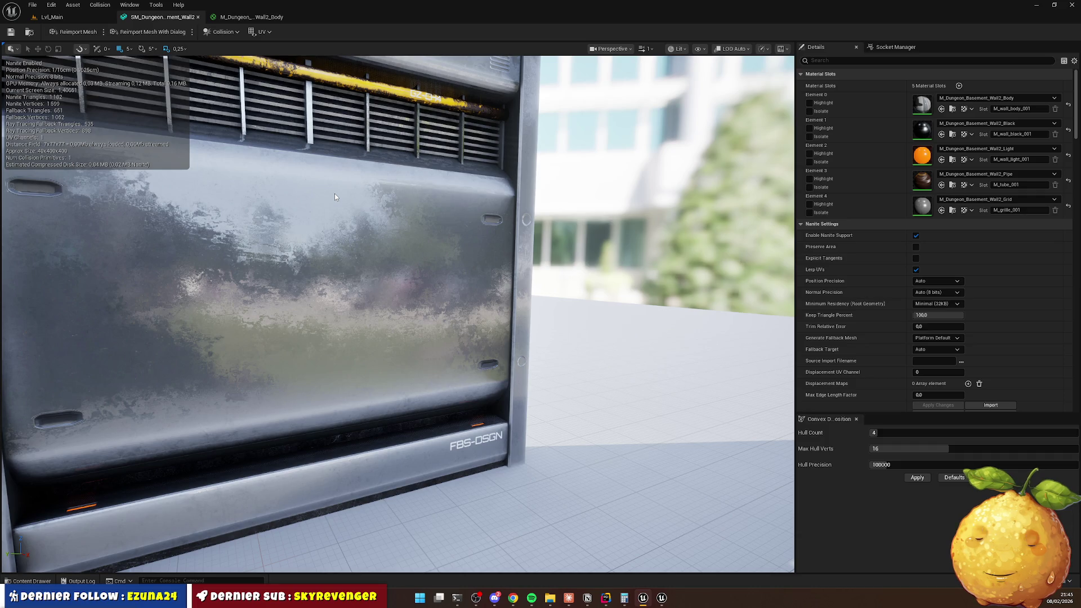
mouse_move(335, 197)
mouse_down()
mouse_move(281, 192)
mouse_move(274, 233)
mouse_move(334, 196)
mouse_up()
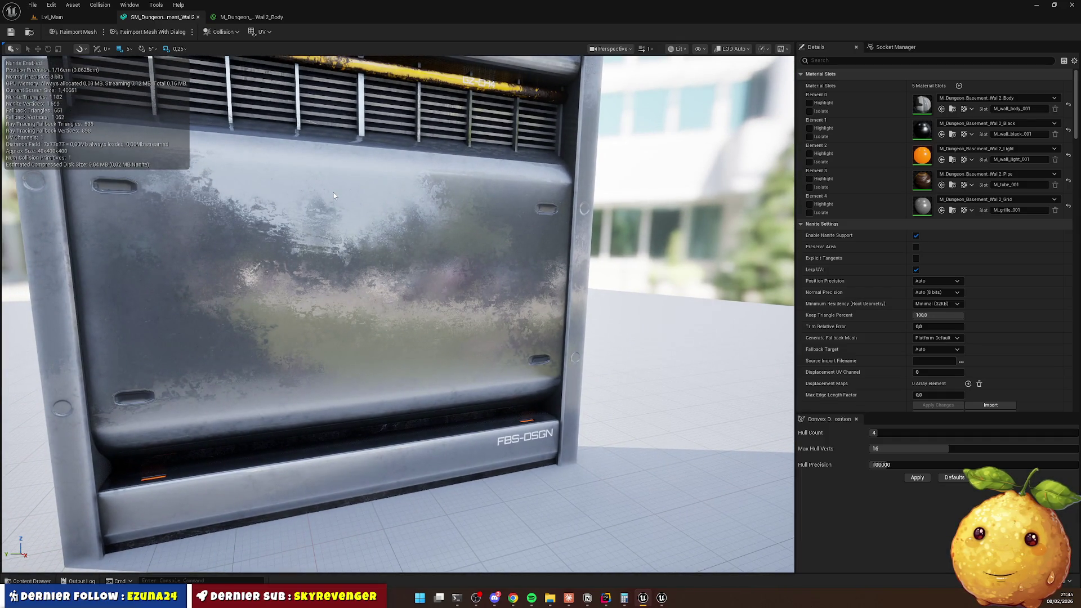
click(28, 580)
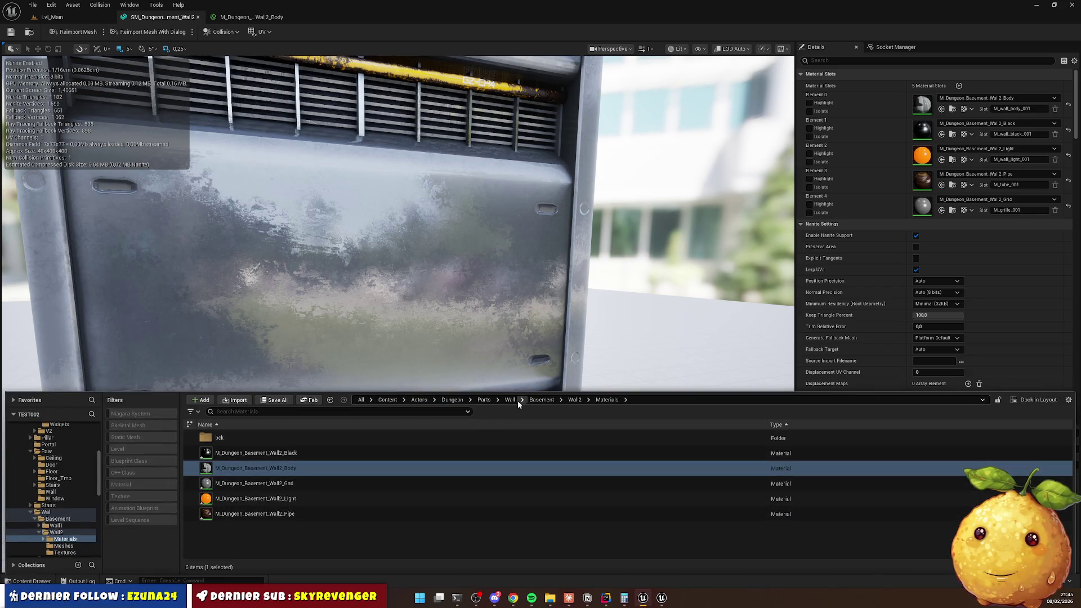
click(452, 400)
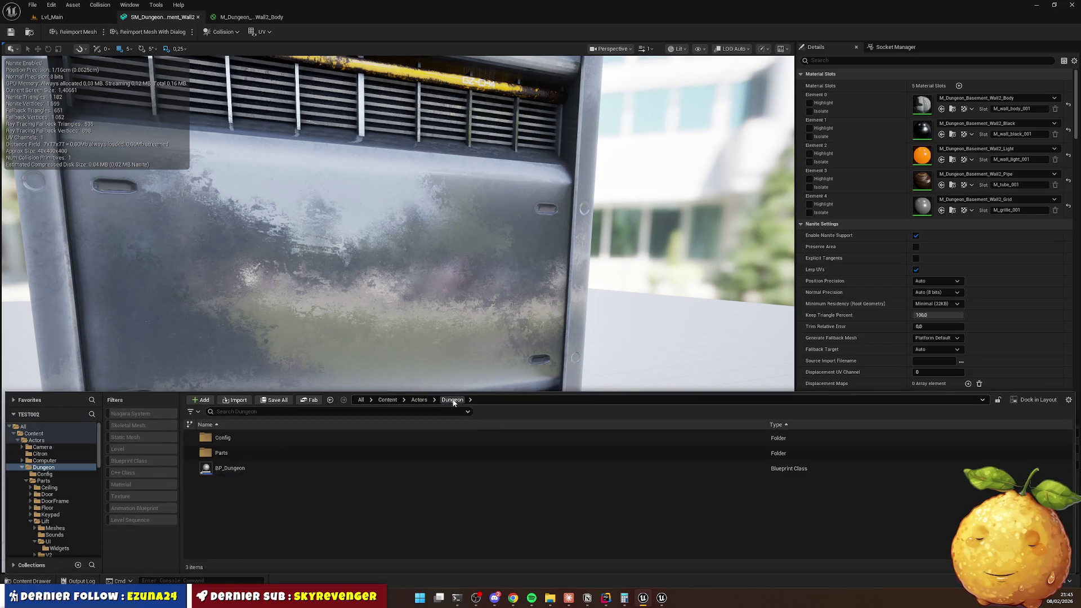
Open the Config folder and the DT_Corridors data table.
double_click(239, 438)
click(251, 453)
double_click(252, 453)
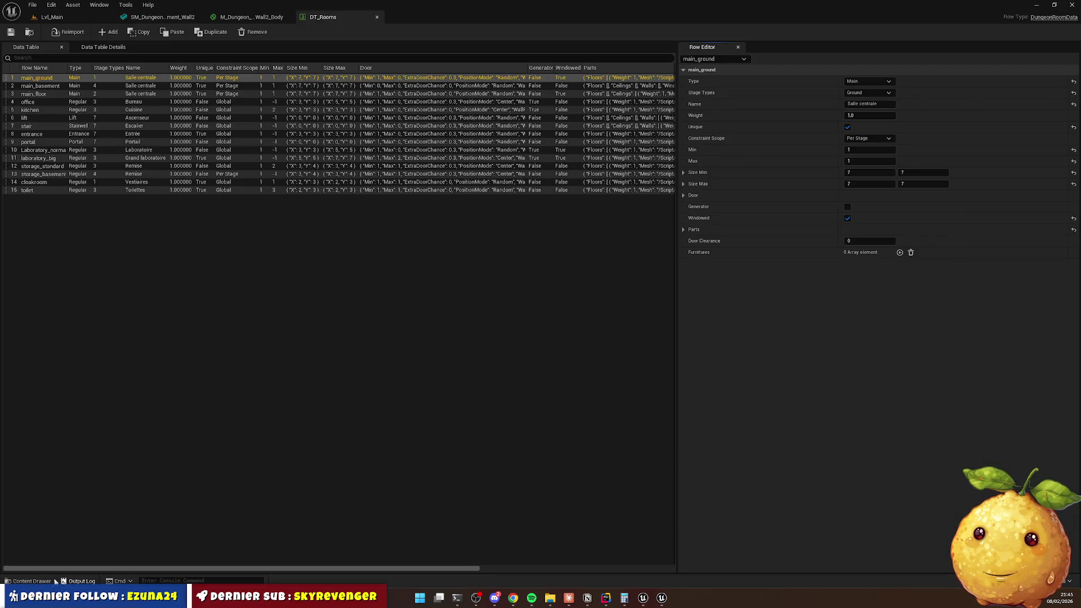
key(ctrl+space)
double_click(249, 426)
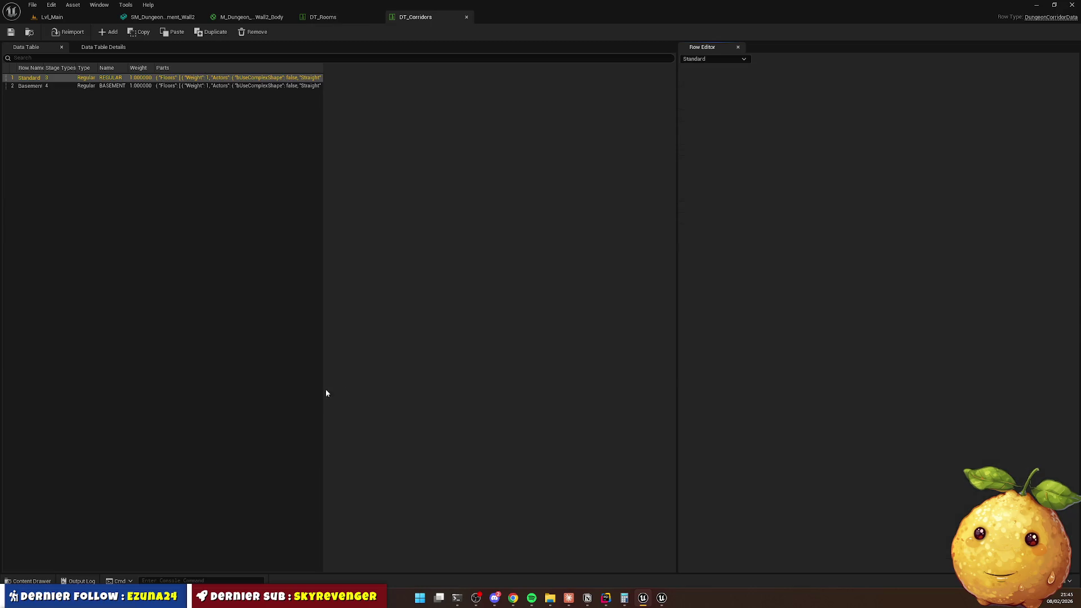
Set the Basement row's Walls Actor to BP_Dungeon_Basement_Wall2 and return to Lvl_Main.
click(70, 86)
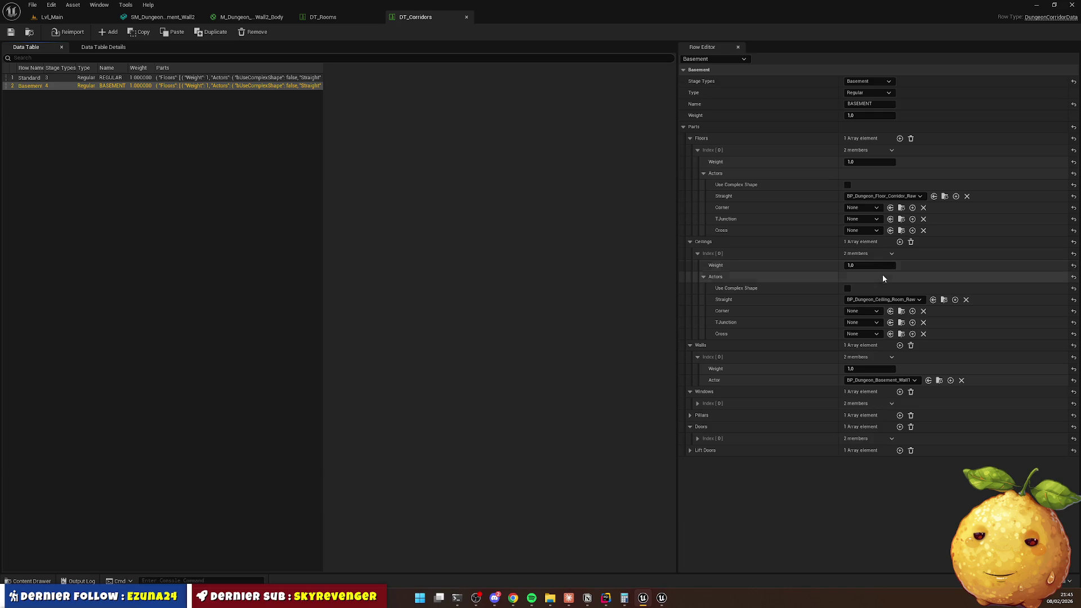
click(898, 380)
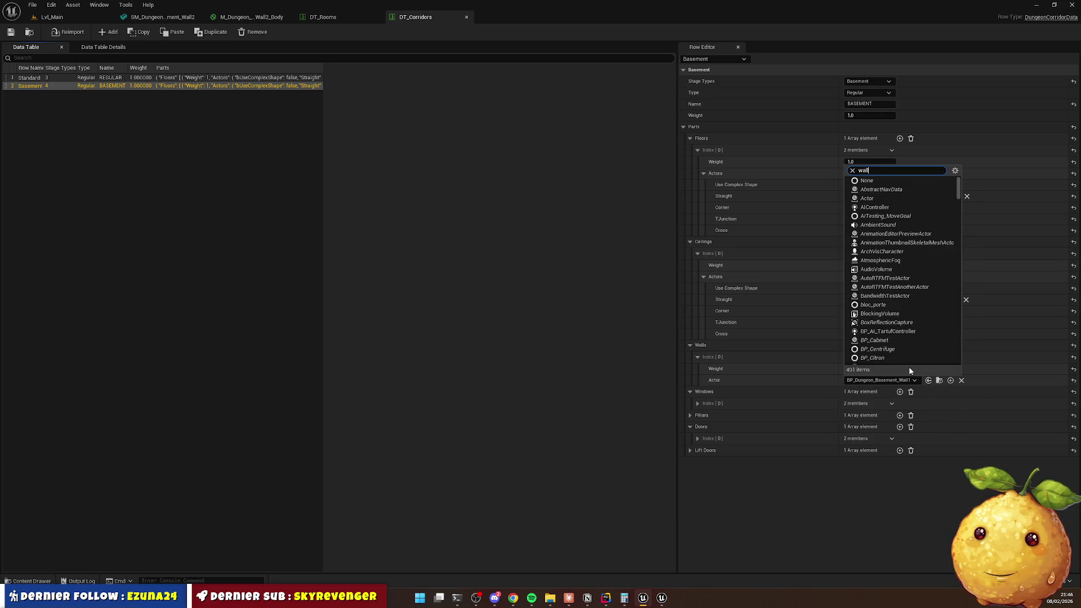
text(all2)
click(932, 411)
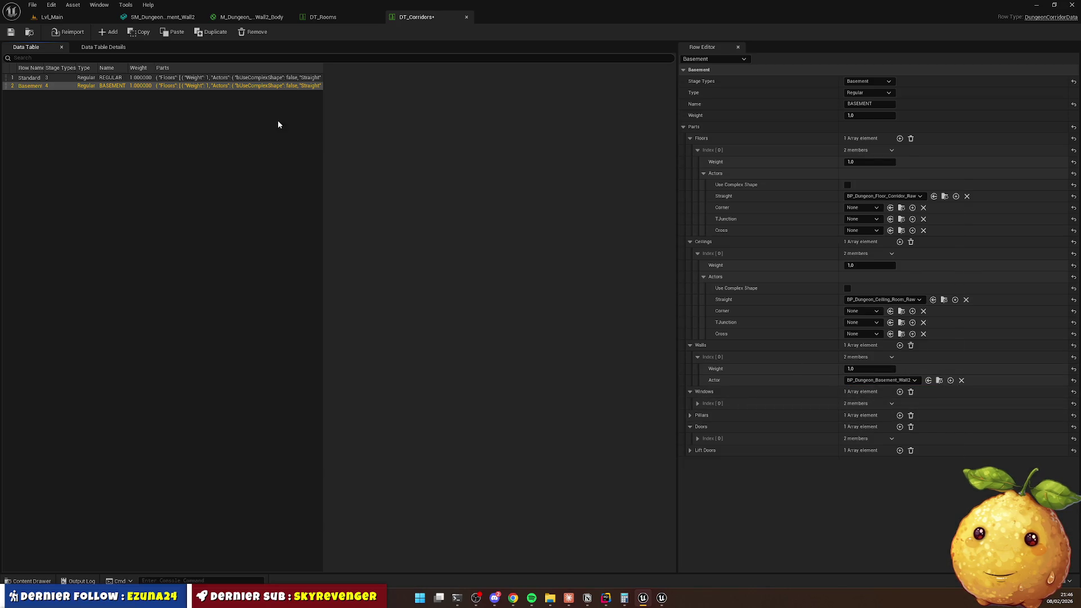
click(69, 15)
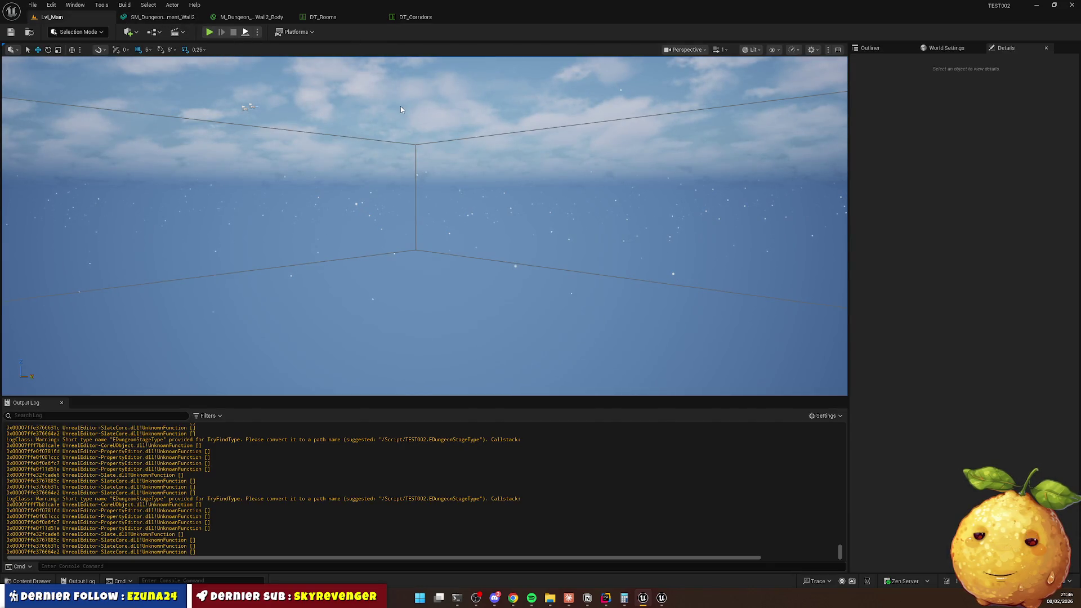
key(alt+p)
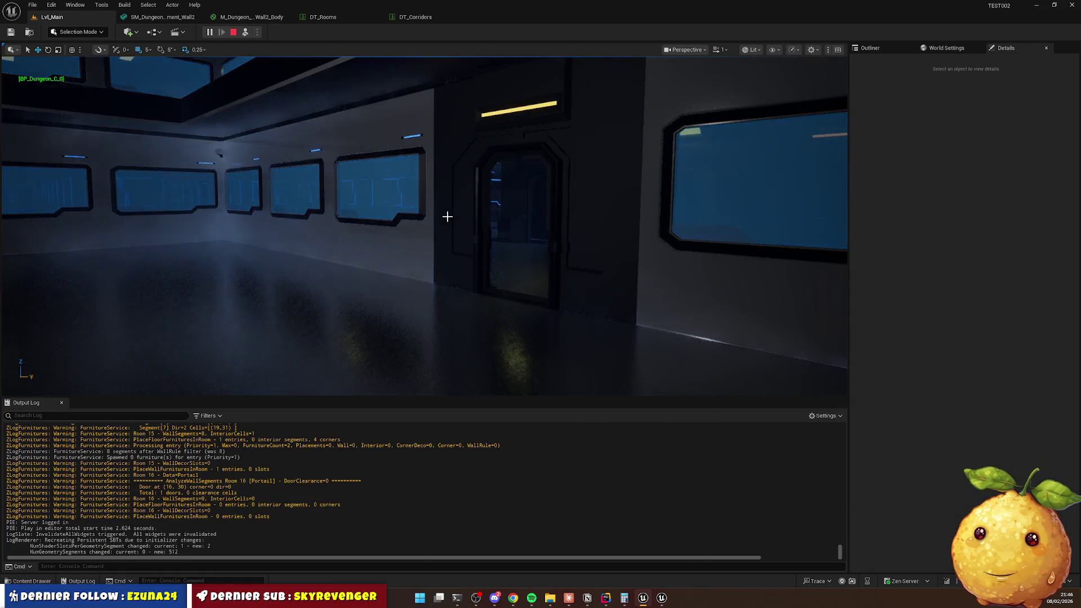
click(446, 216)
key(w)
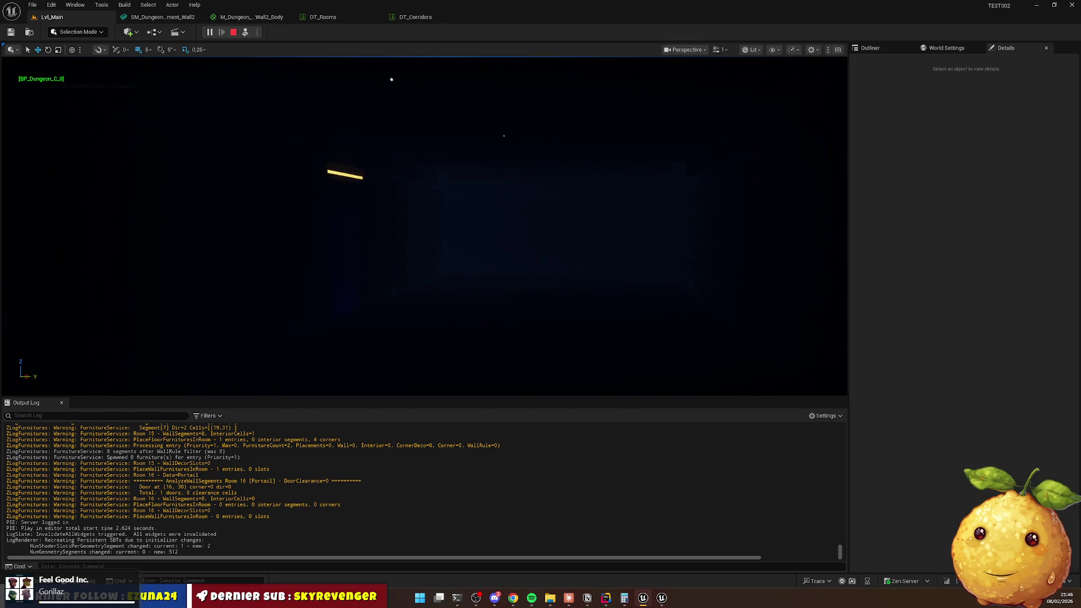
click(438, 214)
key(Delete)
click(480, 224)
key(Delete)
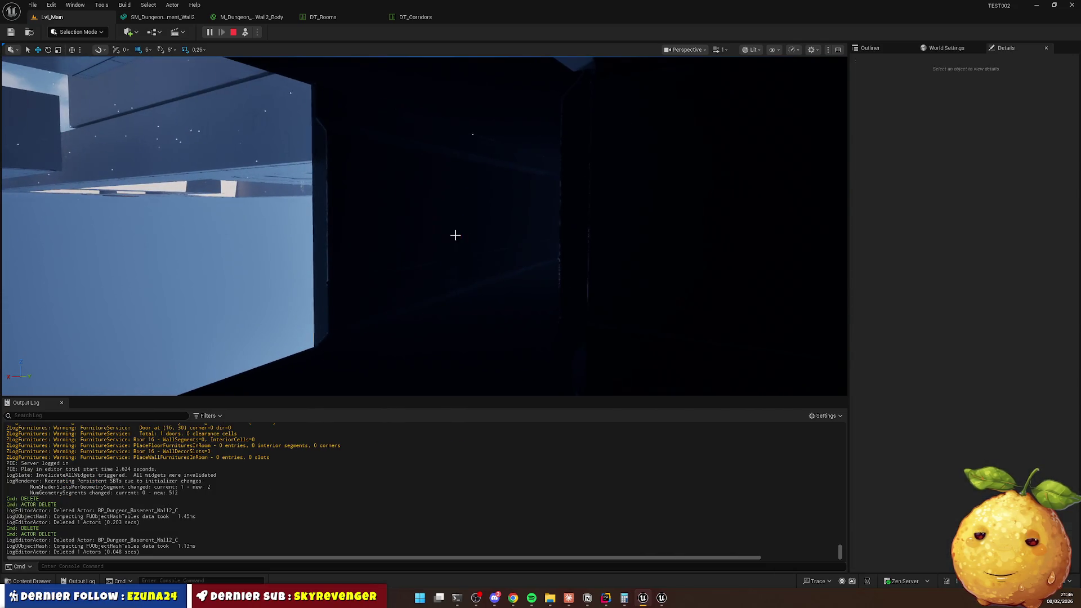
click(472, 134)
key(Delete)
click(475, 231)
key(Delete)
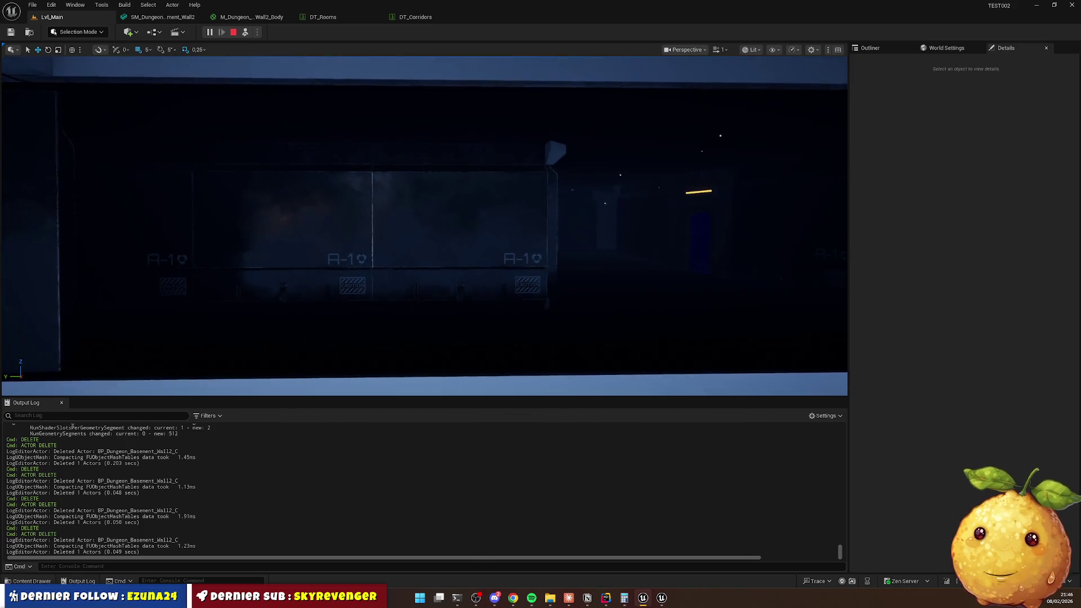
click(332, 256)
key(Delete)
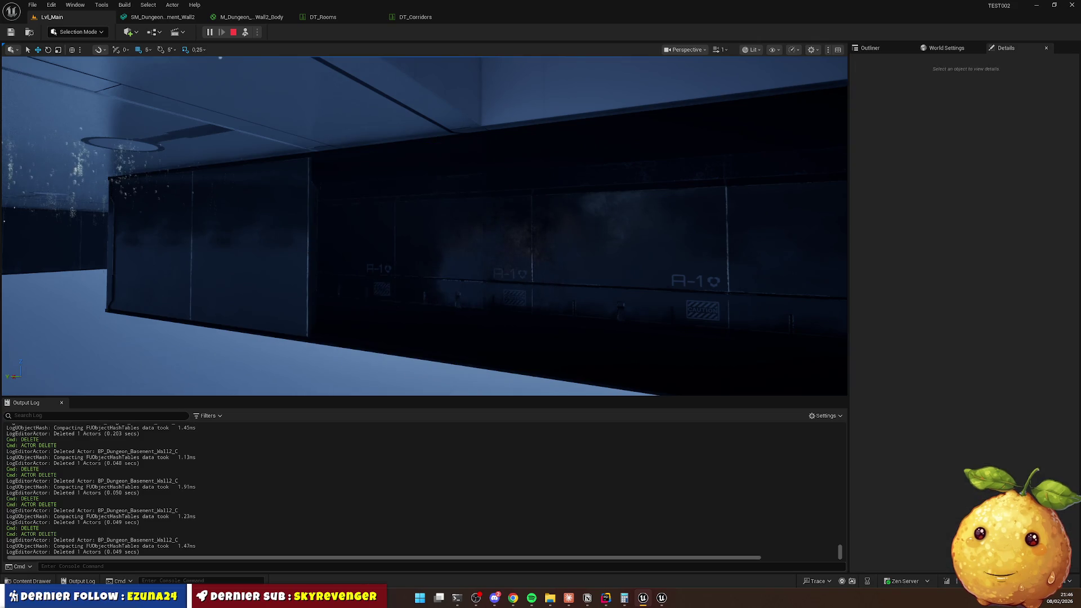
click(315, 254)
key(Delete)
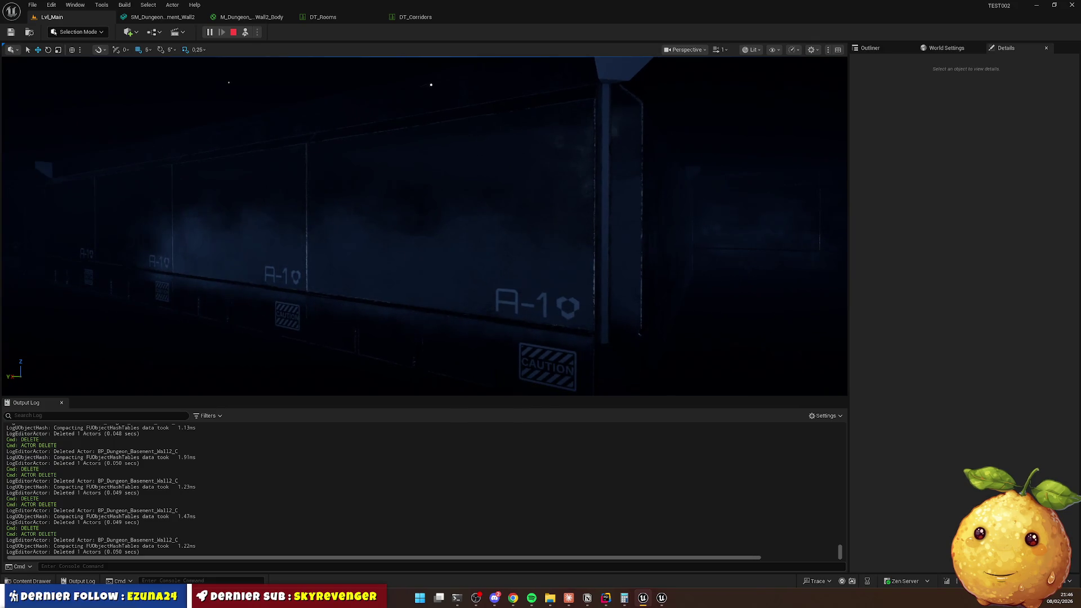
key(Escape)
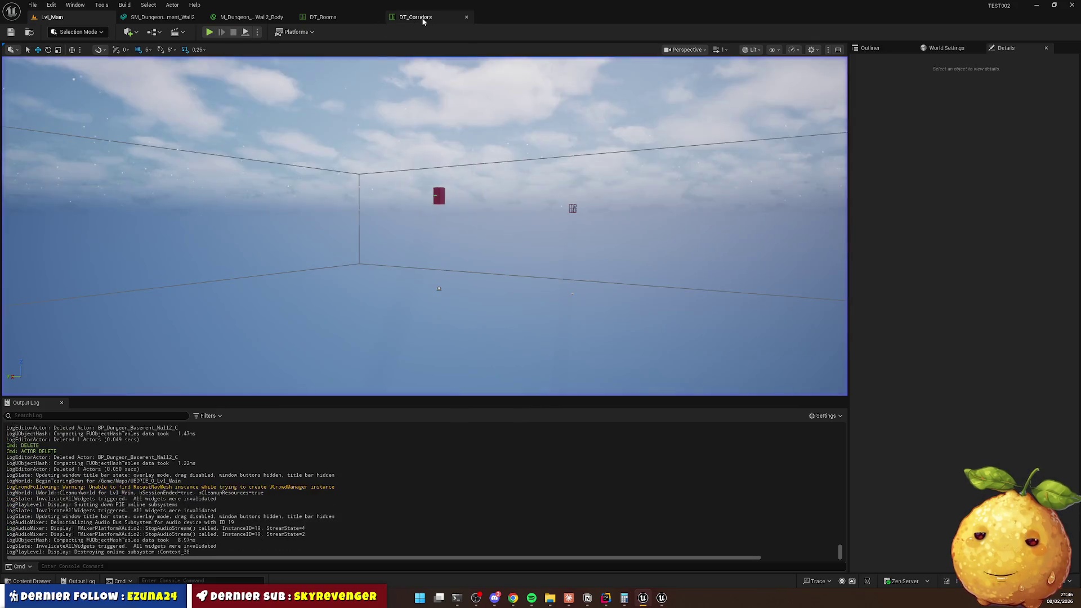
Set BP_Dungeon_Basement_Wall2's StaticMesh to SM_Dungeon_Basement_Wall2, compile, and return to Lvl_Main.
click(415, 17)
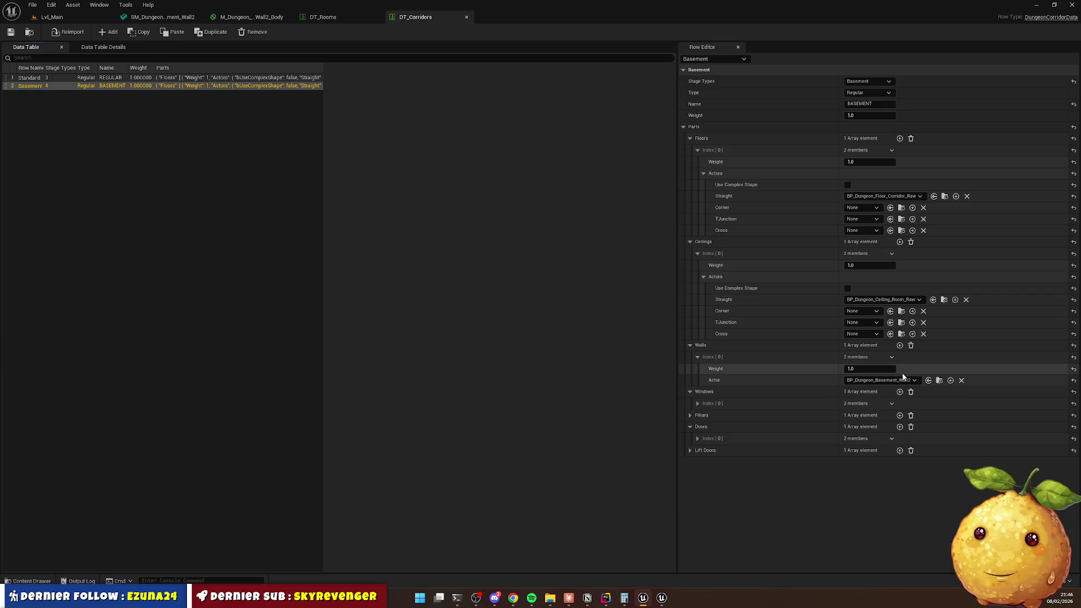
click(940, 381)
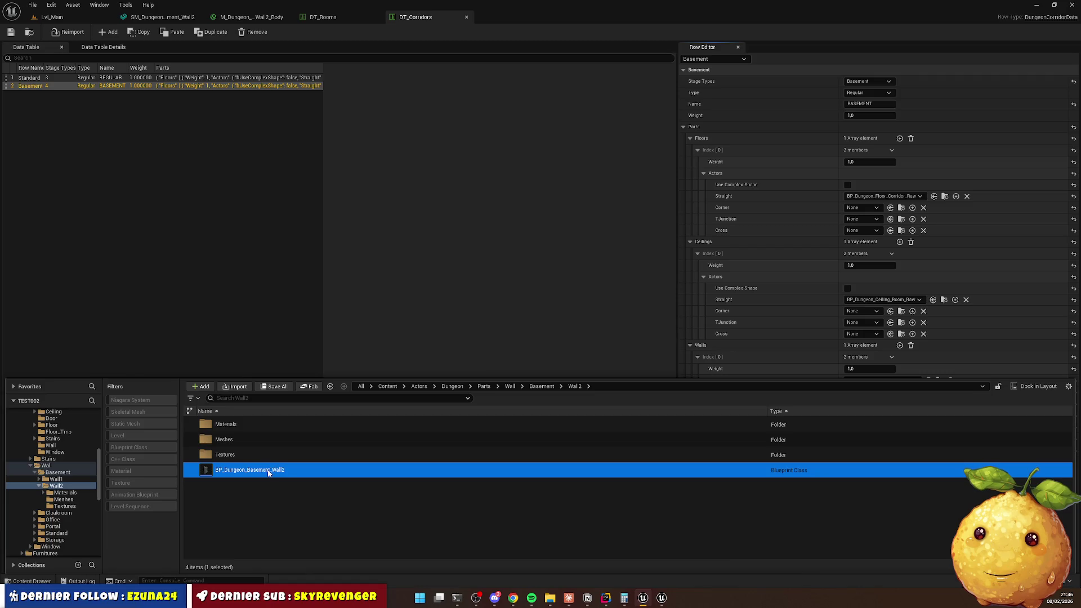
double_click(266, 469)
click(56, 94)
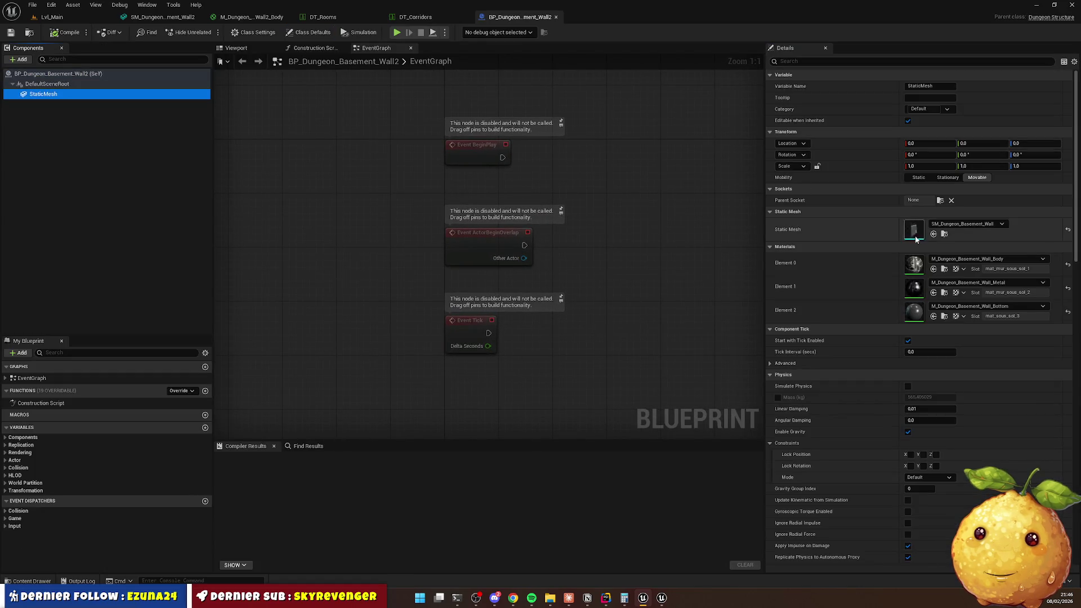
click(972, 224)
text(wall)
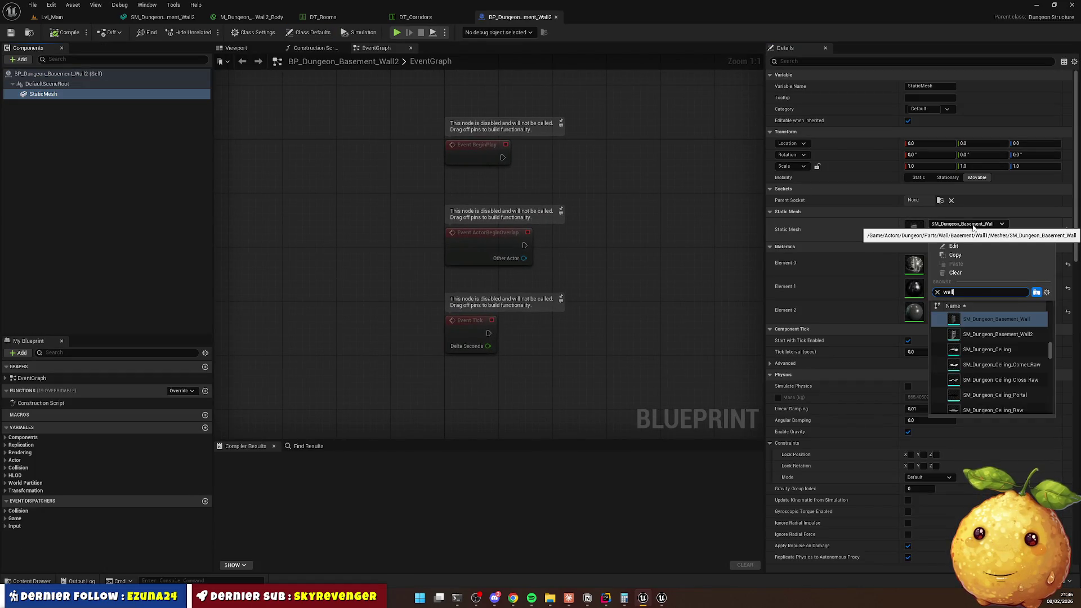
text(2)
click(1012, 319)
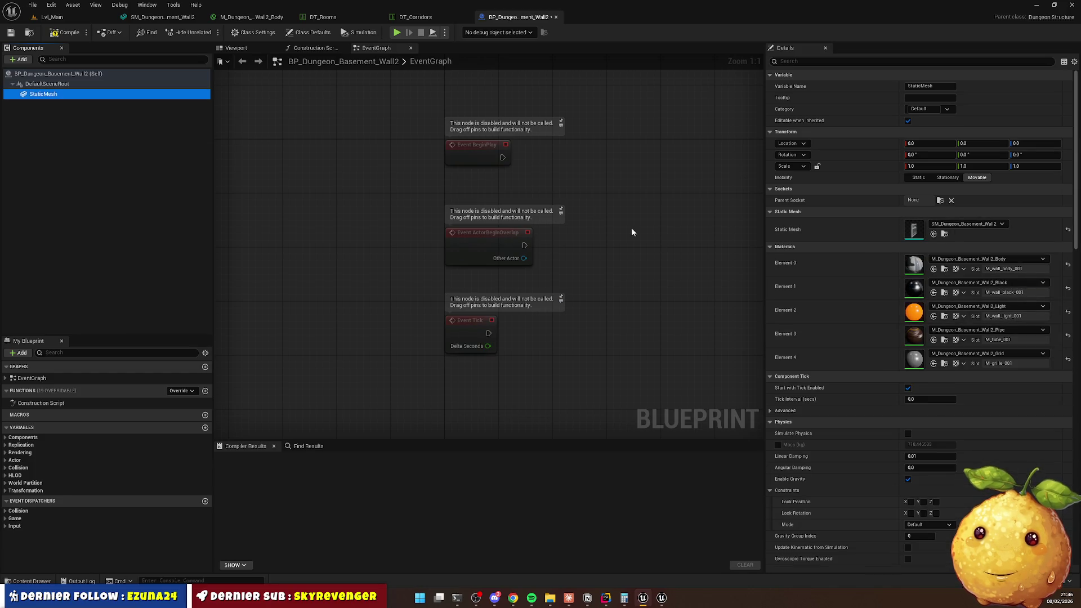
click(65, 32)
click(62, 17)
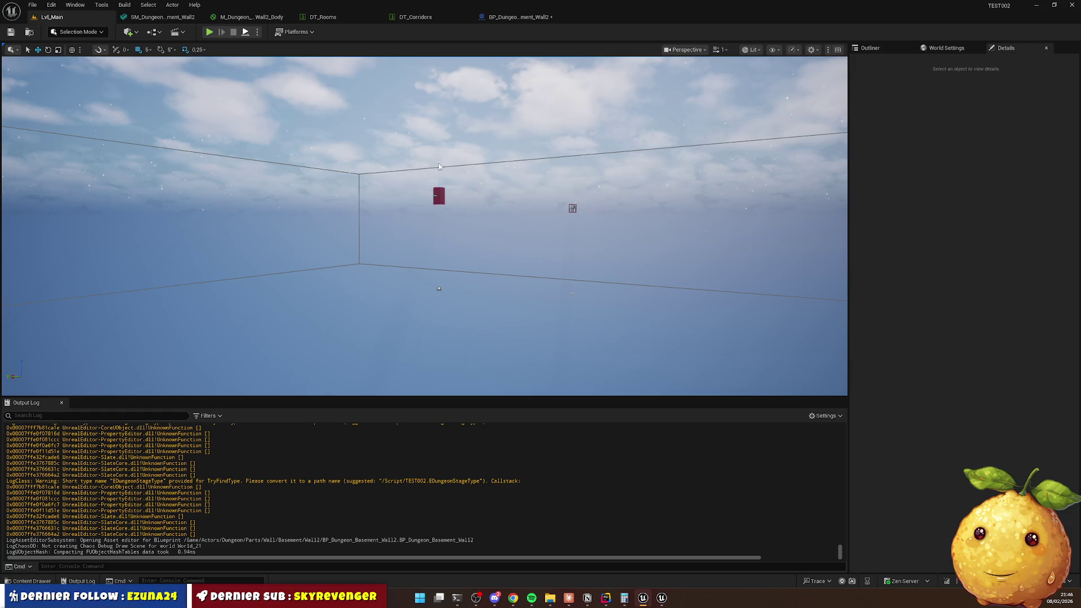
Start a play session, eject with F8, and delete four walls blocking the view.
key(alt+p)
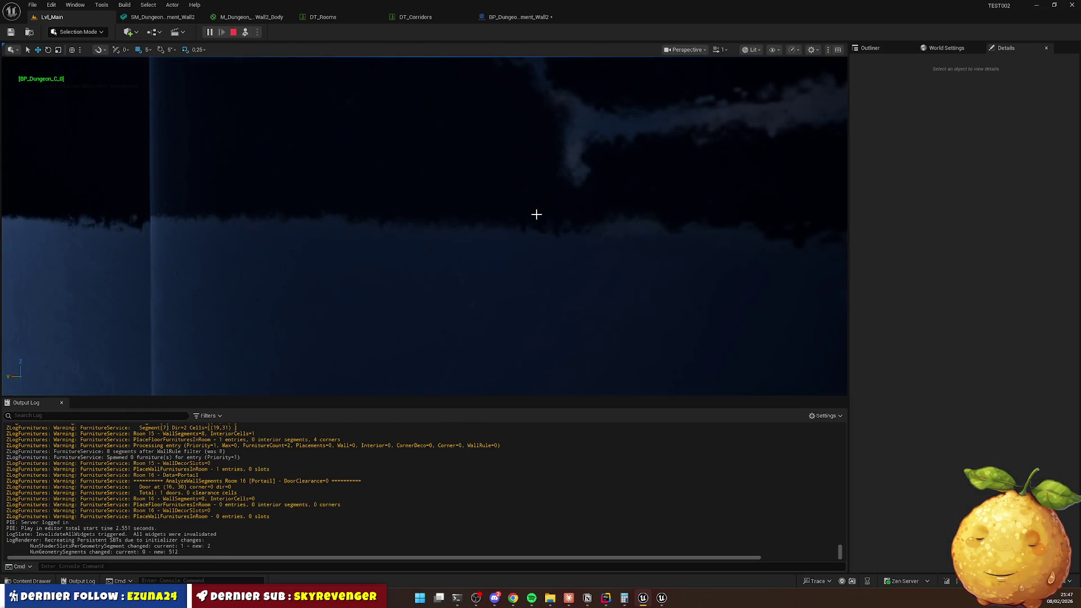
key(F8)
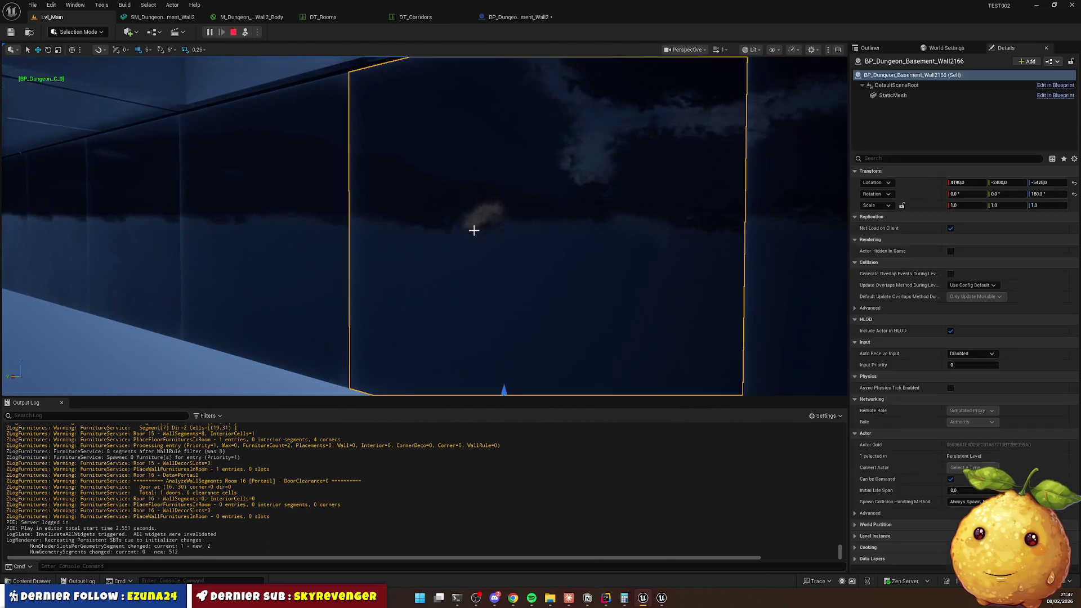
click(475, 230)
key(Delete)
click(363, 225)
click(345, 227)
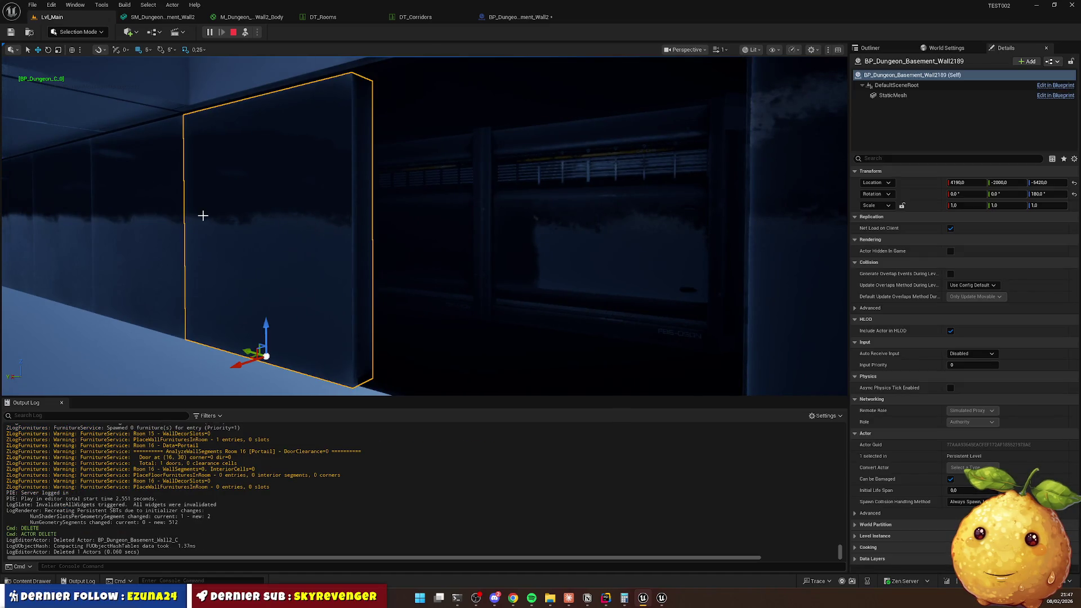
key(Delete)
click(185, 215)
key(Delete)
click(801, 280)
key(Delete)
Turn toward the corridor, retake the character, and walk it along the wall.
mouse_move(753, 275)
mouse_down()
mouse_move(569, 233)
mouse_move(648, 233)
mouse_move(342, 41)
mouse_up()
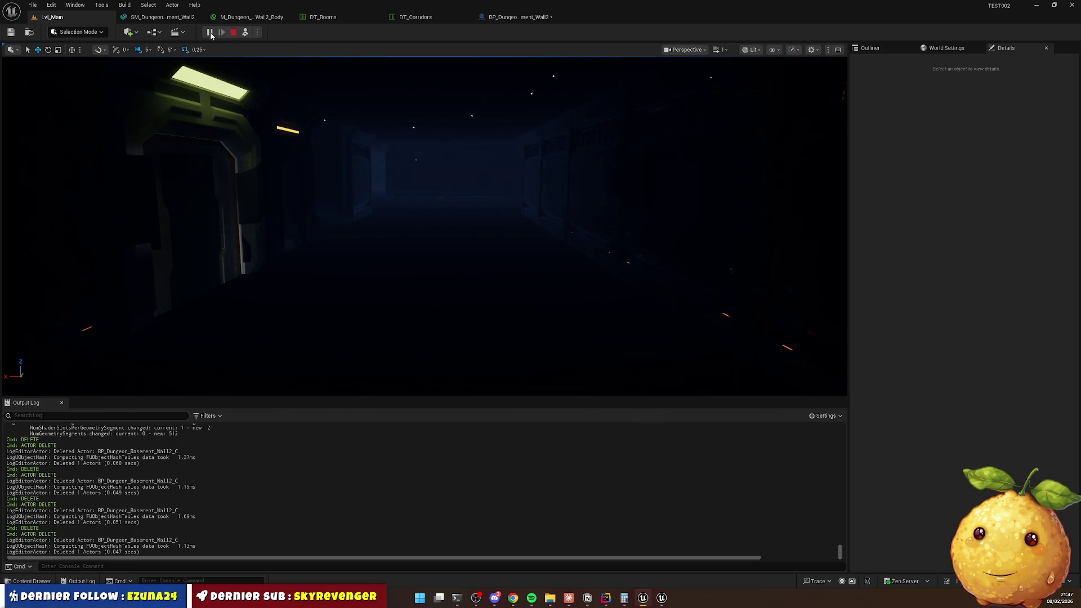
key(Escape)
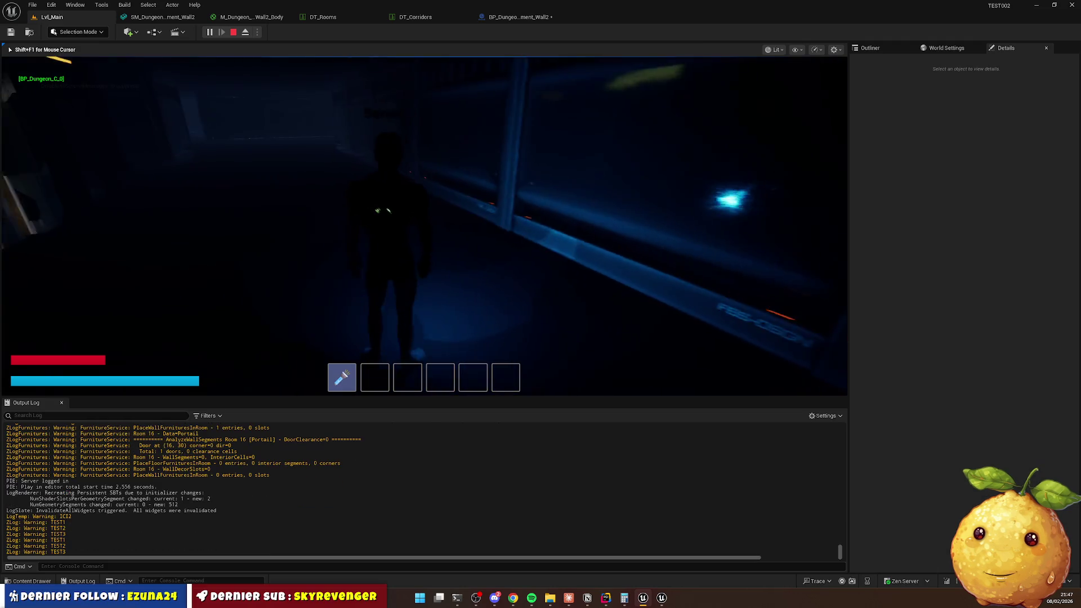
key(w)
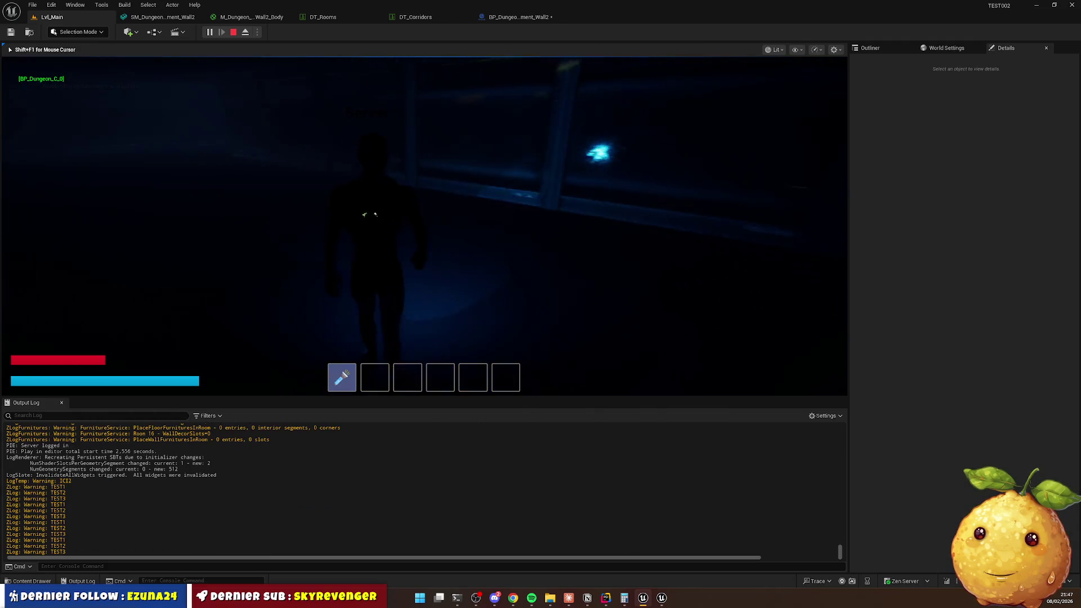
key(w)
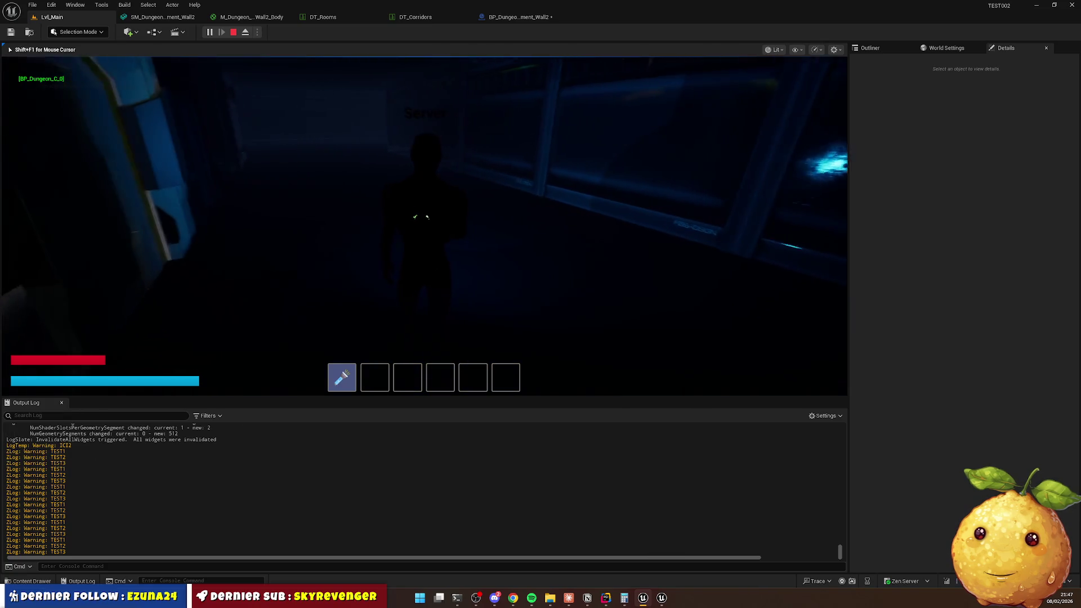
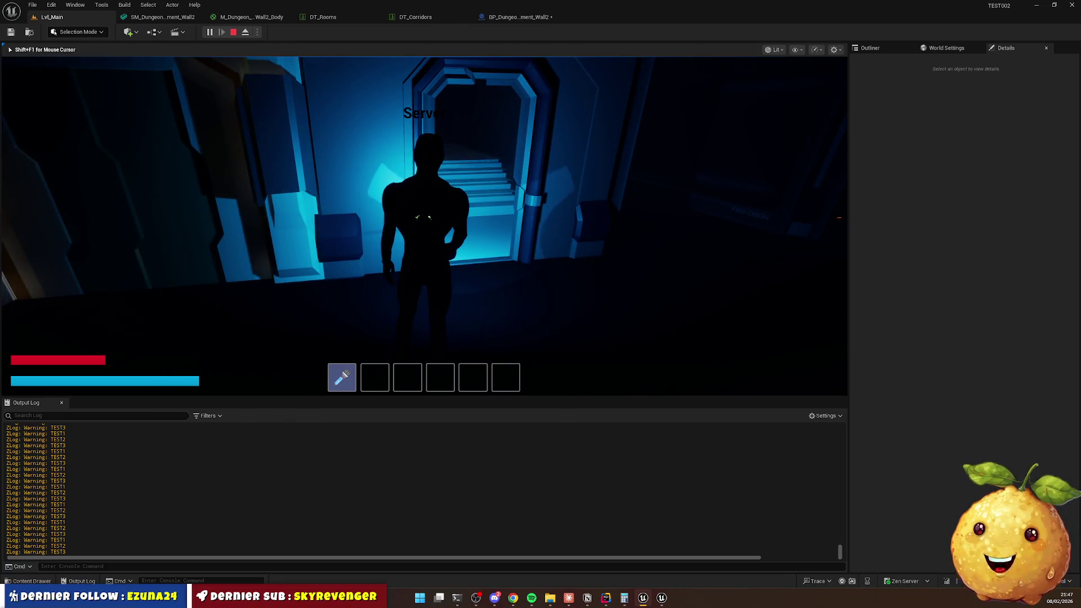
Stop play, open the Wall2 body material and wire the third texture's B channel to Metallic.
key(Escape)
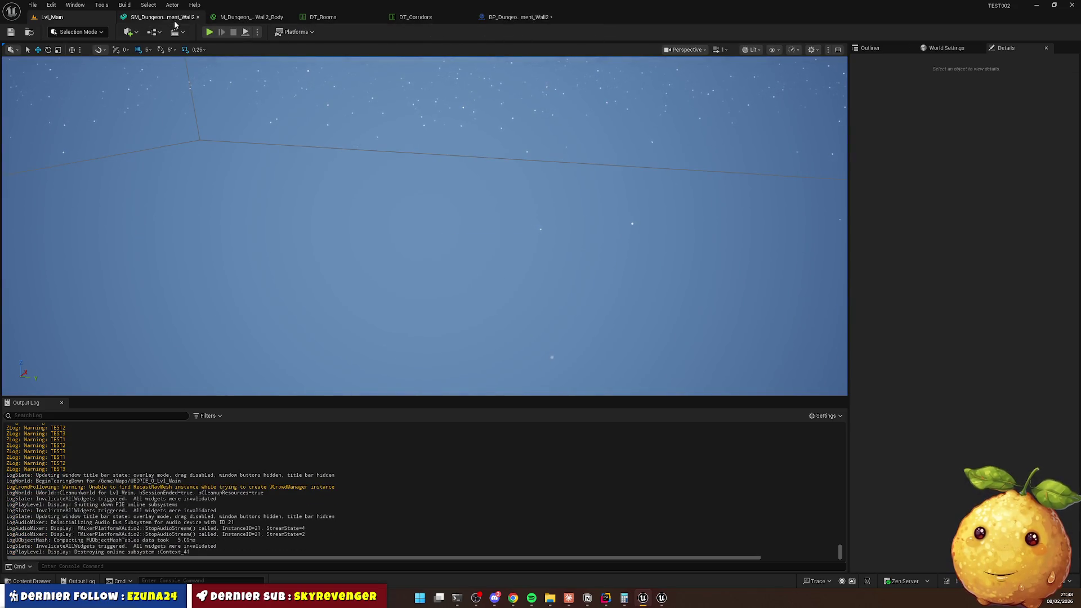
click(158, 18)
click(242, 17)
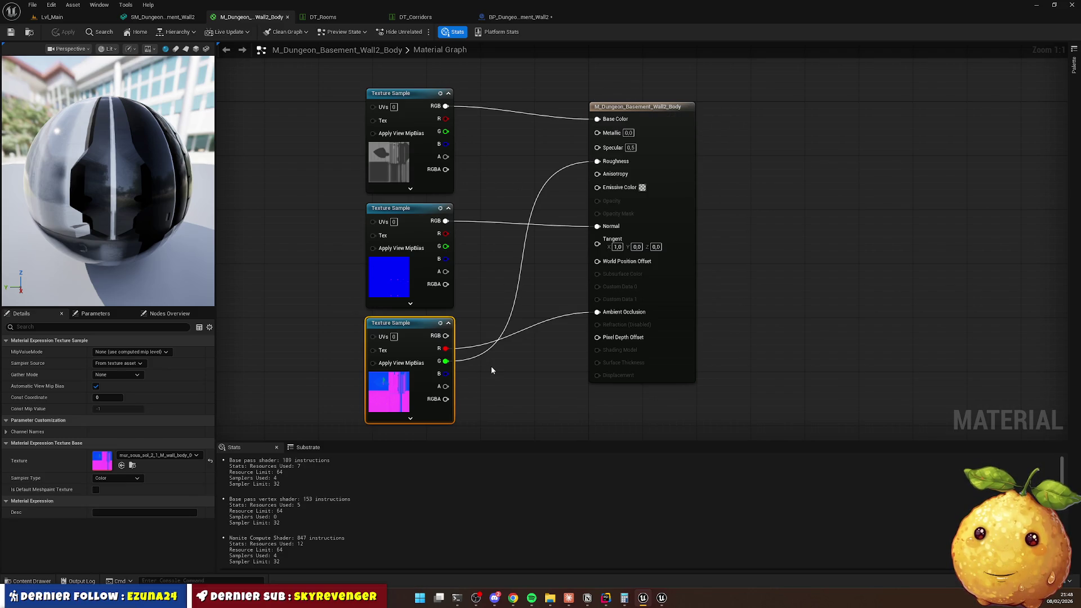
click(491, 371)
mouse_move(446, 373)
mouse_down()
mouse_move(602, 146)
mouse_move(598, 132)
mouse_move(563, 169)
mouse_move(509, 181)
mouse_up()
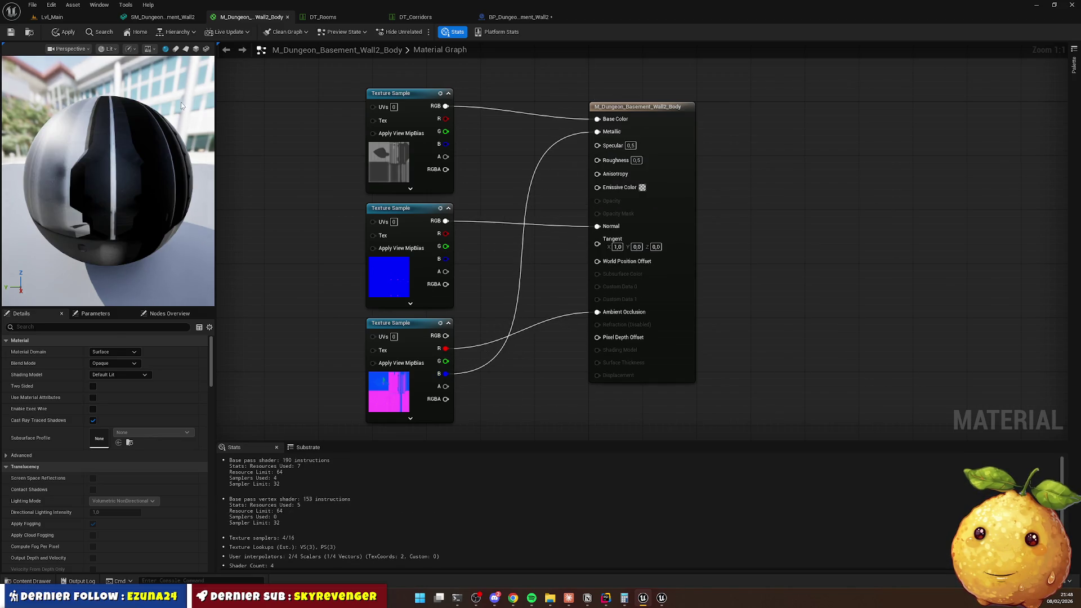
click(66, 33)
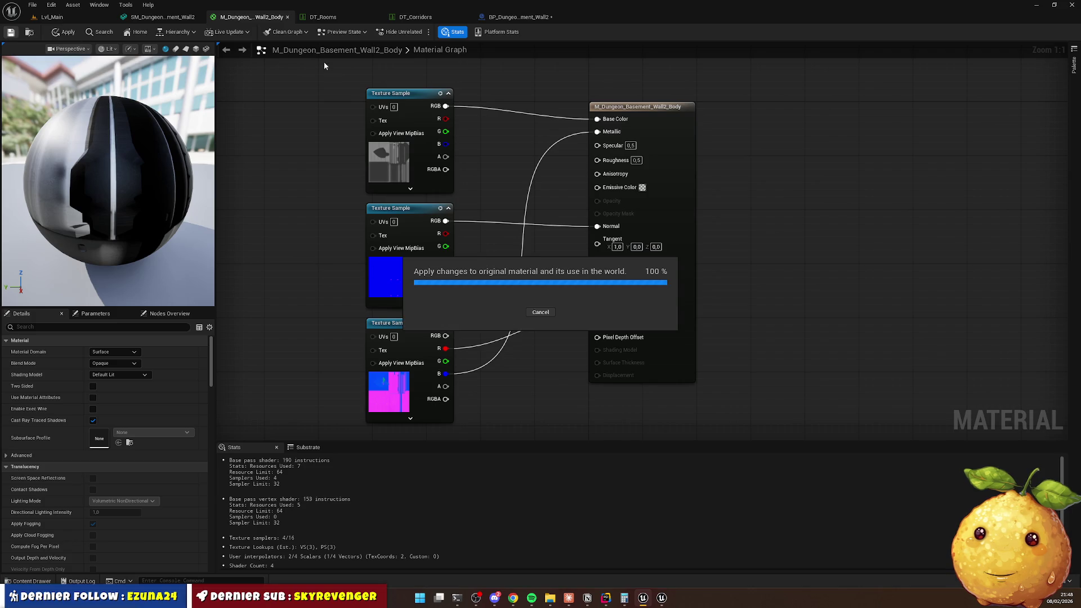
Set the Roughness constant to 1.0 and save the material.
click(636, 159)
text(0)
key(Return)
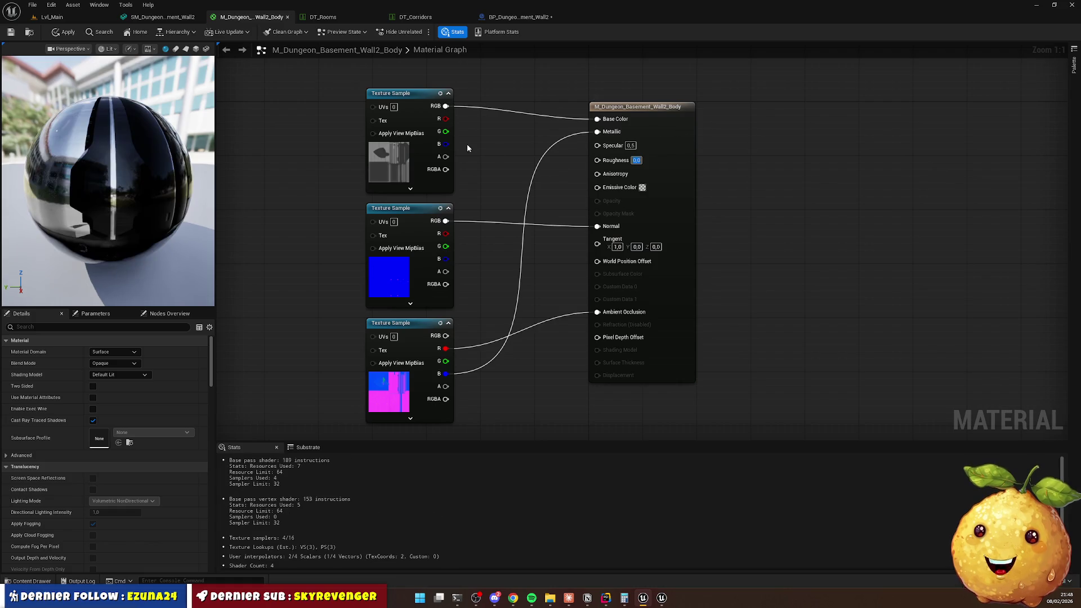
text(1)
key(Return)
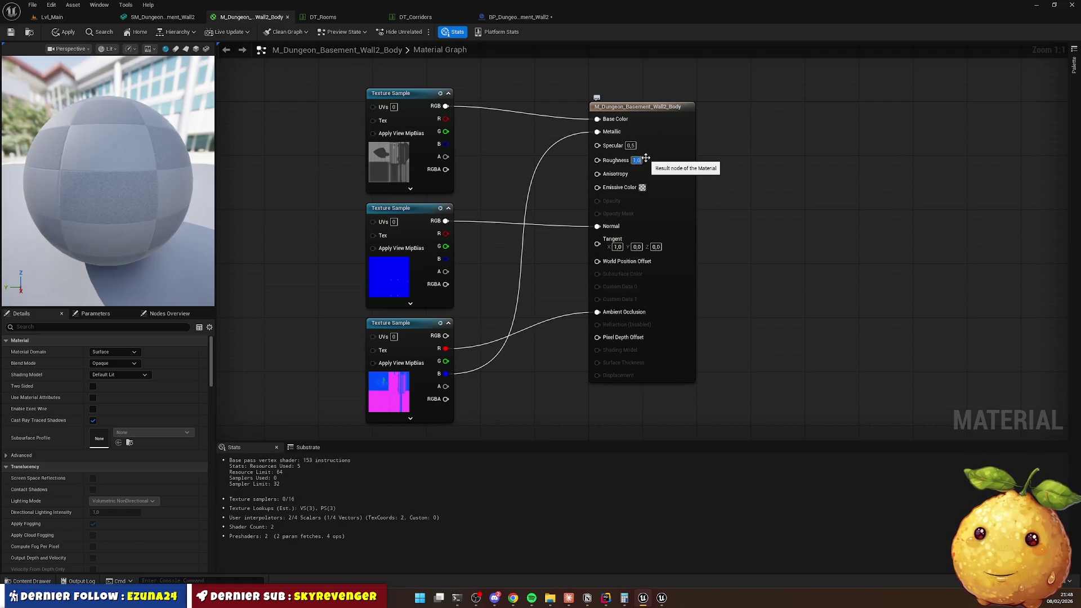
click(11, 32)
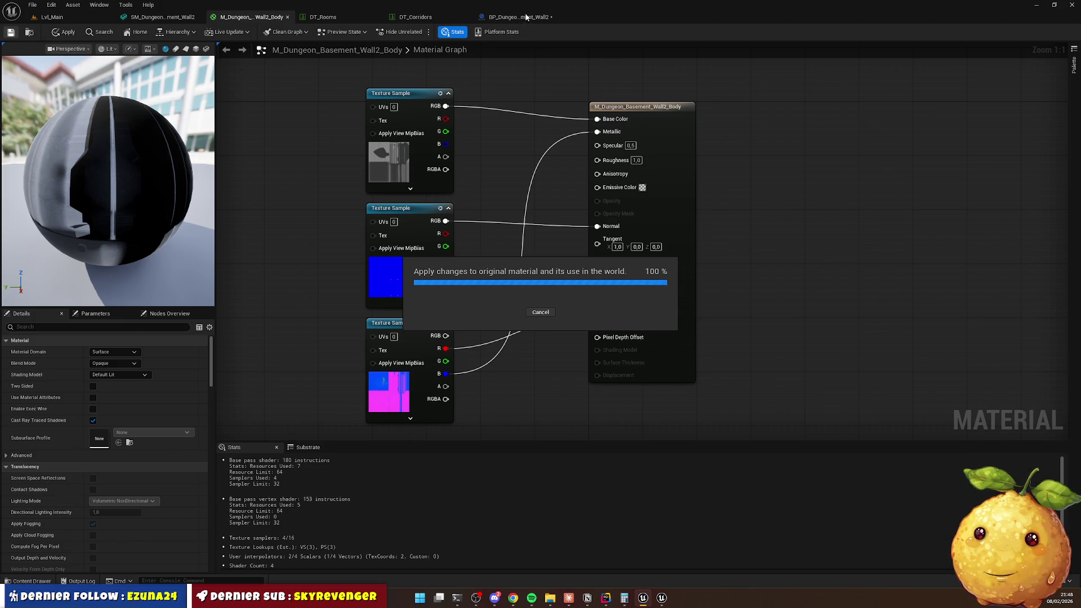
Delete two basement wall actors in Lvl_Main, then restart the play session.
click(51, 17)
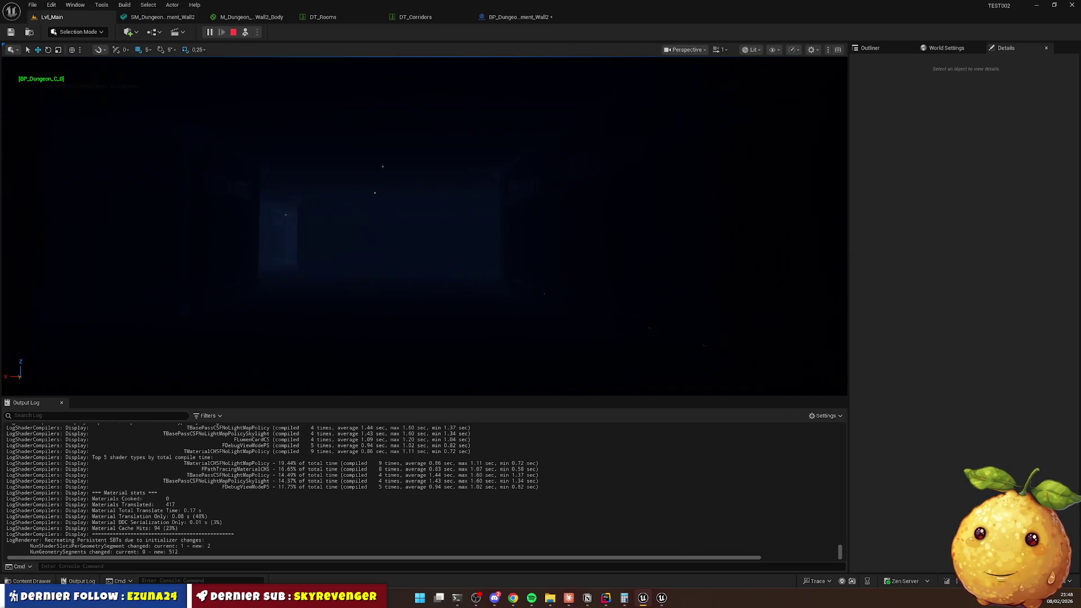
click(422, 202)
key(Delete)
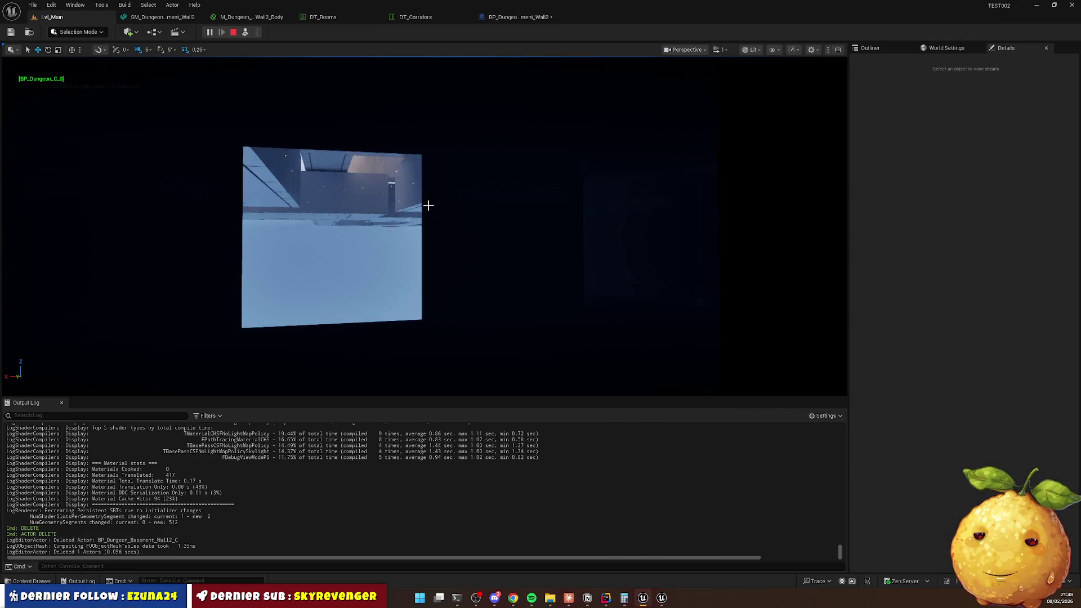
click(420, 204)
key(Delete)
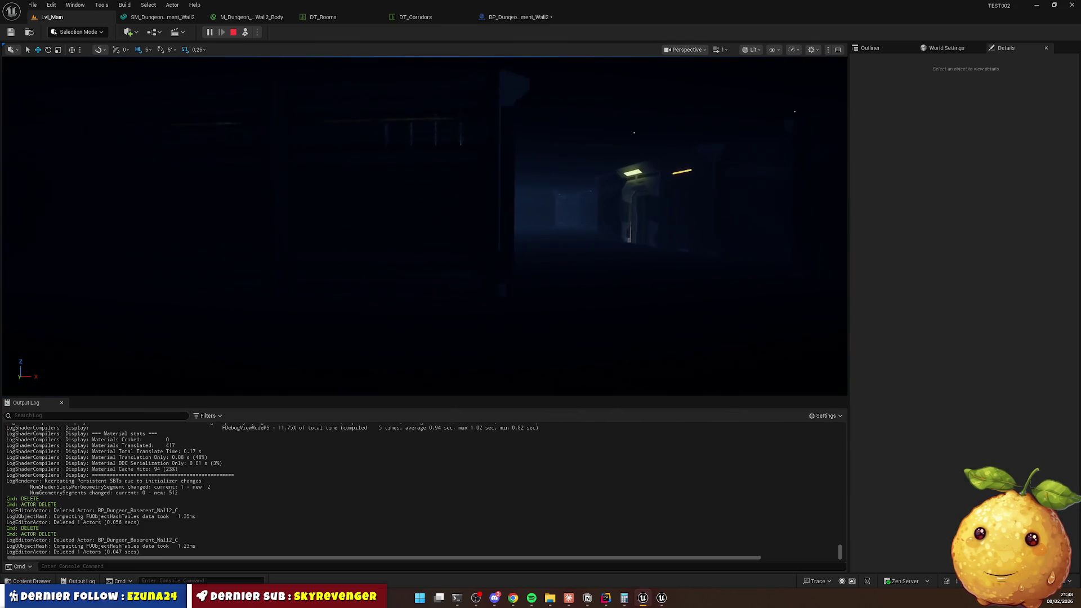
click(233, 32)
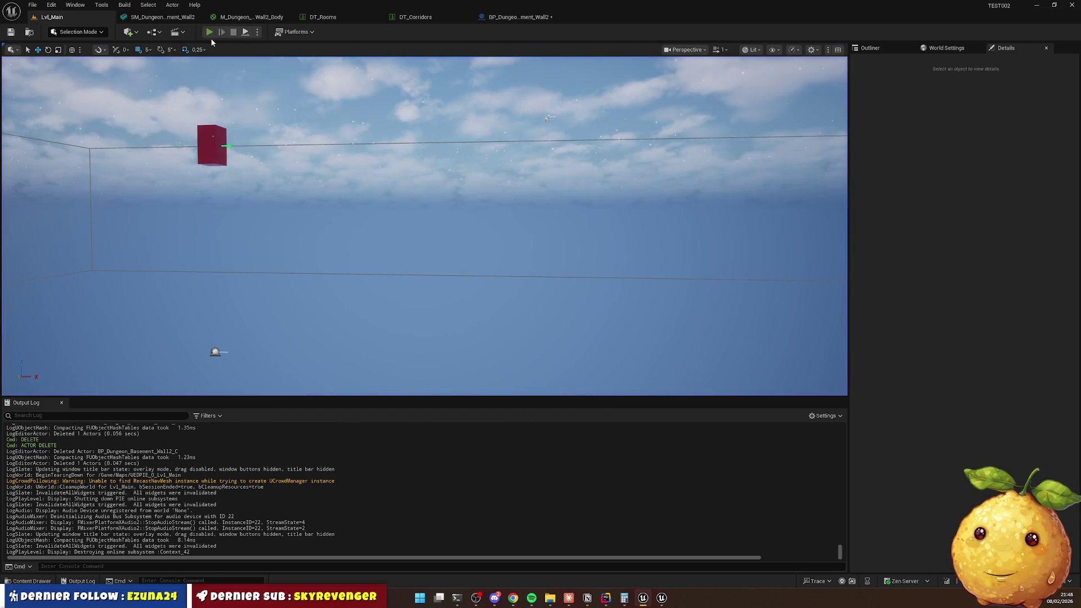
key(alt+p)
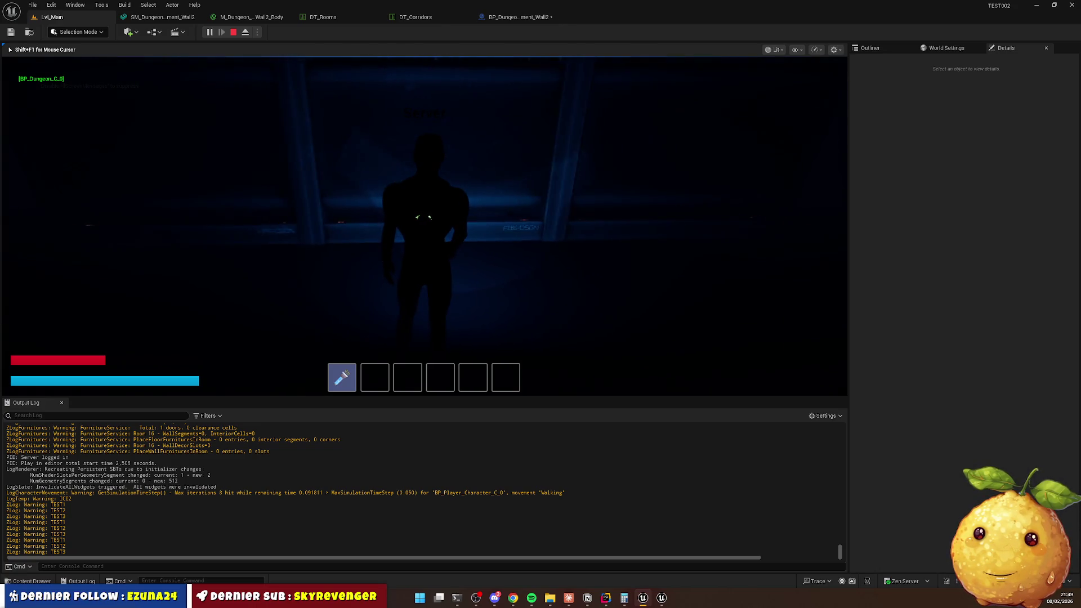
Change the Wall2 body material's Roughness constant to 0.8 and return to the running level.
key(super)
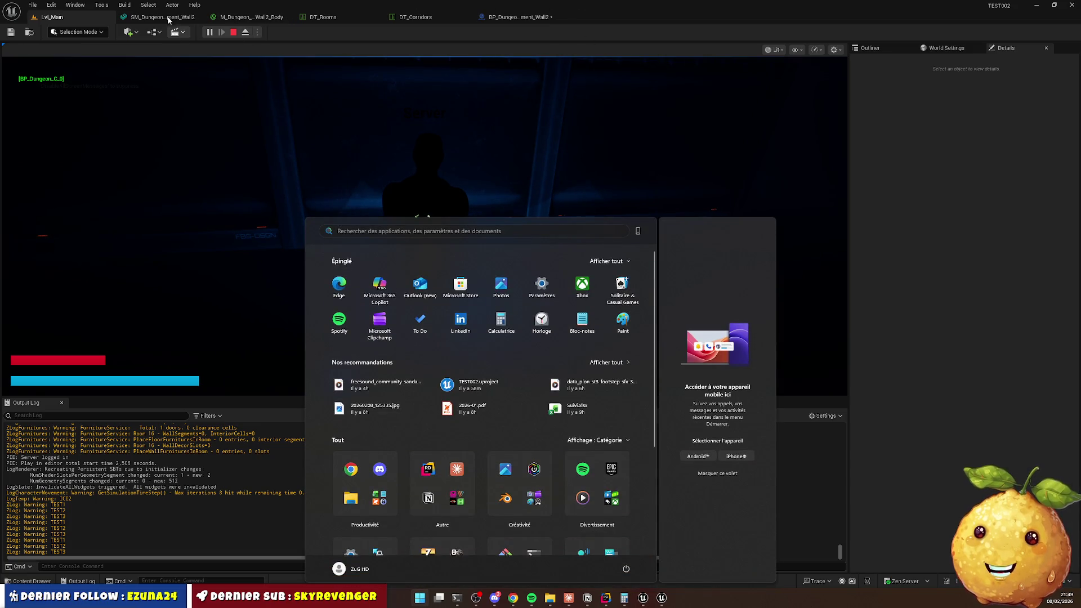
click(266, 17)
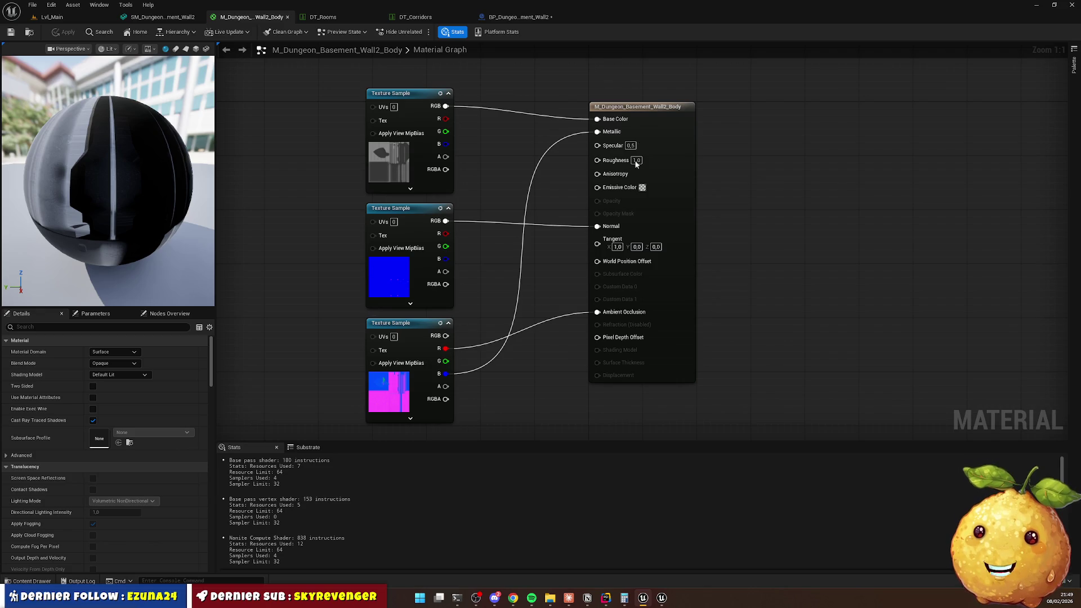
click(636, 160)
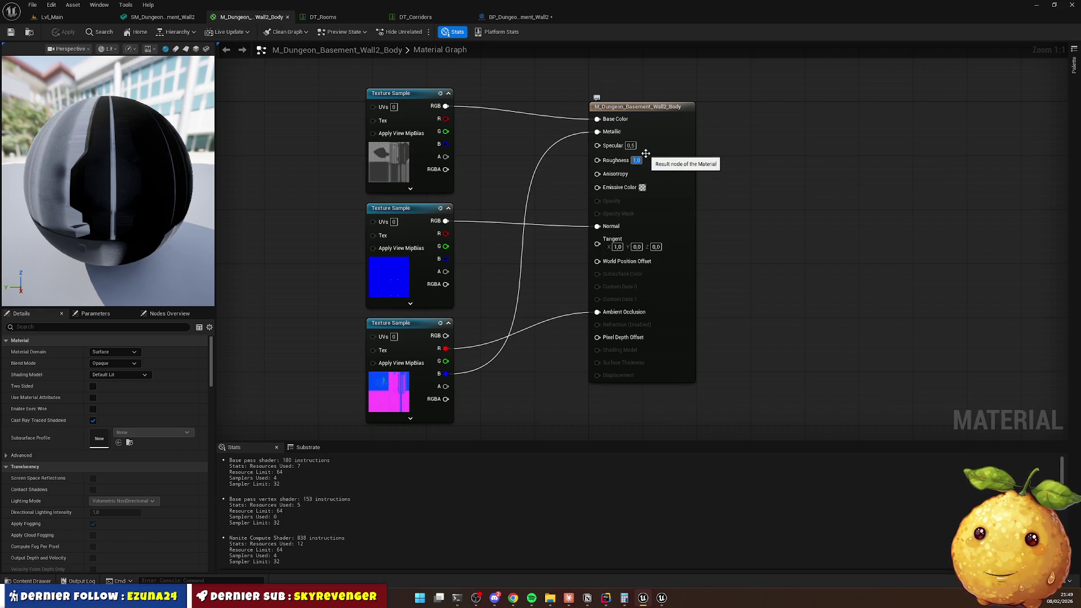
text(0,8)
key(Return)
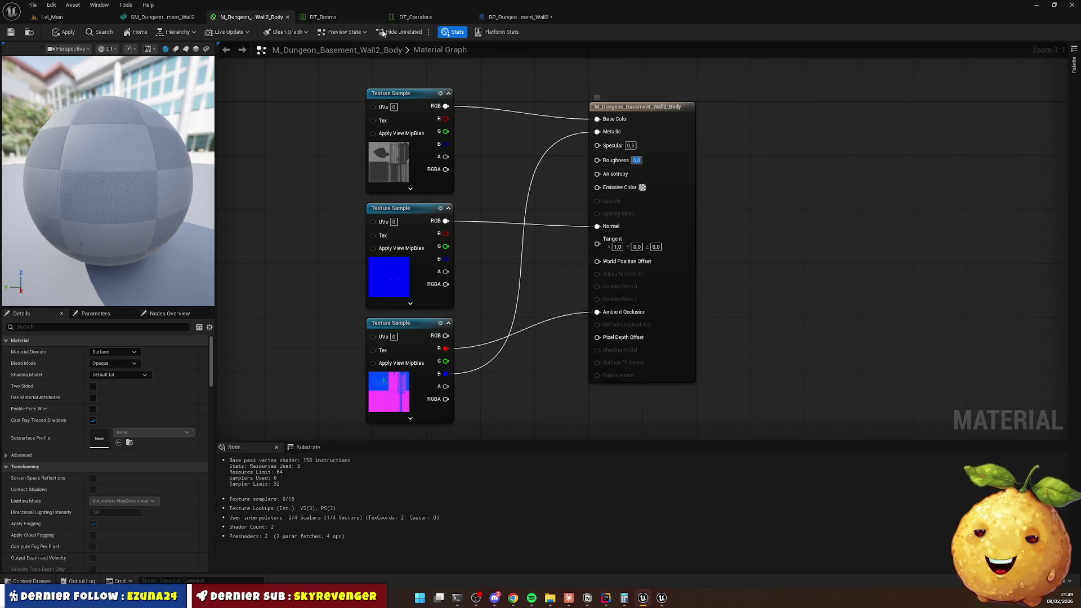
click(62, 16)
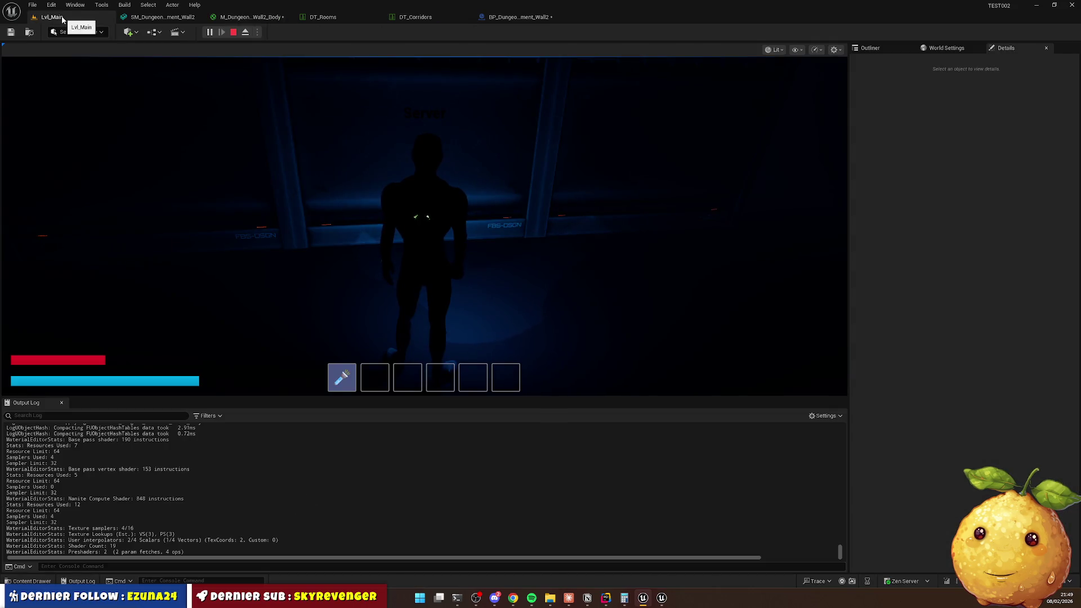
Walk the character through the corridor to inspect the lighting, then stop play.
key(w)
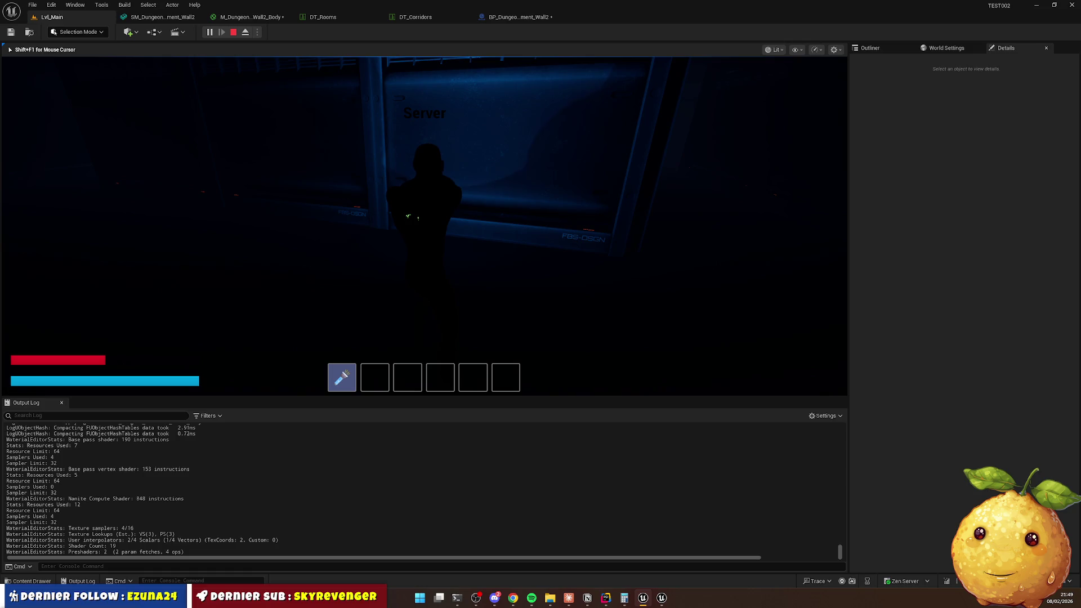
key(super)
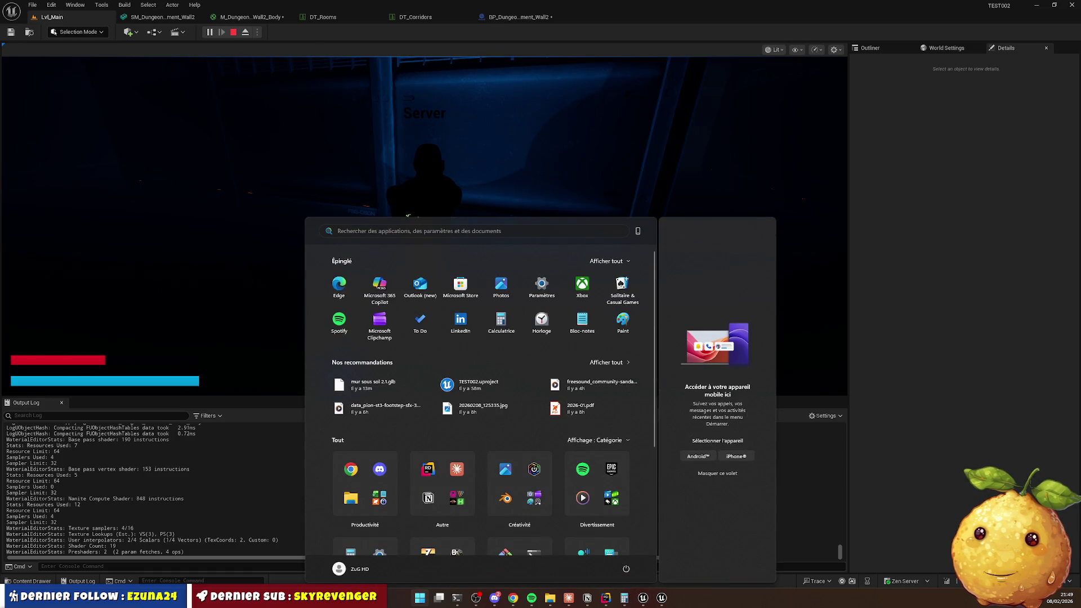
key(super)
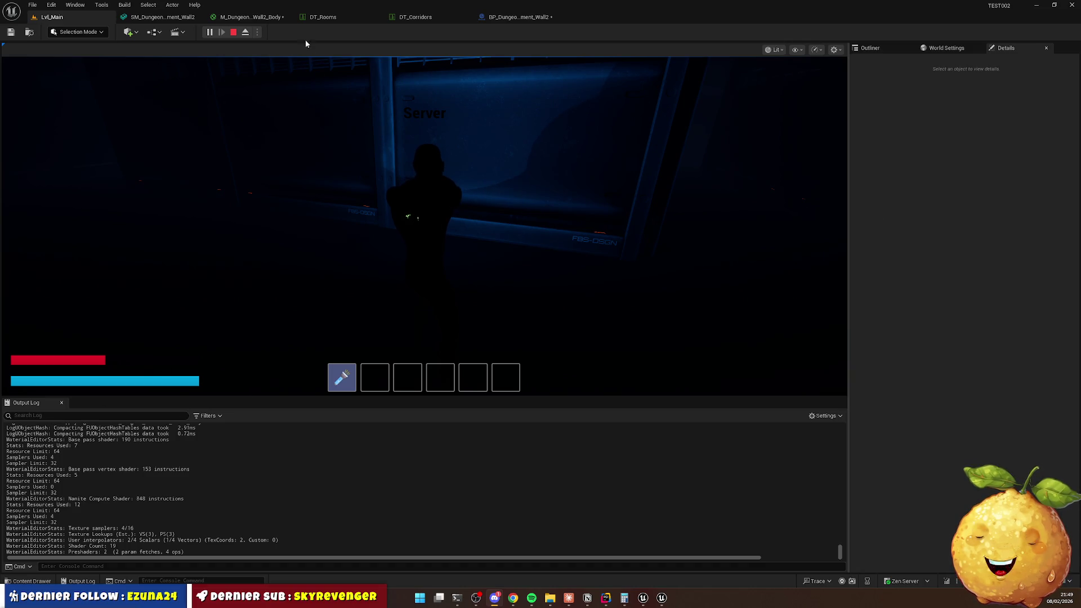
key(Escape)
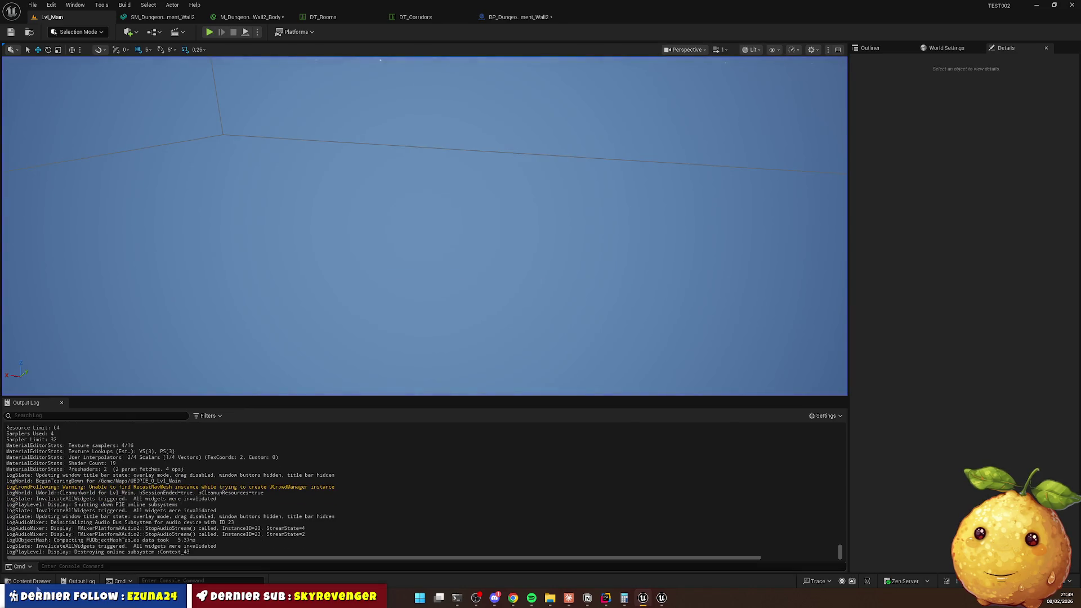
Show the Wall2 Textures folder in the Content Drawer, then bring up the downloaded textures in File Explorer.
click(31, 581)
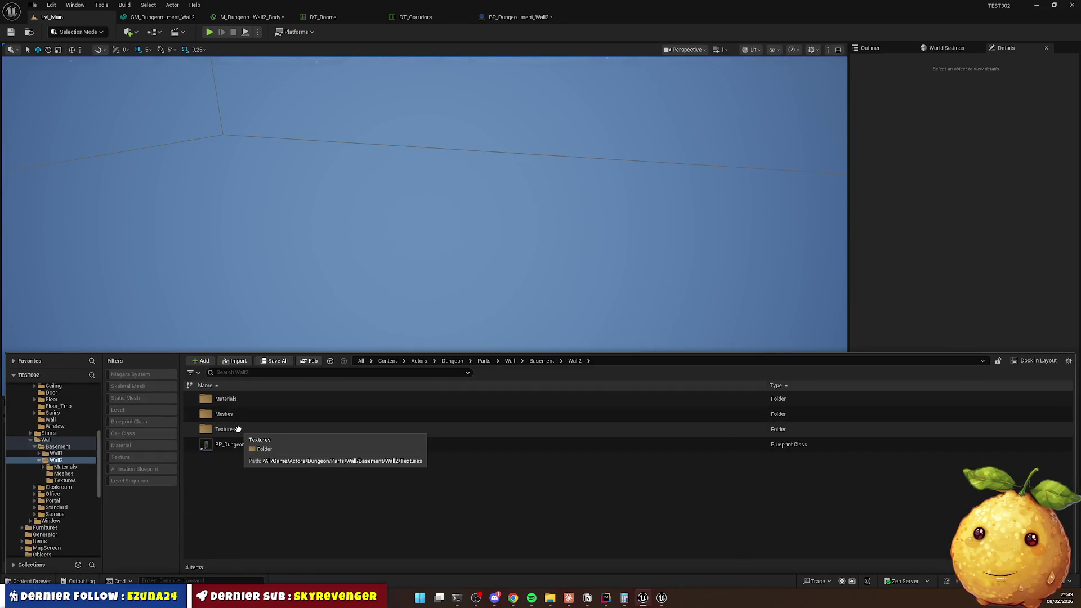
double_click(238, 429)
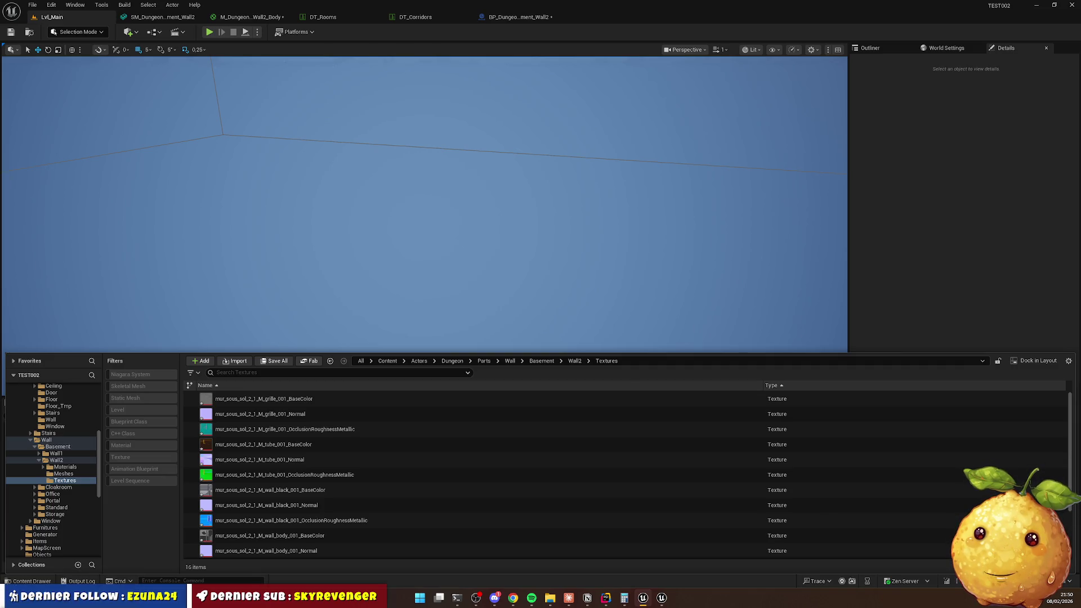
key(alt+Tab)
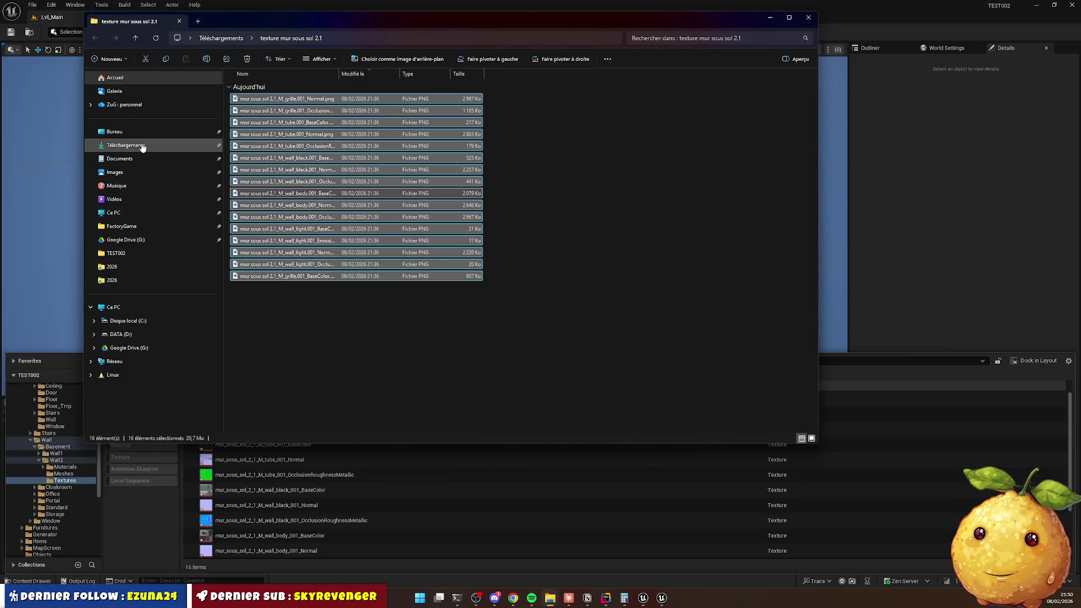
Add a '2' suffix to the wall body BaseColor, OcclusionRoughnessMetallic and Normal texture files.
click(136, 145)
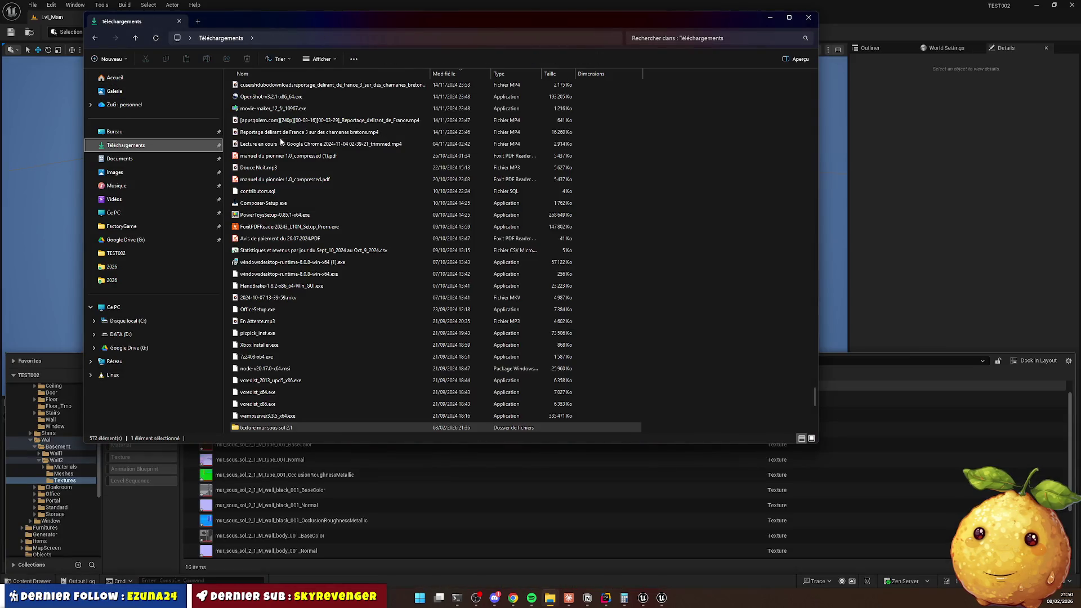
scroll(304, 104, up, 20)
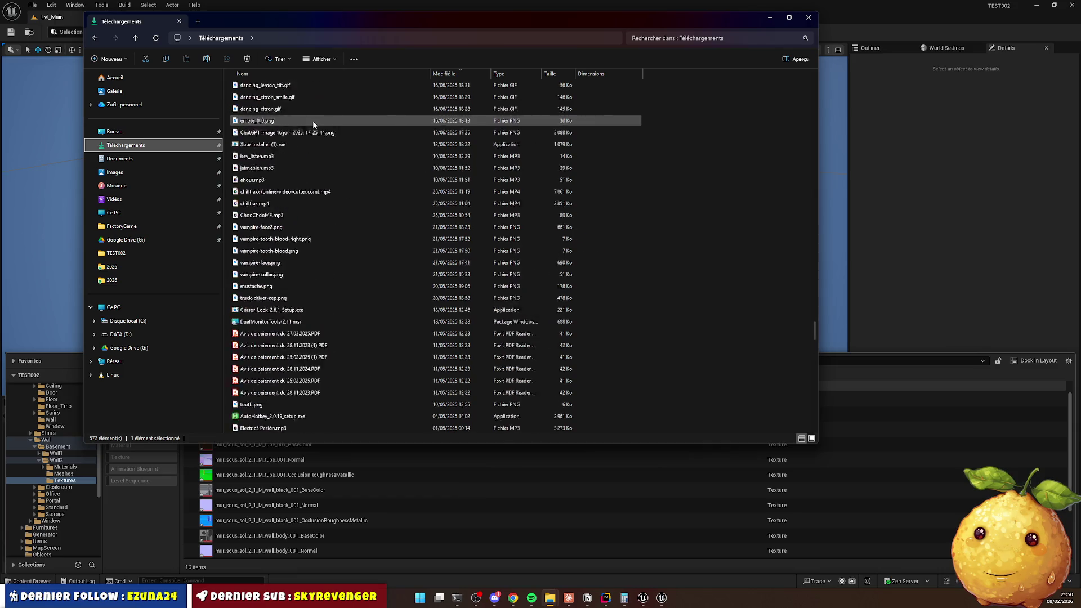
scroll(312, 128, up, 20)
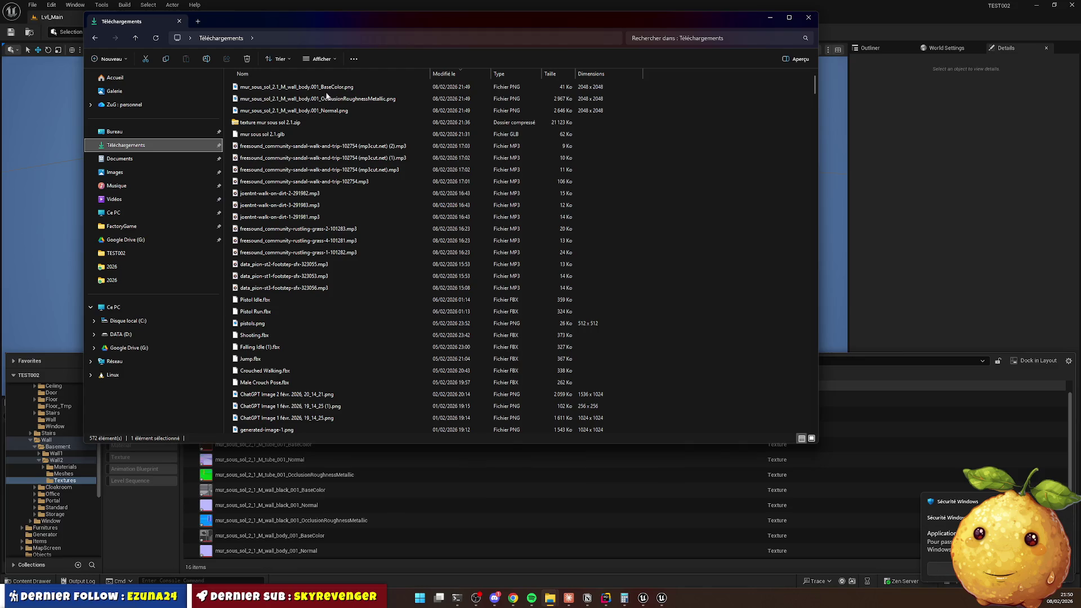
click(296, 88)
key(Home)
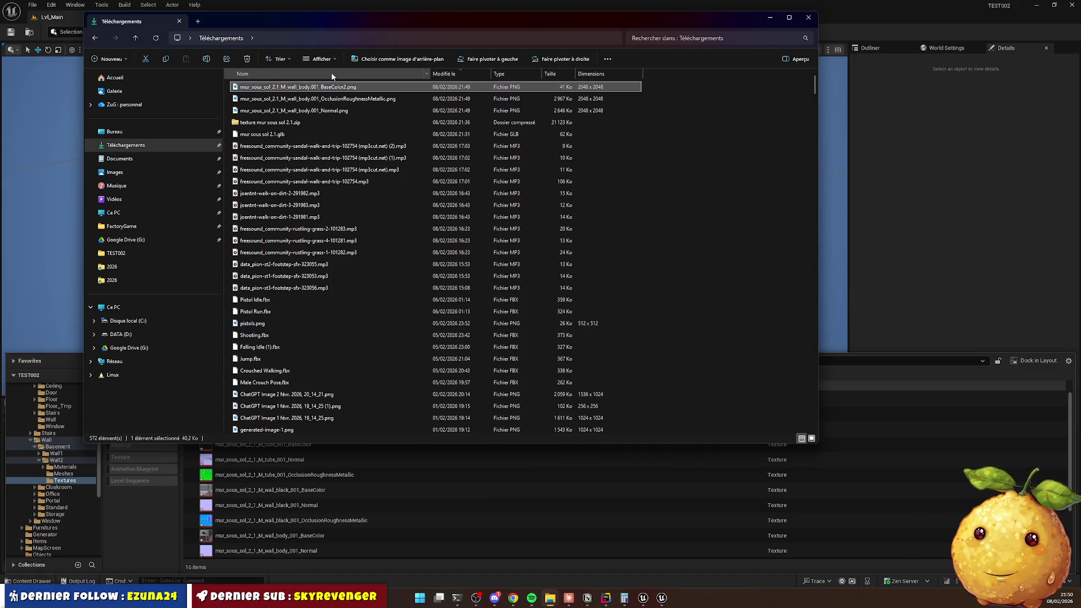
key(Tab)
text(2)
key(Tab)
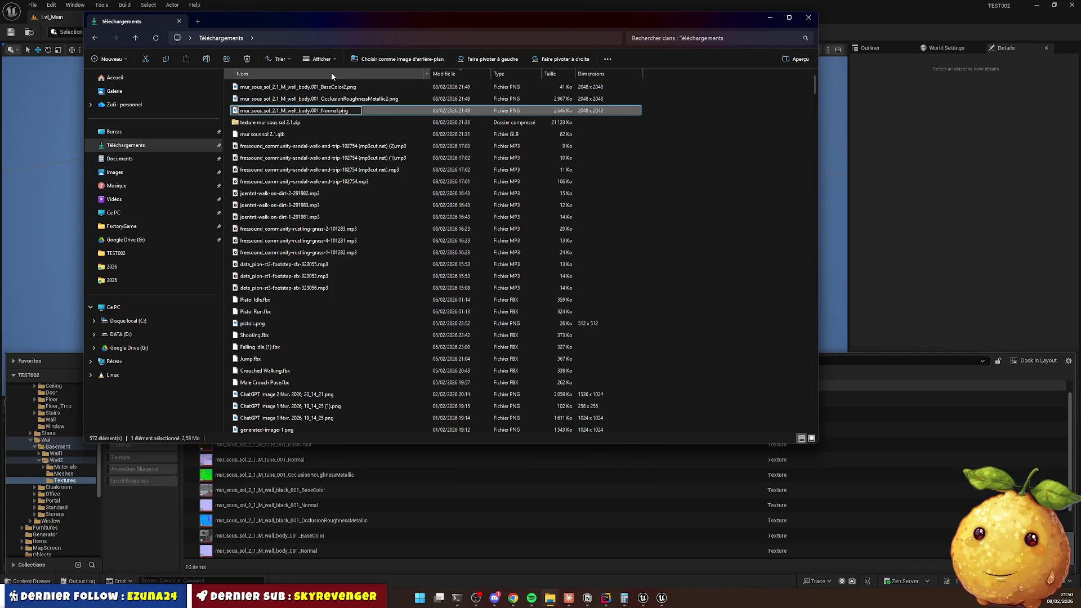
text(2)
key(Return)
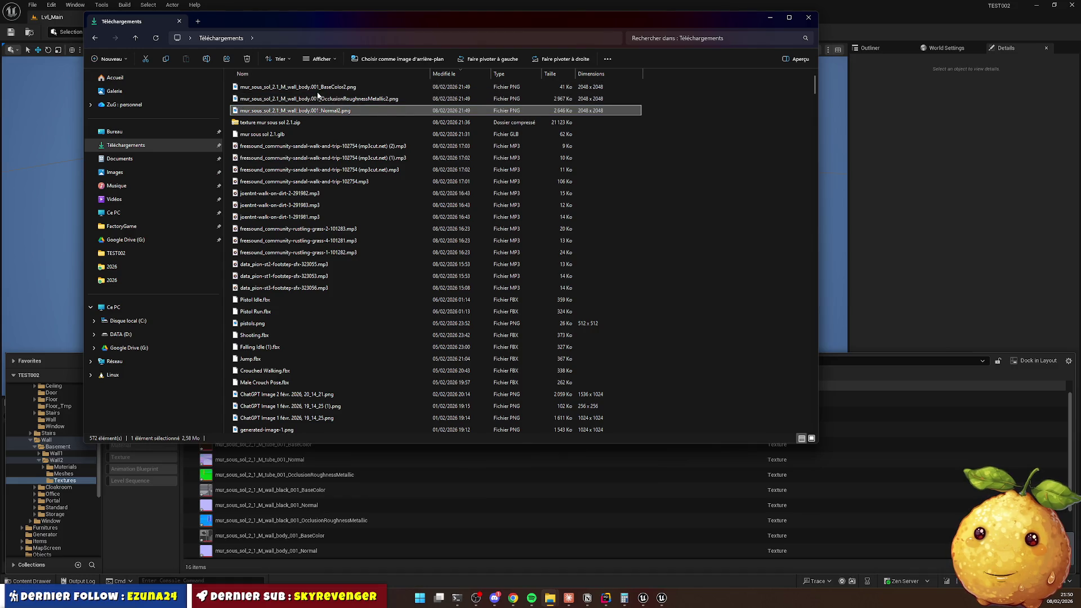
Drag the three renamed textures into Unreal's Wall2 Textures folder.
click(315, 89)
shift+click(323, 111)
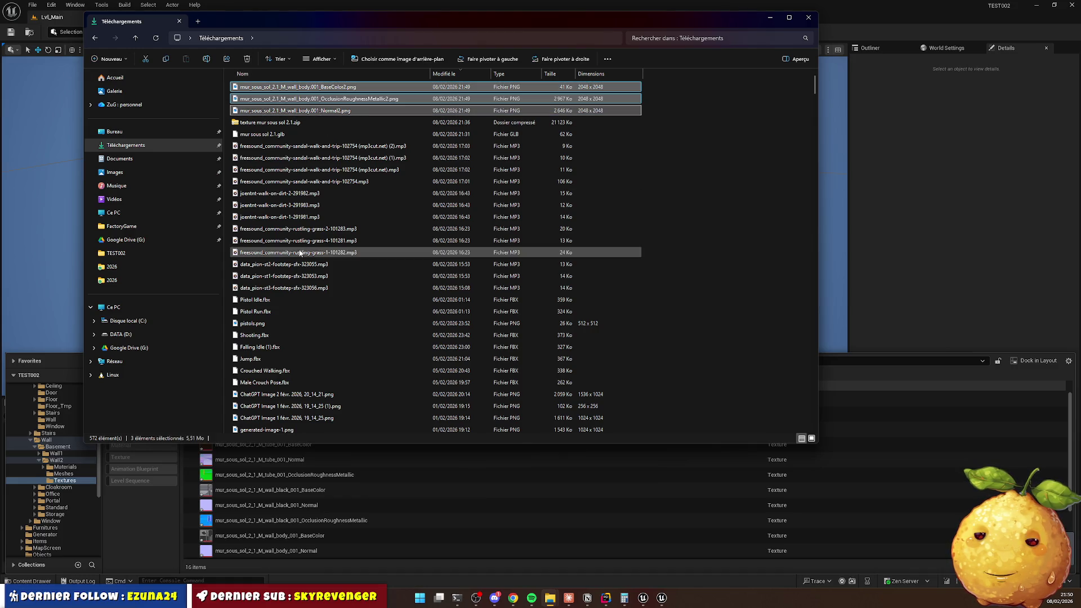
mouse_move(304, 110)
mouse_down()
mouse_move(856, 485)
mouse_move(820, 476)
mouse_up()
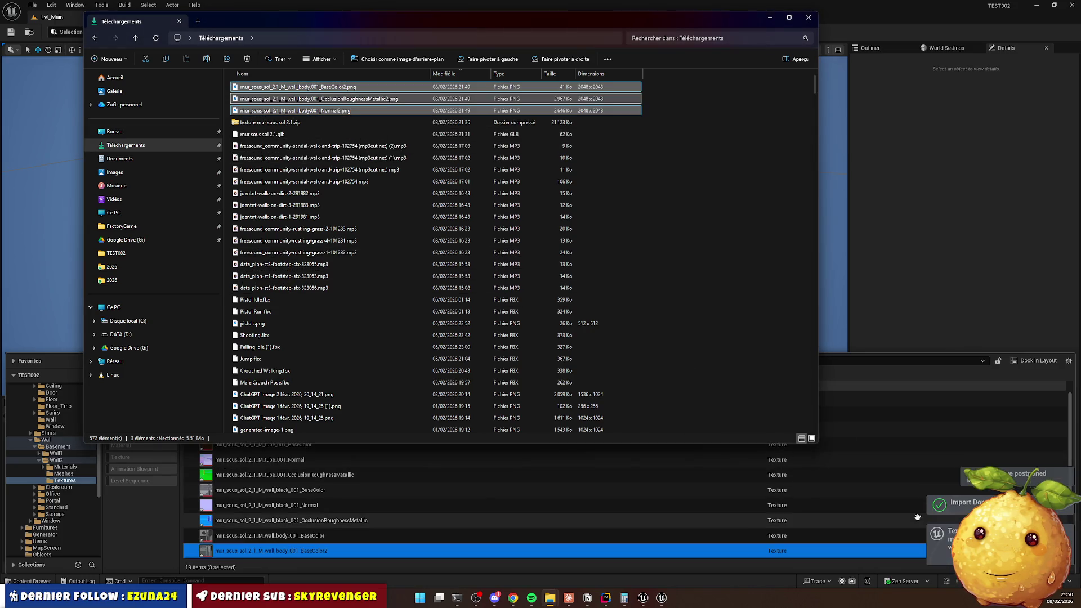
click(870, 493)
click(675, 490)
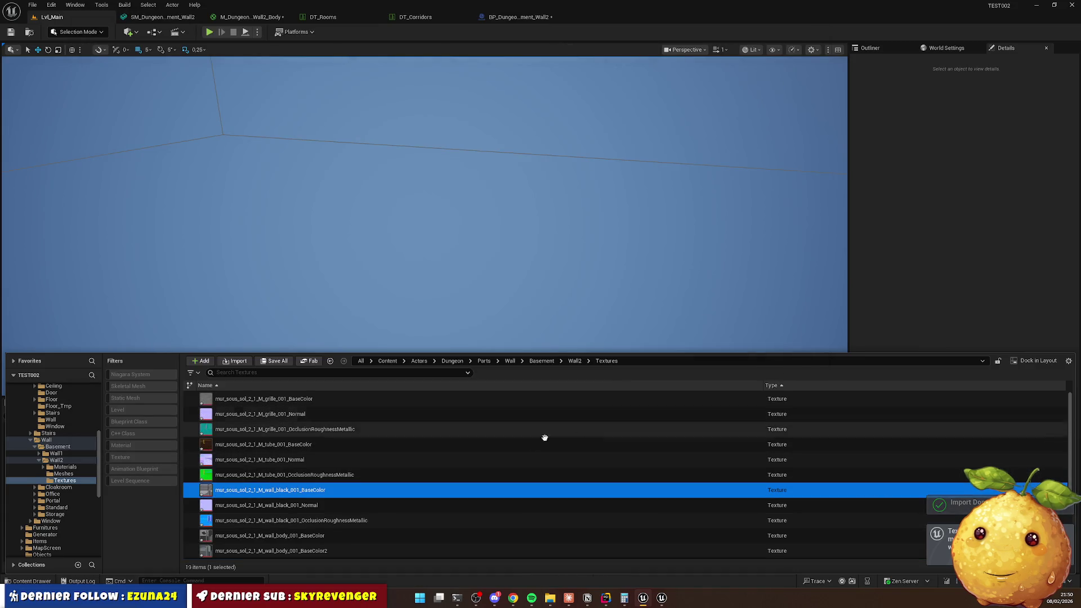
Open M_Dungeon_Basement_Wall2_Body from Basement > Wall2 > Materials and list textures for its base colour sample.
click(549, 363)
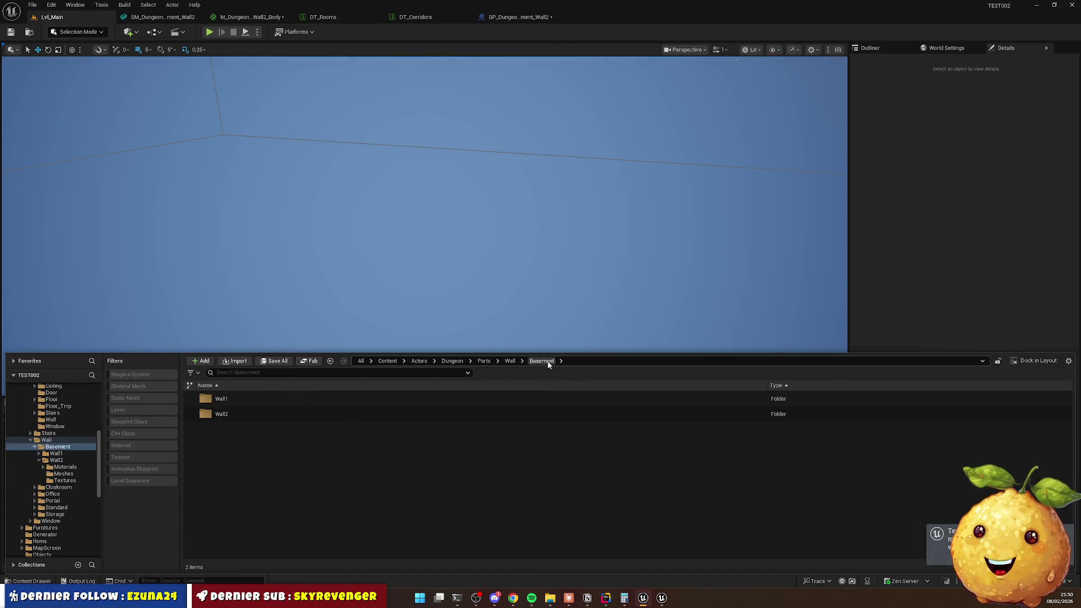
double_click(221, 414)
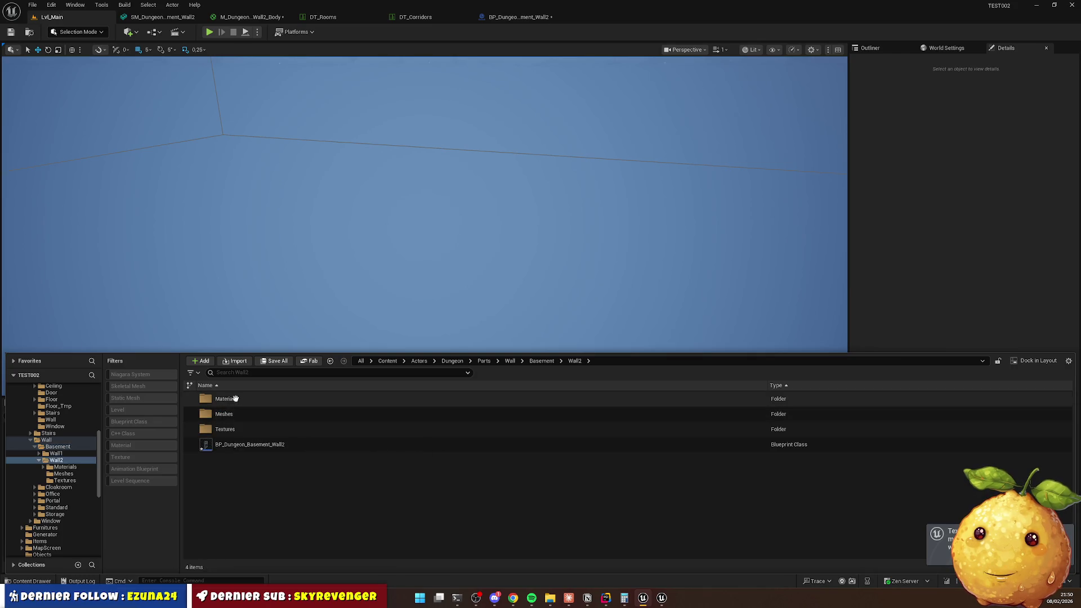
double_click(225, 398)
double_click(259, 429)
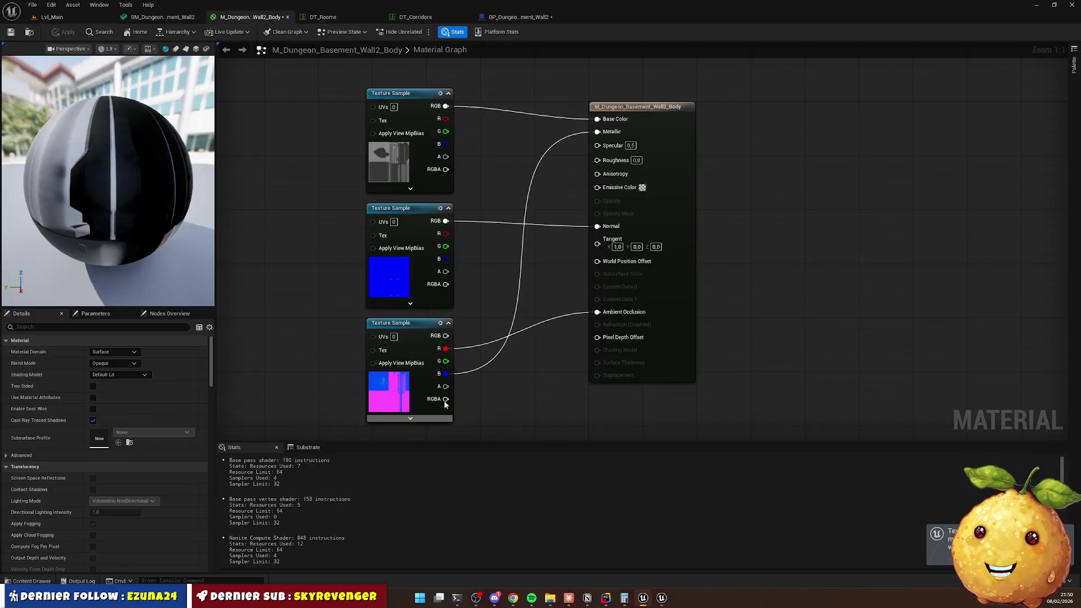
click(402, 187)
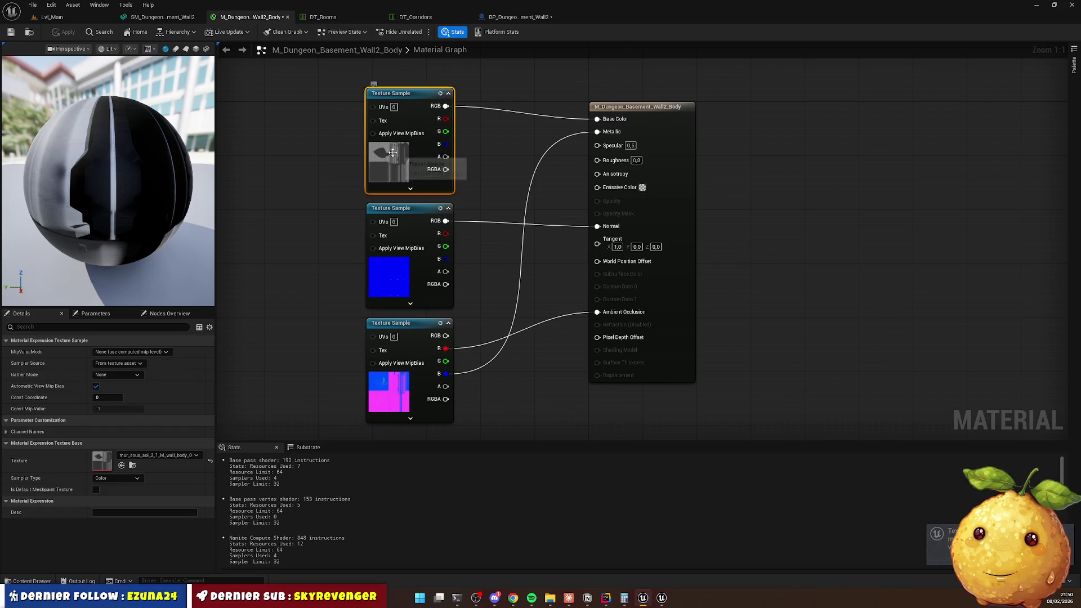
click(164, 455)
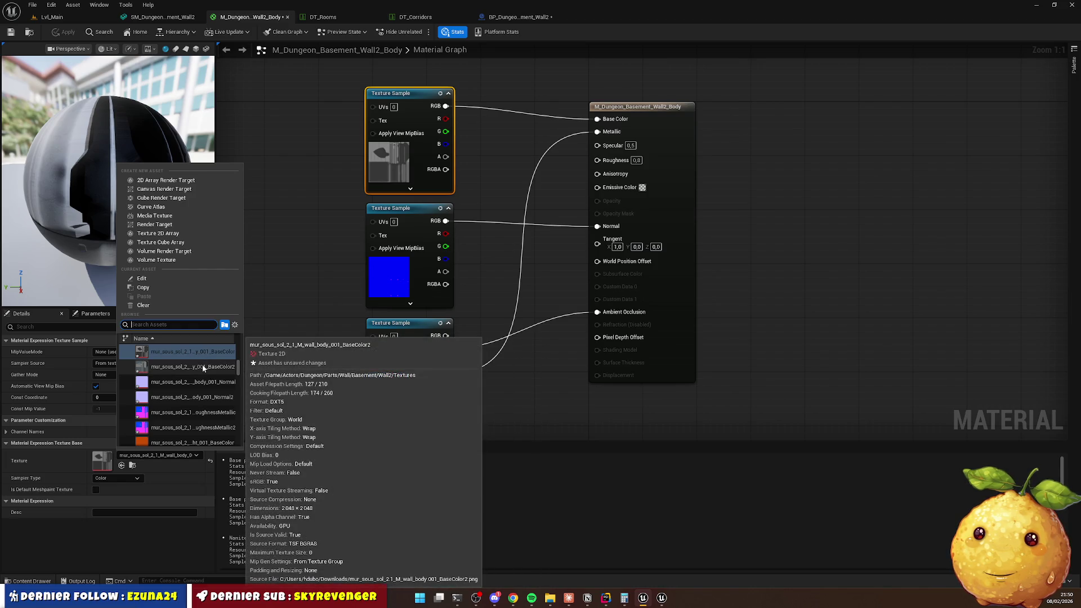
Assign BaseColor2, Normal2 and OcclusionRoughnessMetallic2 to the three texture samples and save.
click(201, 364)
click(394, 256)
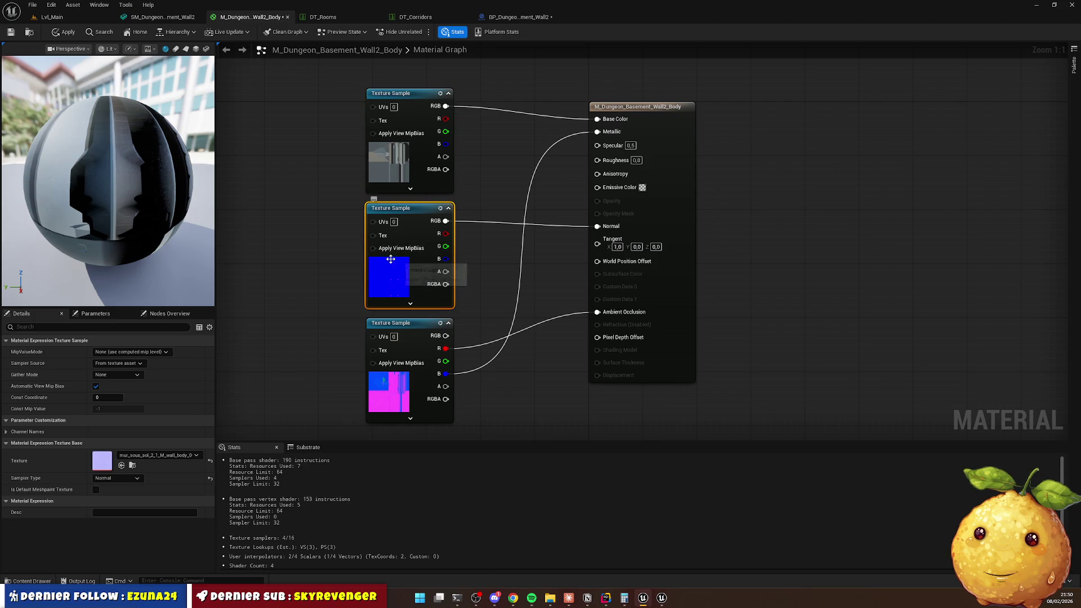
click(140, 455)
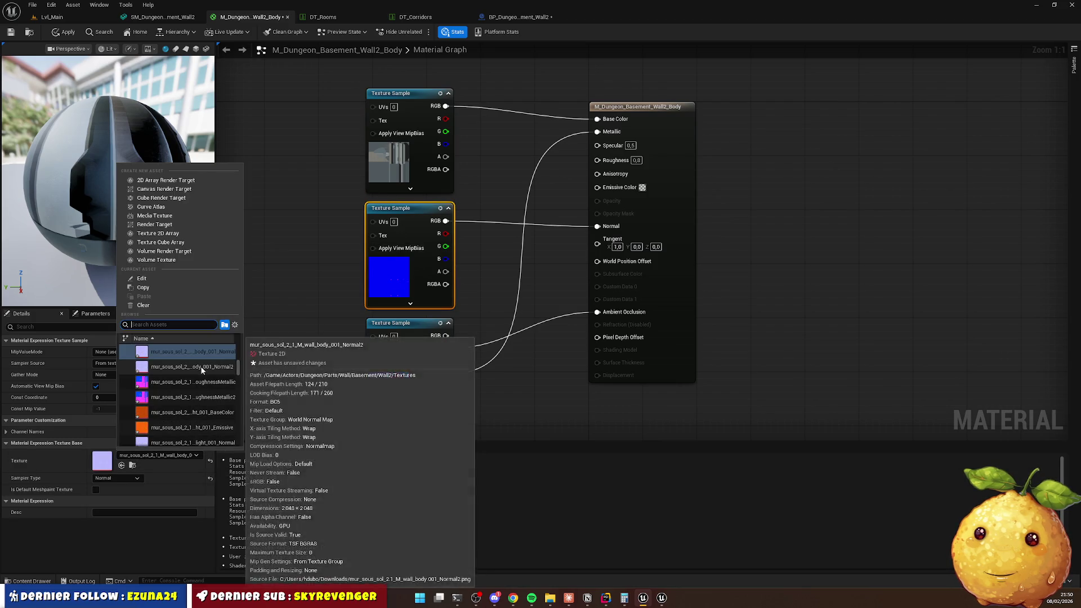
click(201, 366)
click(381, 320)
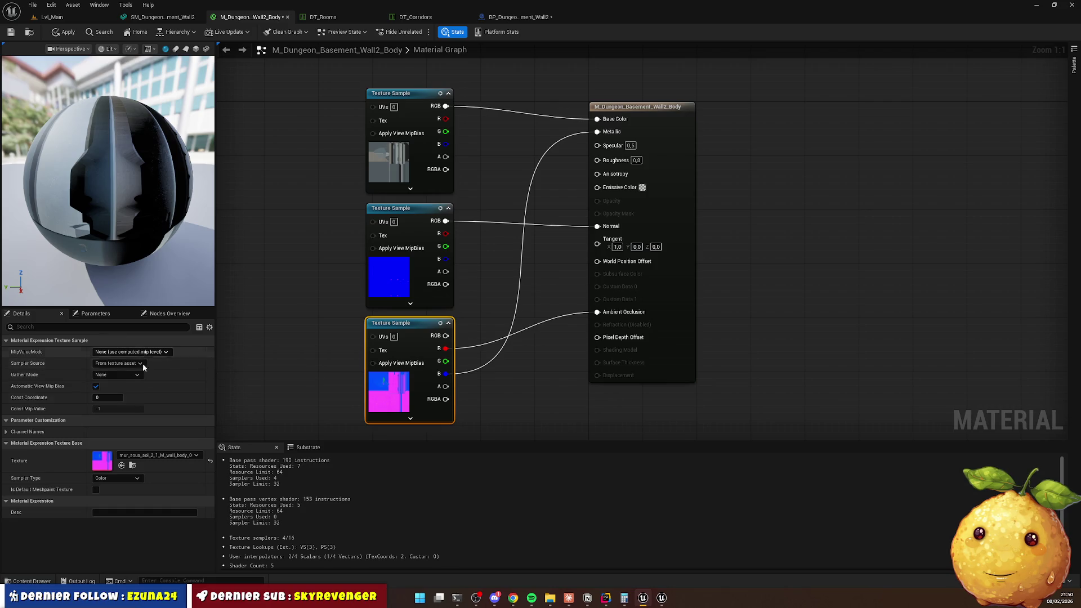
click(168, 459)
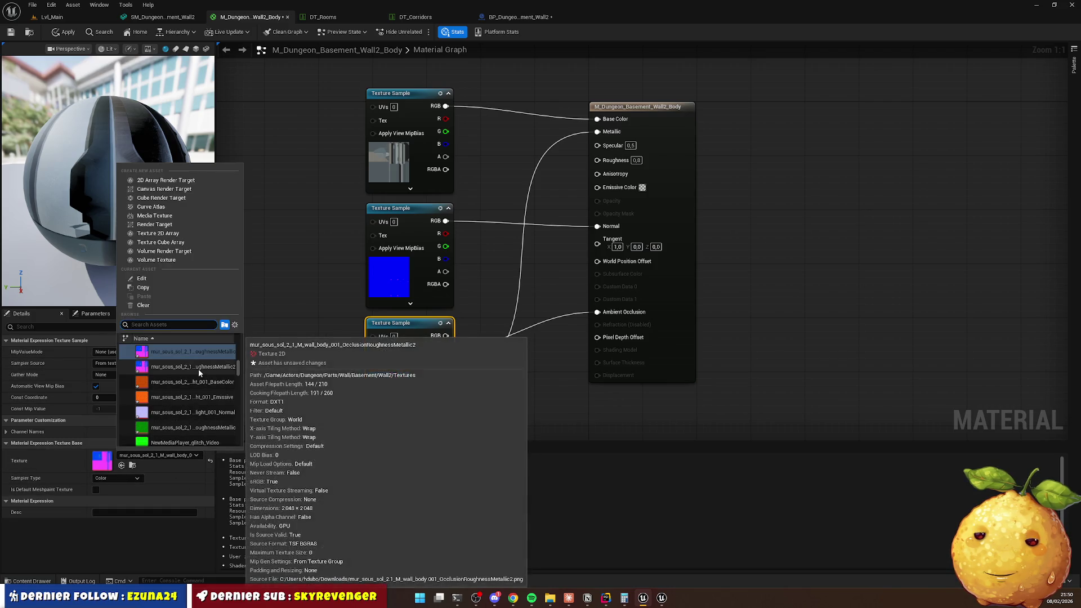
click(198, 369)
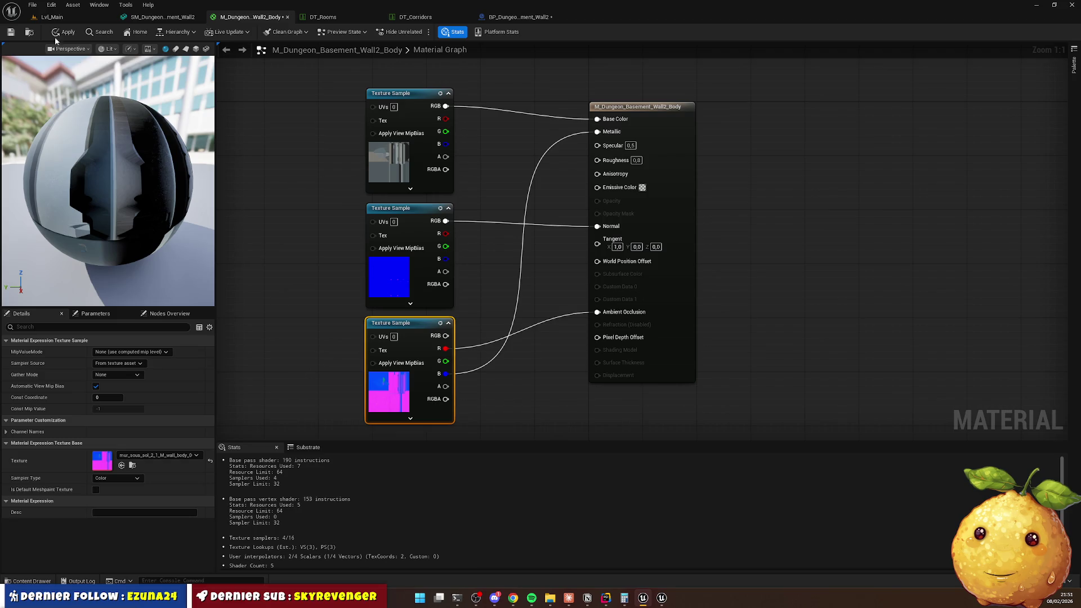
click(10, 32)
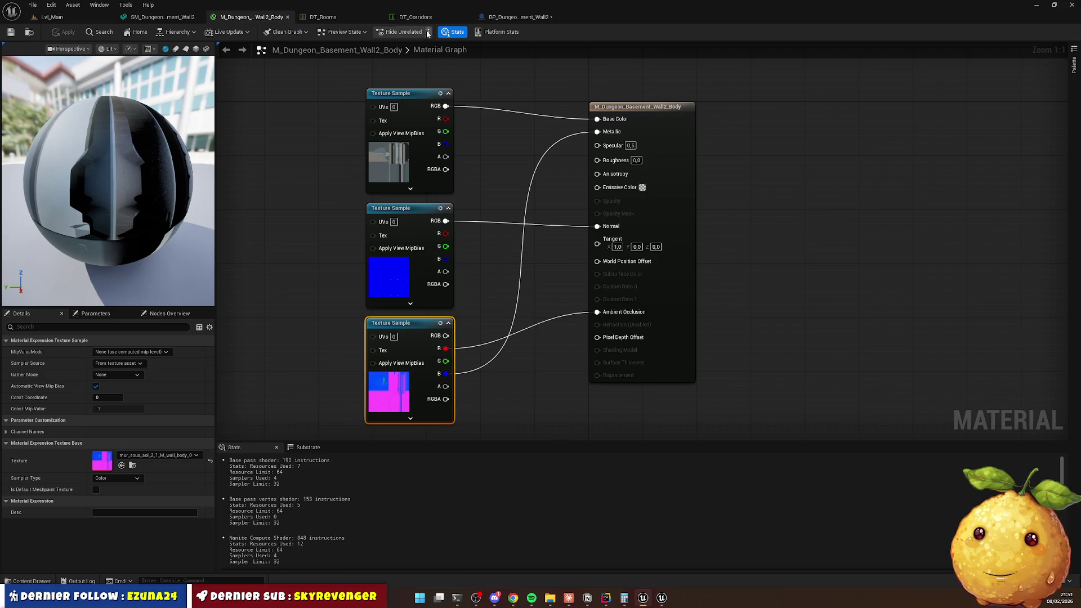
click(515, 18)
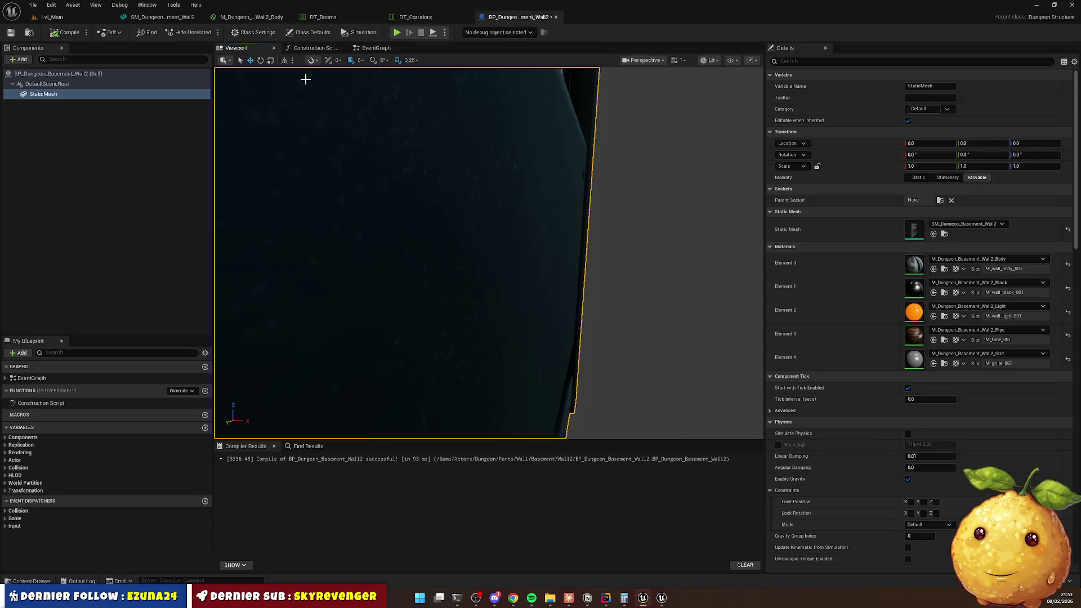
Save the wall blueprint and link the third texture's G channel to Roughness.
mouse_move(305, 80)
mouse_down()
mouse_move(327, 90)
mouse_move(329, 109)
mouse_move(327, 91)
mouse_move(344, 98)
mouse_move(327, 84)
mouse_move(338, 98)
mouse_up()
click(11, 32)
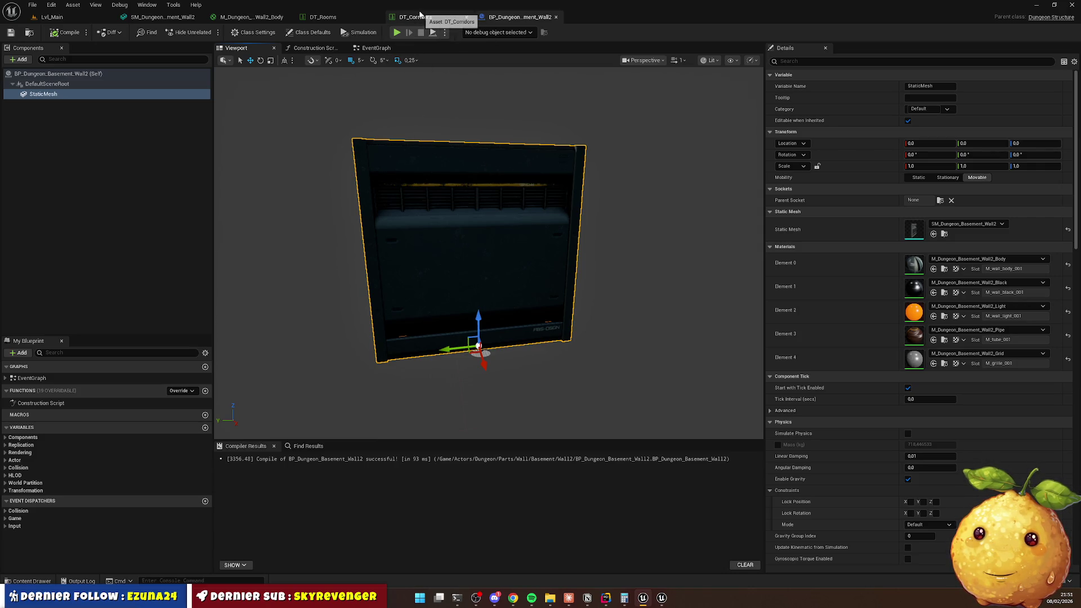
click(240, 18)
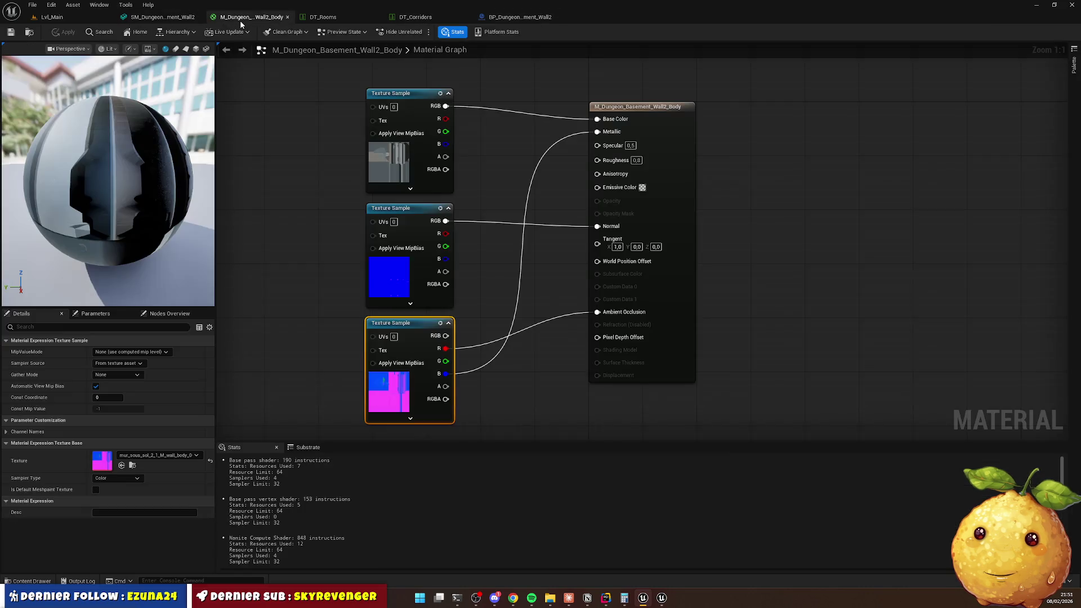
mouse_move(445, 361)
mouse_down()
mouse_move(575, 232)
mouse_move(597, 162)
mouse_up()
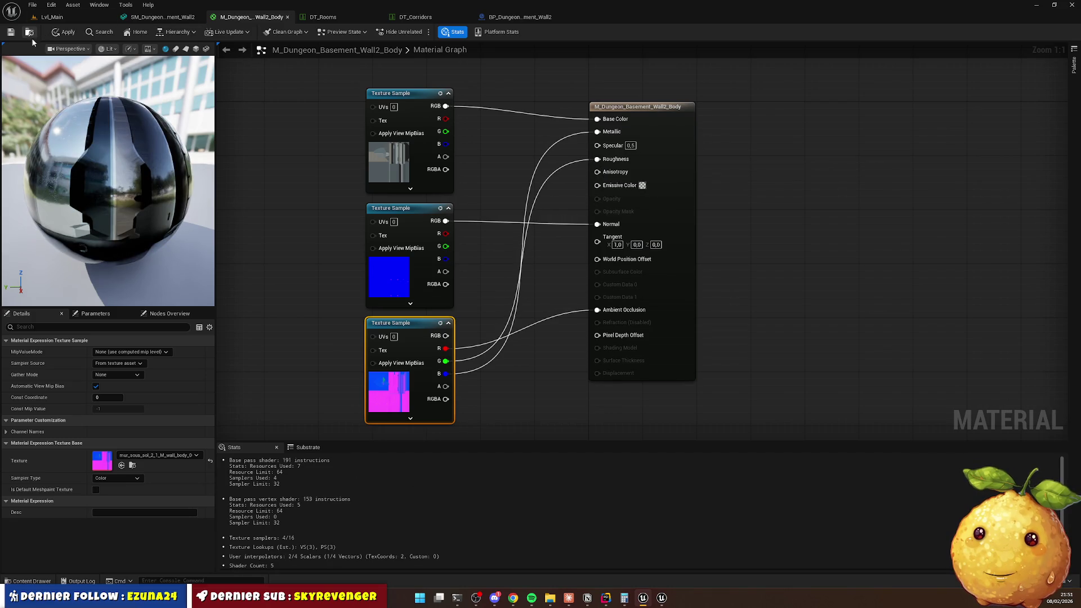
click(10, 32)
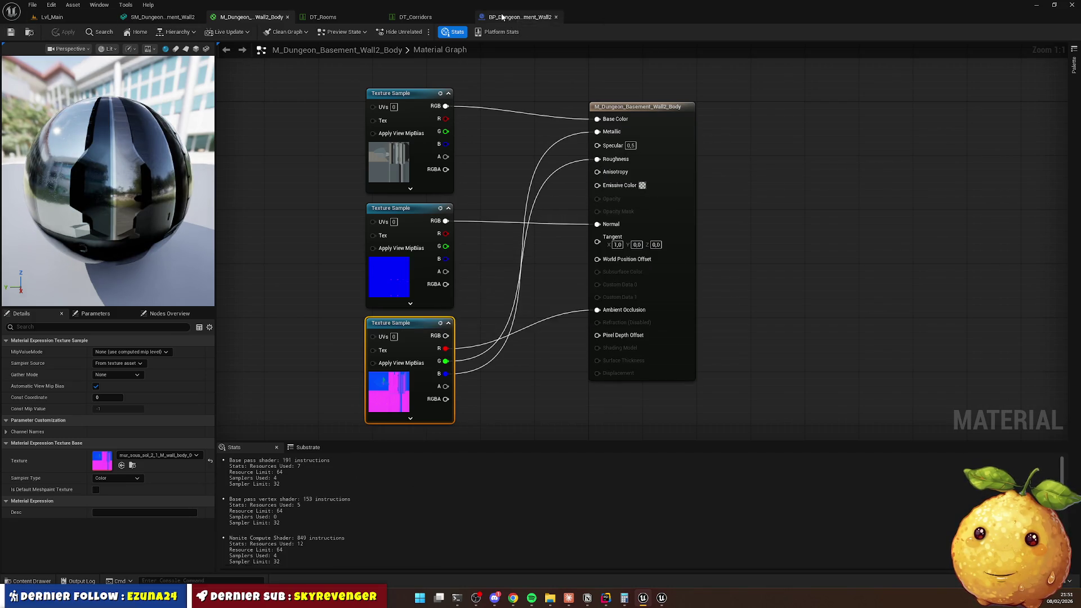
View the wall preview Unlit, then disconnect the green-to-Roughness link.
click(507, 18)
mouse_move(489, 253)
mouse_down()
mouse_move(540, 257)
mouse_move(558, 138)
mouse_up()
click(710, 60)
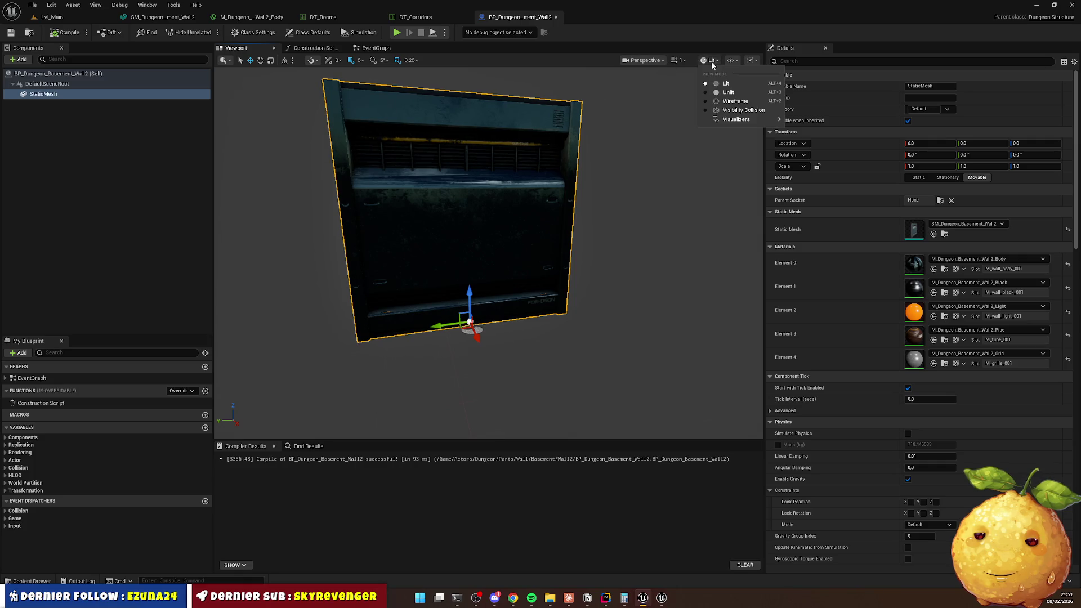
click(726, 93)
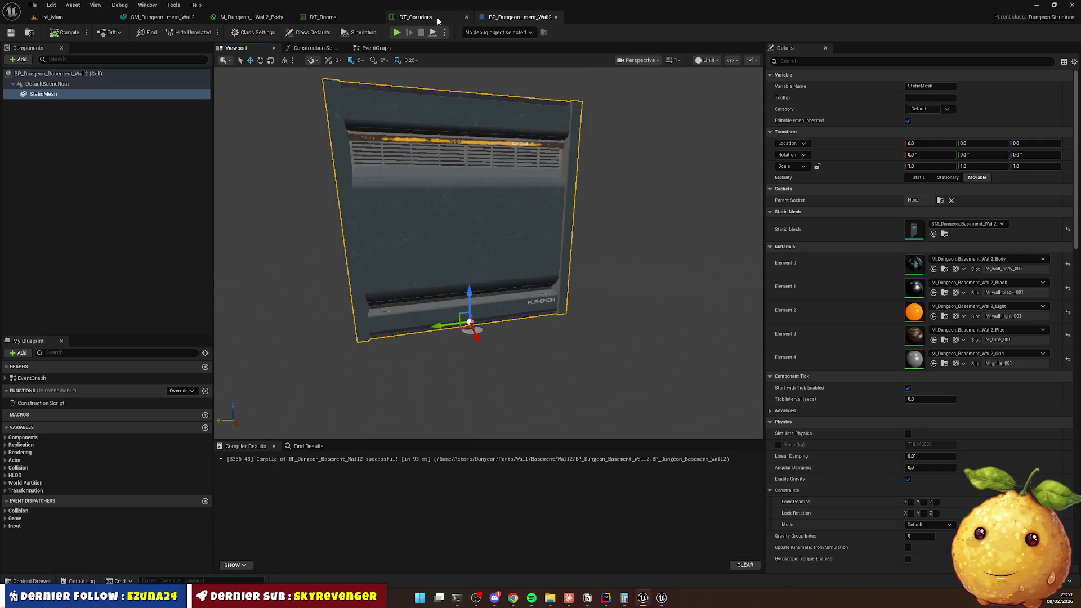
click(252, 17)
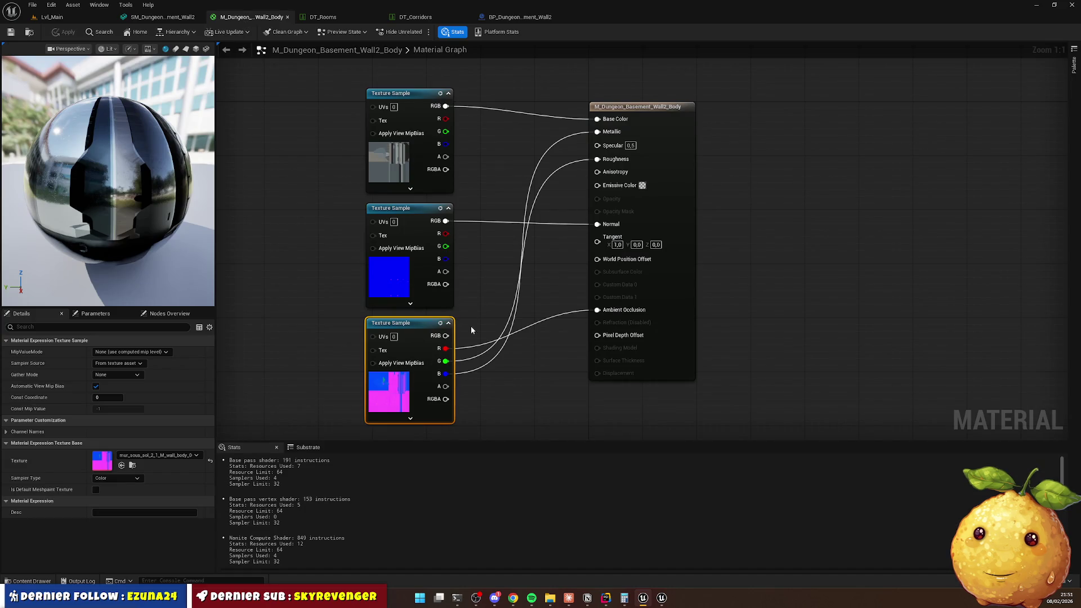
alt+click(474, 360)
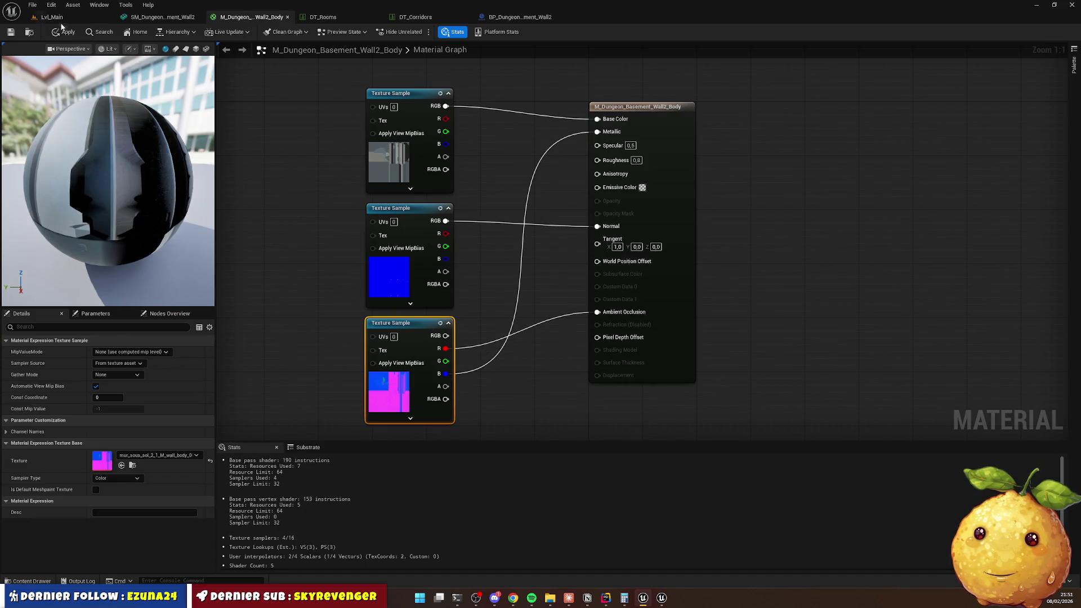
click(511, 18)
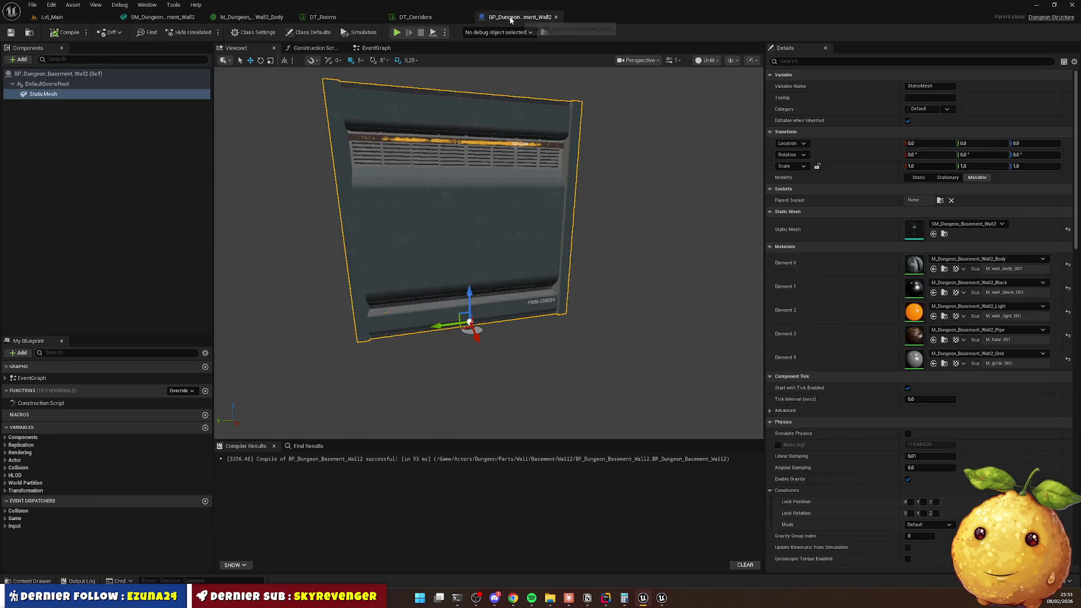
Switch the wall preview back to Lit, frame the wall front, and locate its material in the Content Drawer.
scroll(524, 176, up, 6)
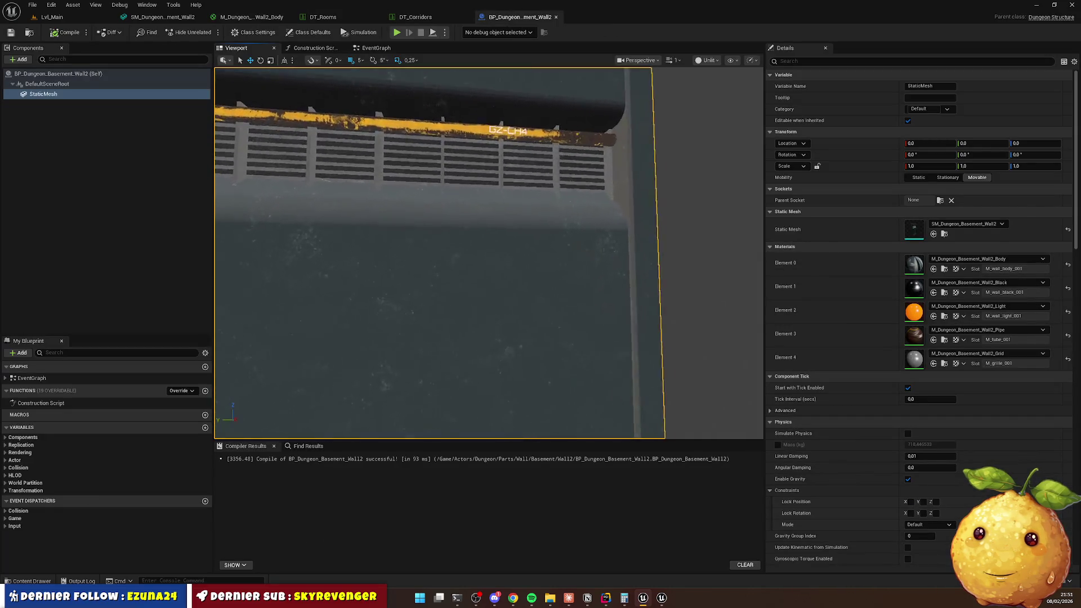
click(709, 61)
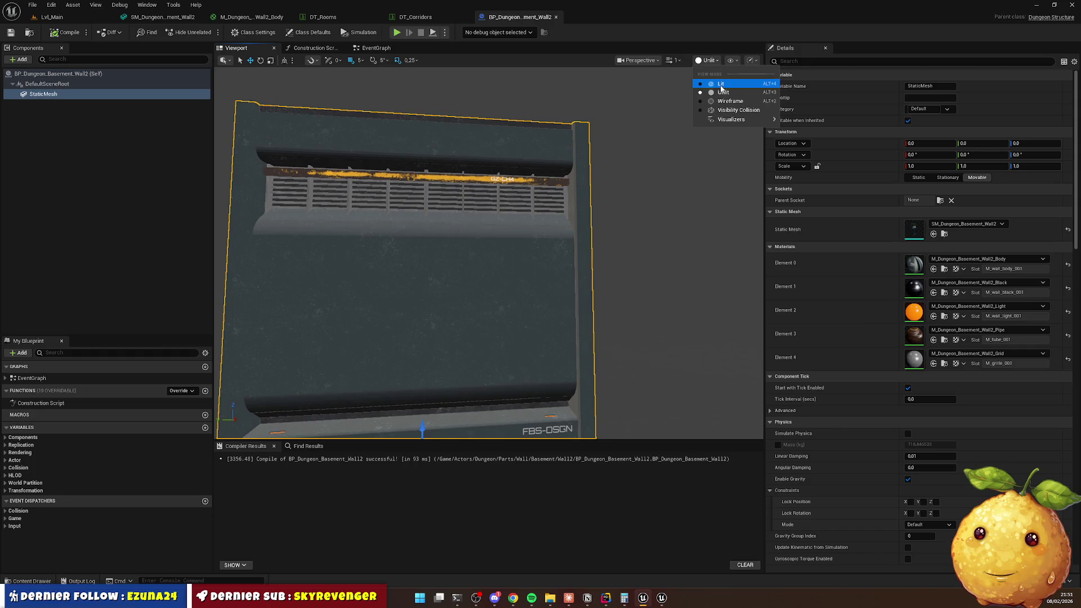
click(721, 84)
drag(651, 134, 641, 180)
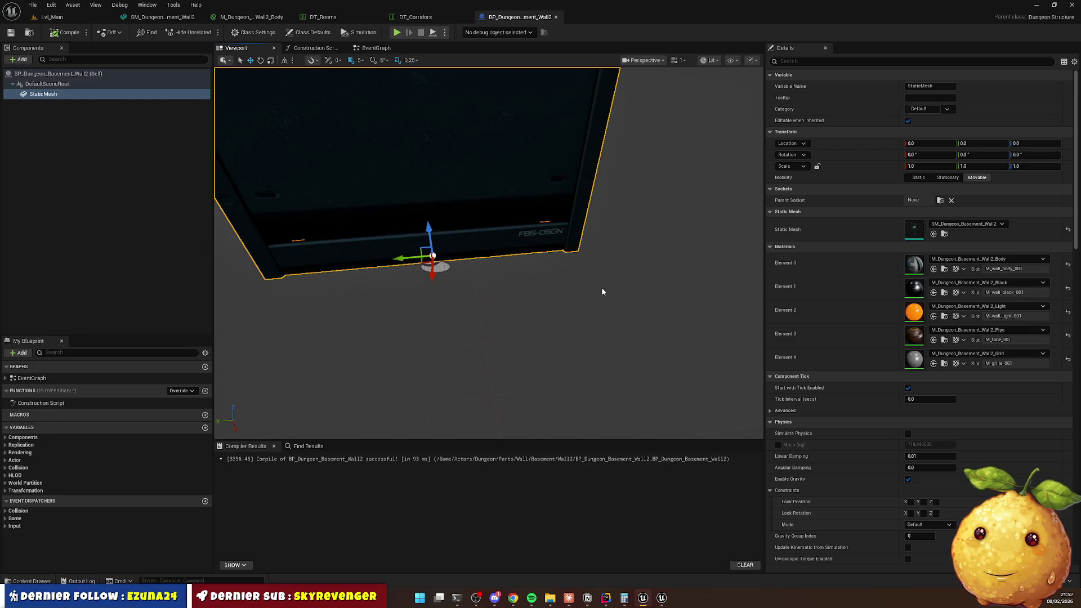
drag(590, 289, 576, 230)
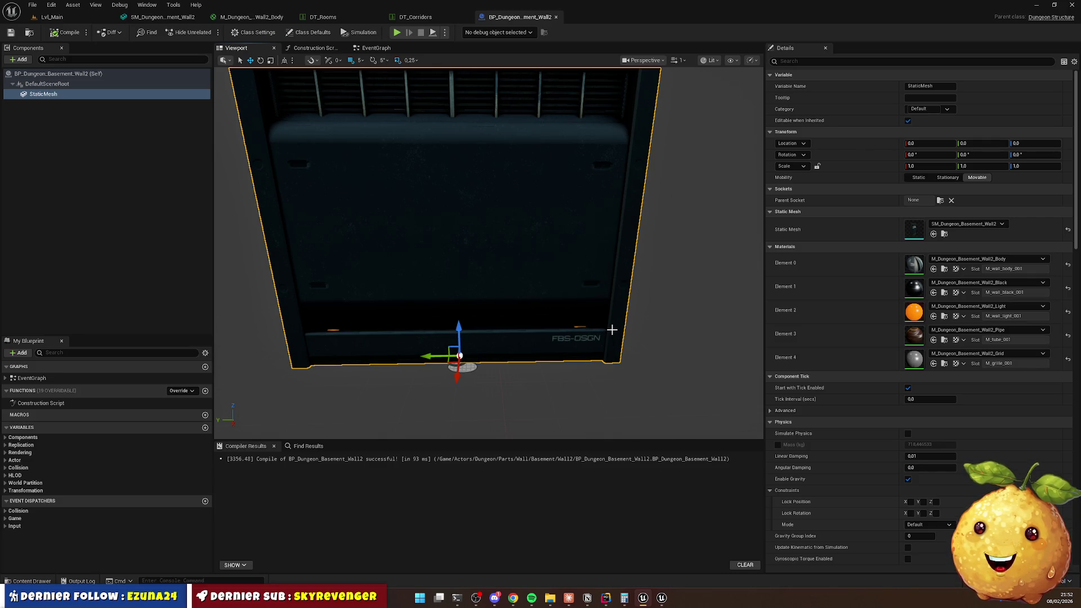
key(f)
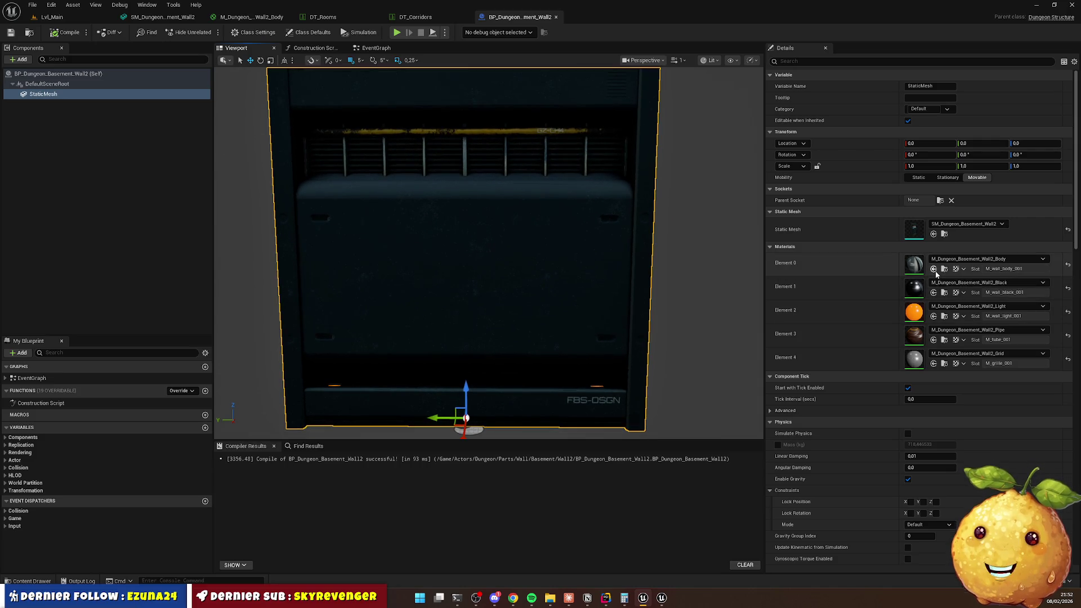
click(30, 580)
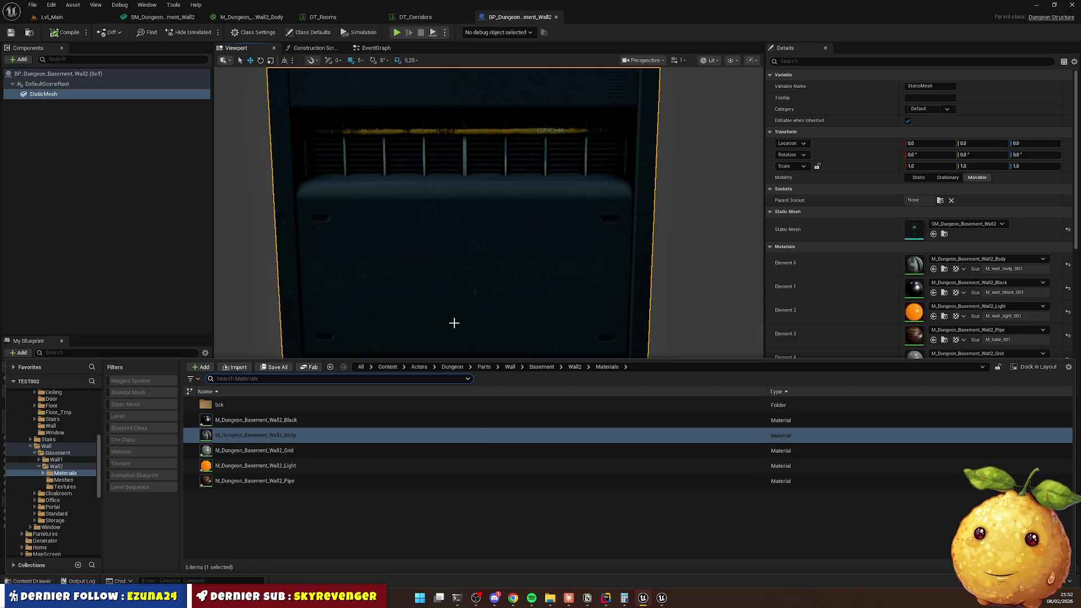
Open the yellow M_wall_light_001 material instance from the bck folder in the Content Drawer.
scroll(440, 296, down, 3)
click(33, 581)
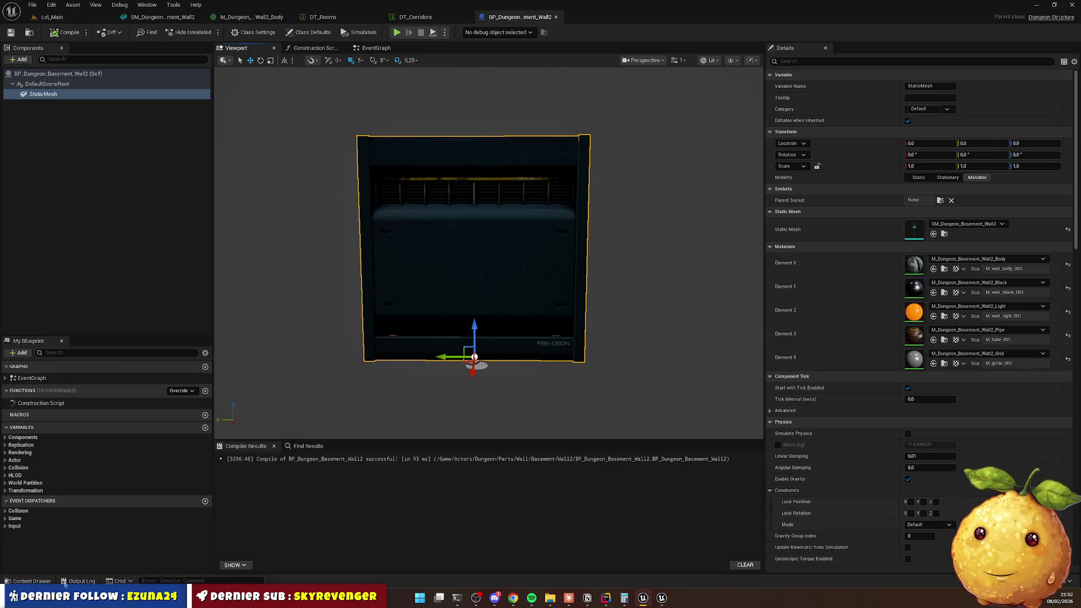
click(33, 581)
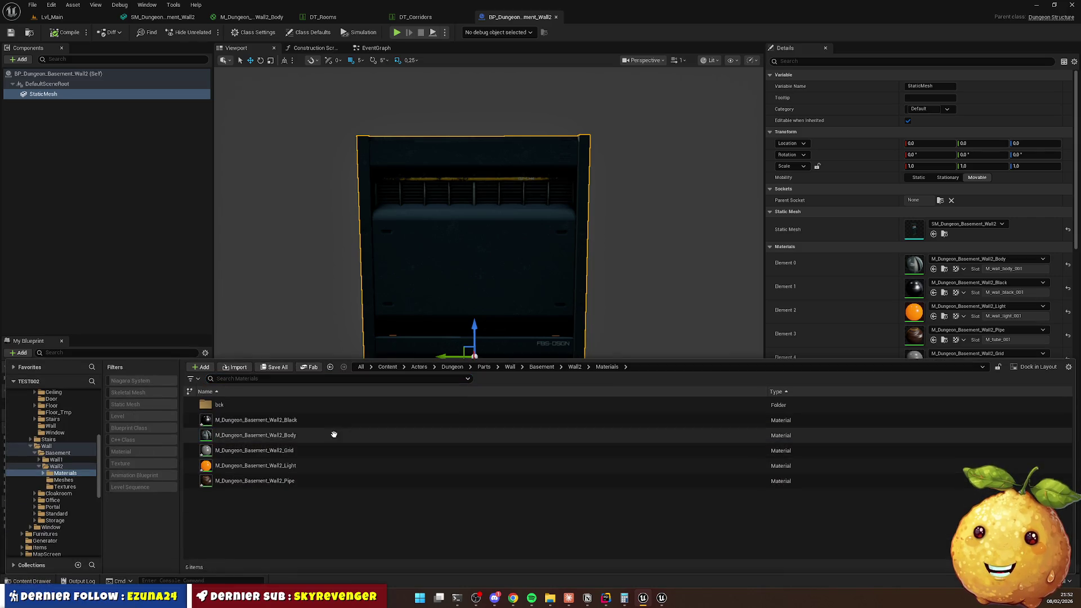
double_click(242, 407)
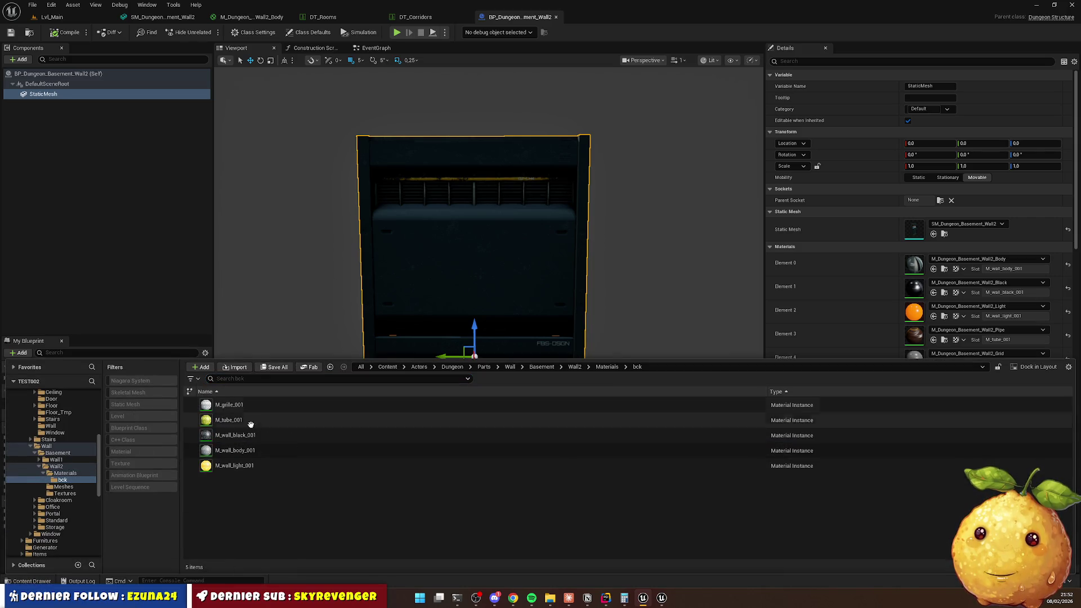
double_click(257, 466)
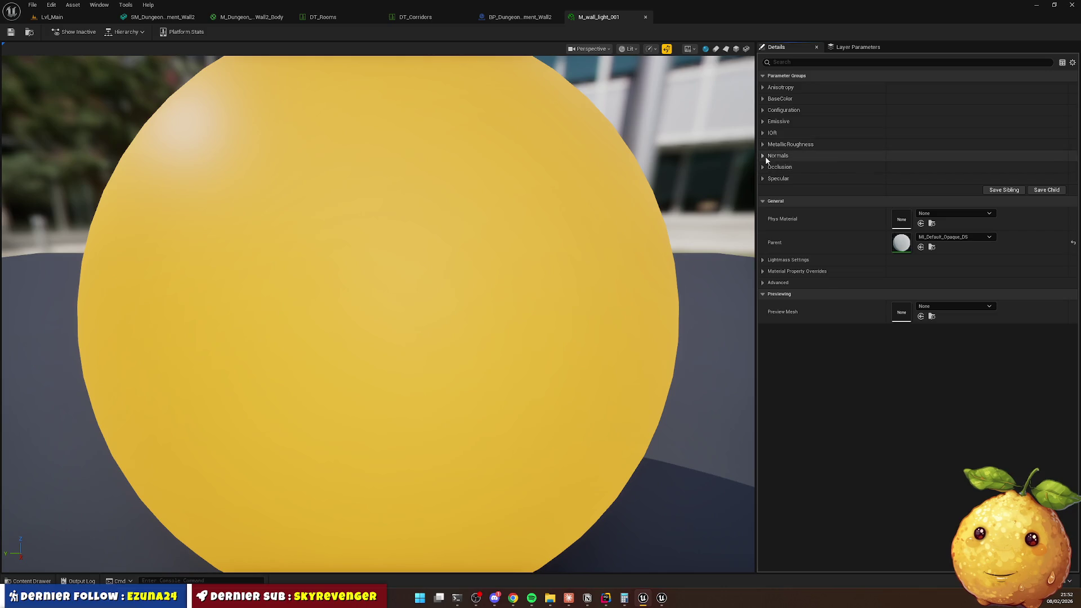
Bring the bck folder assets back up and return to the Lvl_Main level.
click(43, 580)
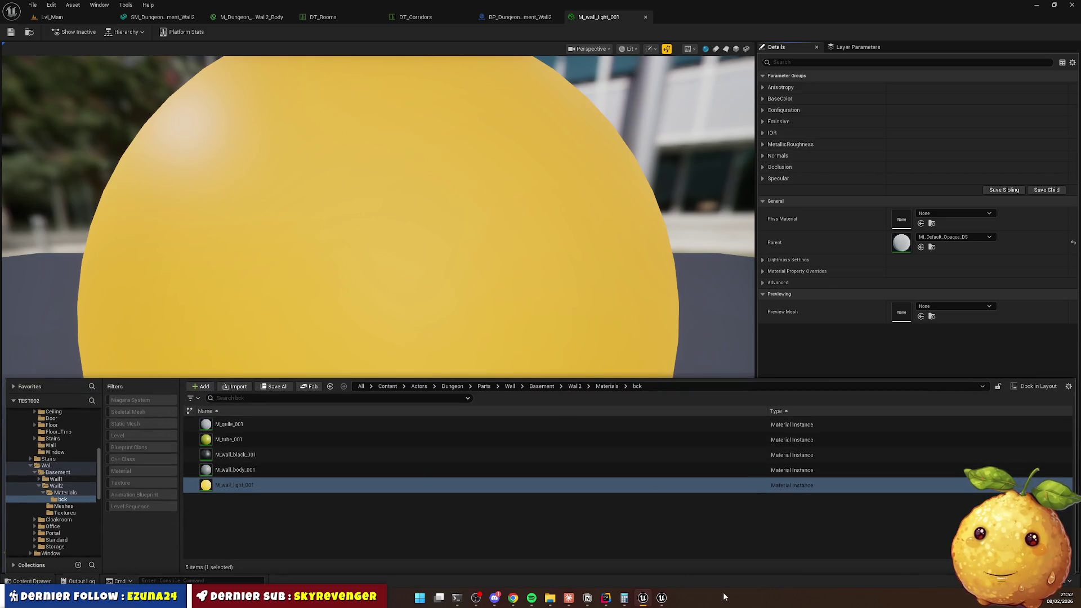
click(660, 599)
click(643, 598)
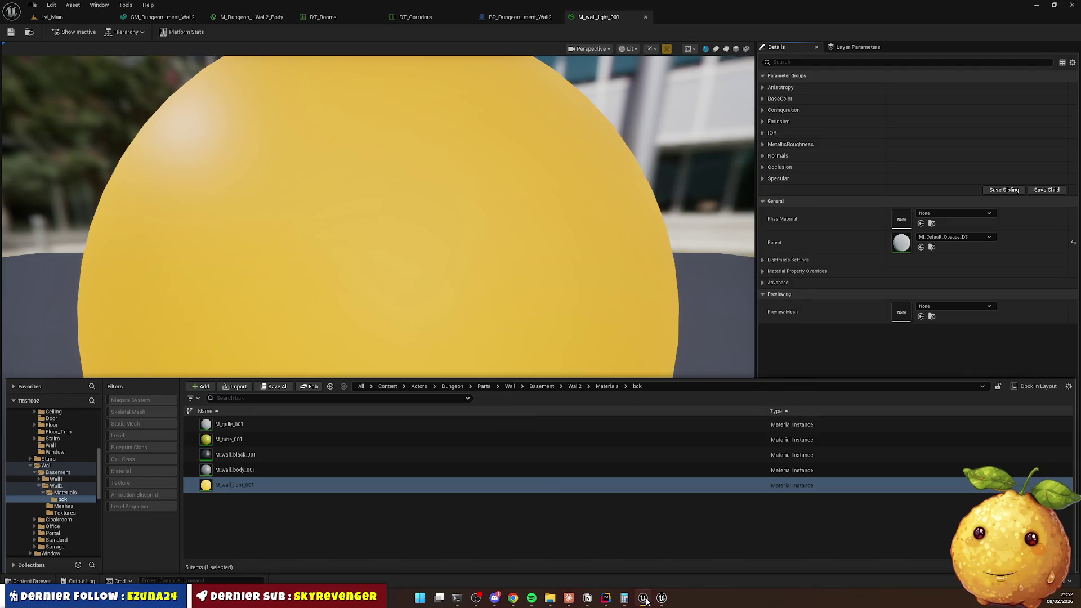
click(76, 16)
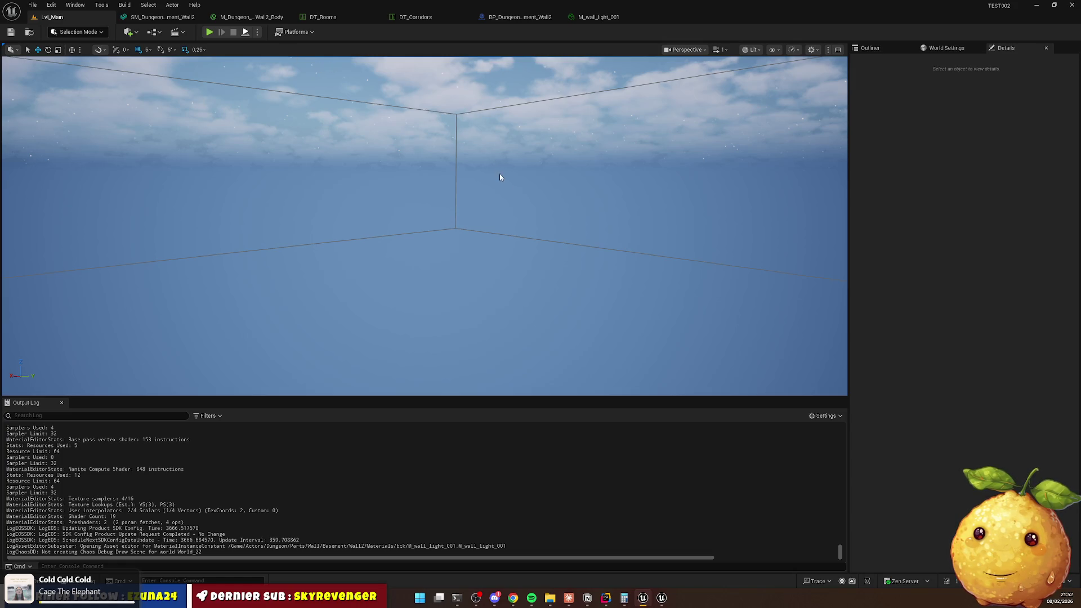
Start a play session, select the wall piece and locate its StaticMesh materials.
key(alt+p)
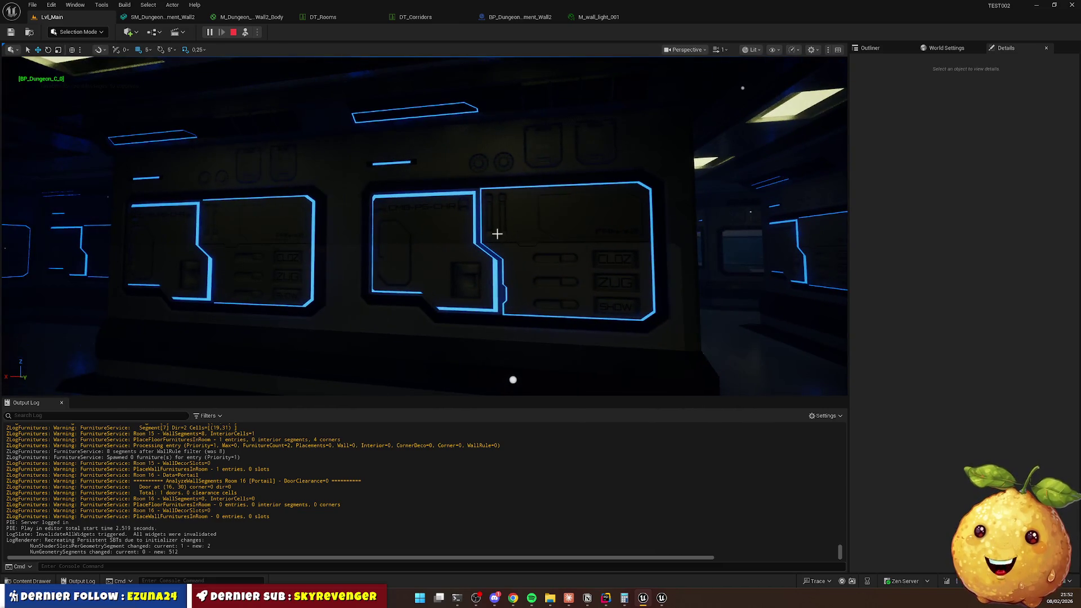
click(661, 190)
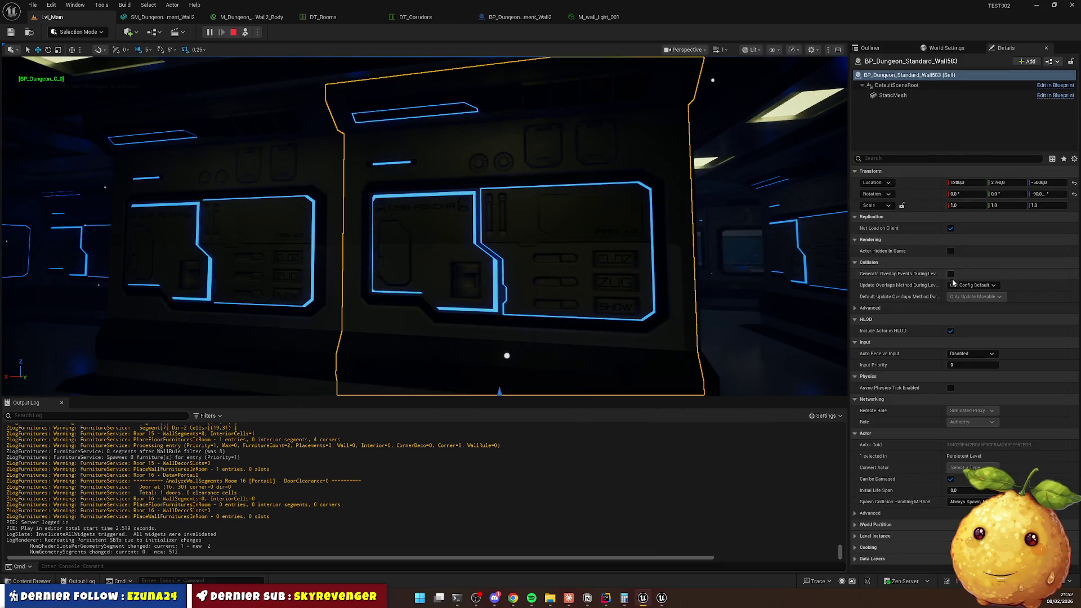
click(921, 94)
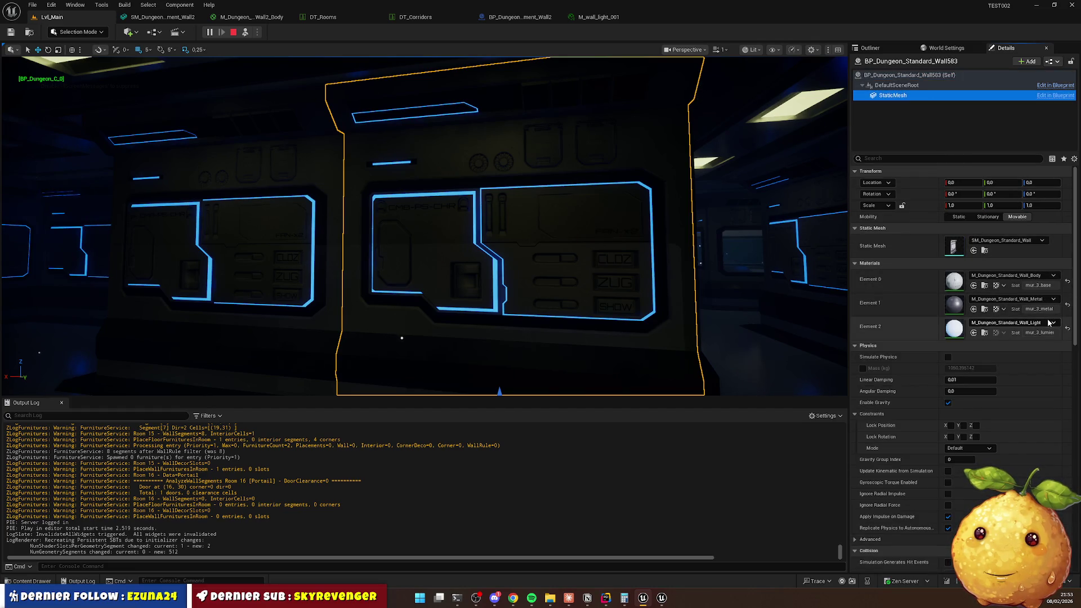
click(986, 333)
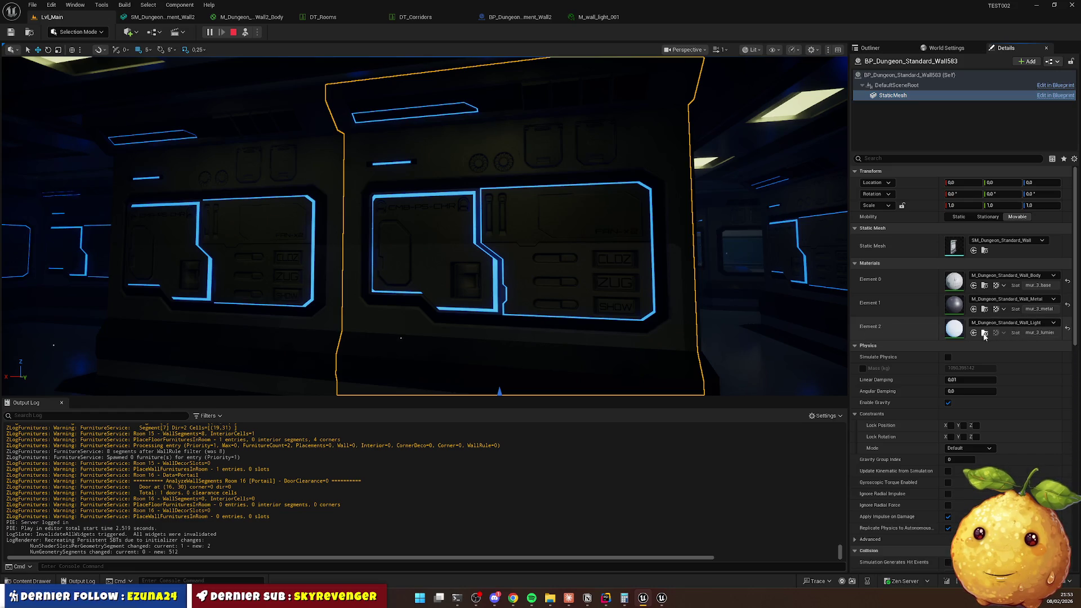
Open and close M_Dungeon_Standard_Wall_Metal, then open M_Dungeon_Standard_Wall_Light for editing.
click(242, 428)
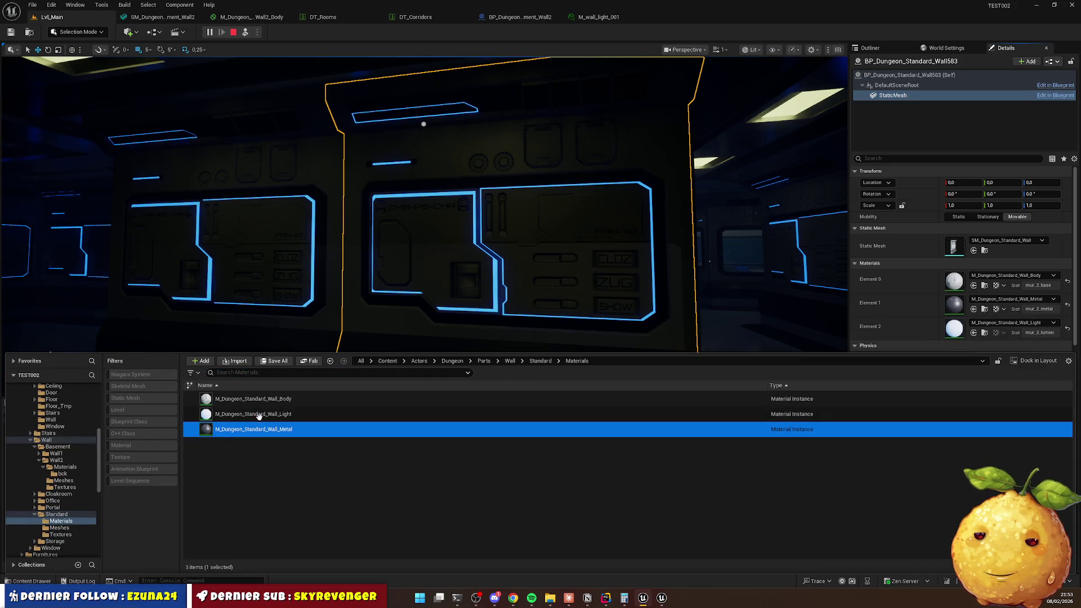
double_click(274, 436)
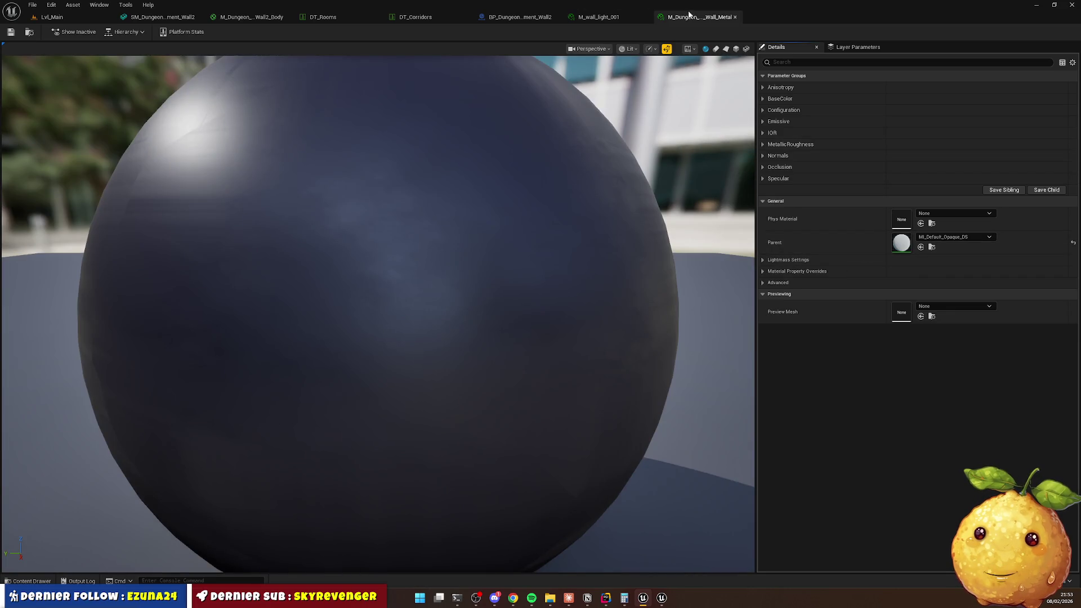
click(734, 17)
click(69, 15)
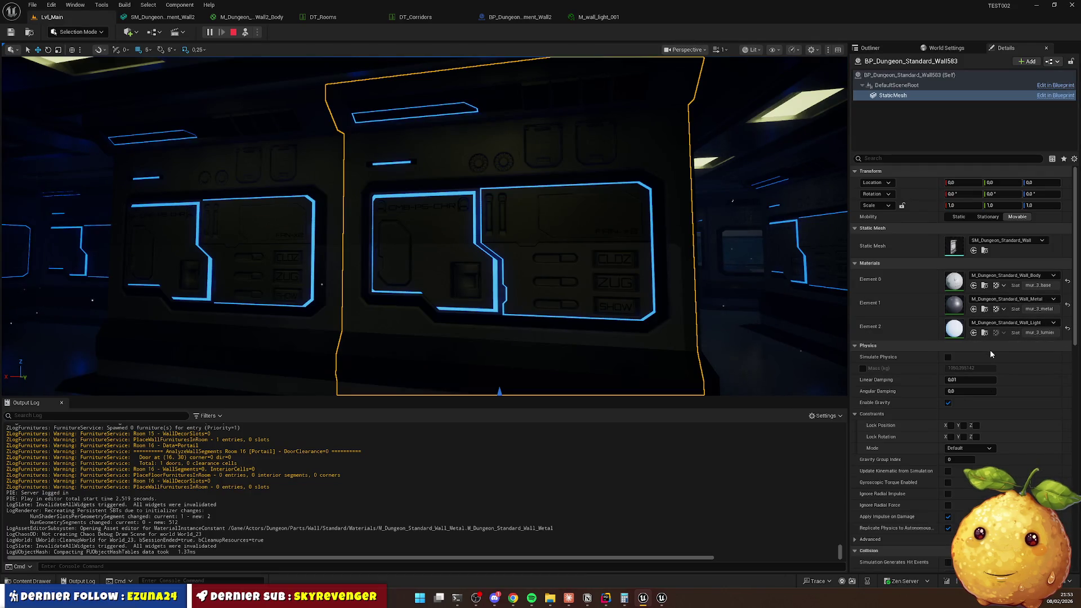
click(984, 333)
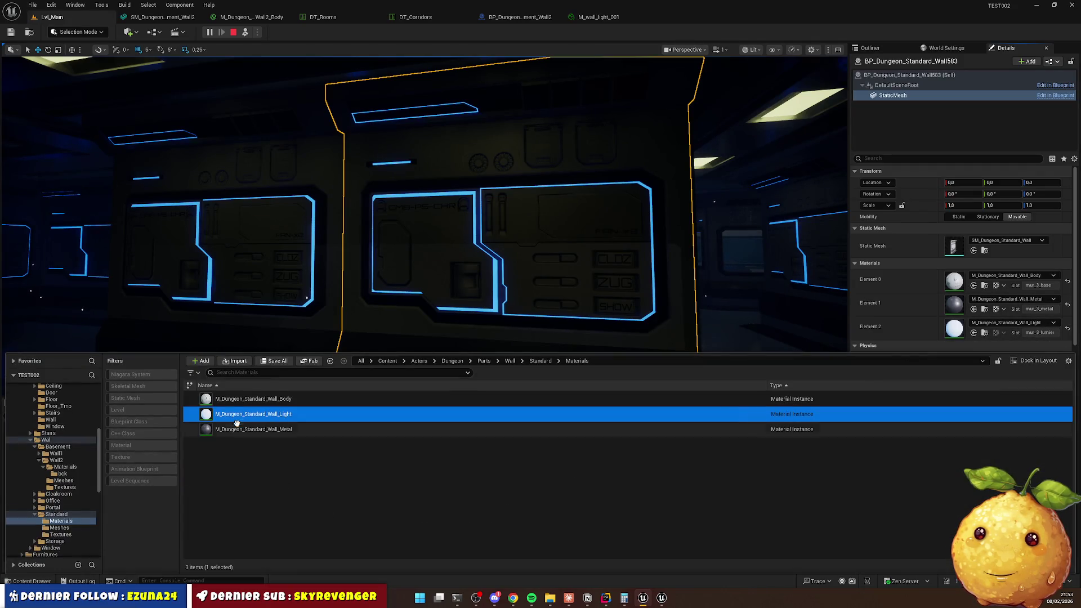
double_click(252, 412)
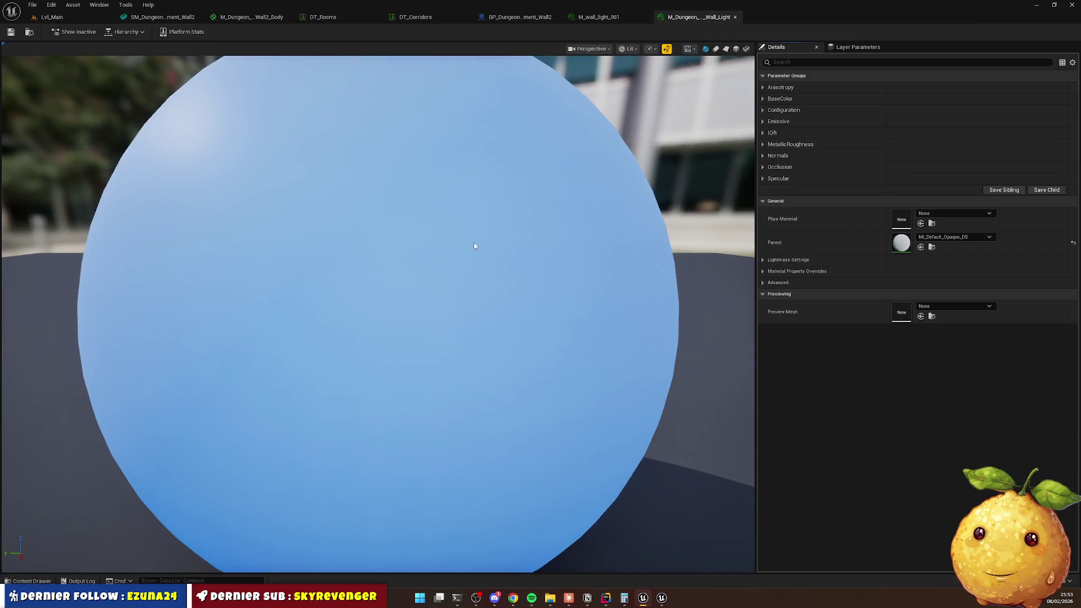
Set the Wall_Light EmissiveFactor to red and check the walls in the level.
click(774, 122)
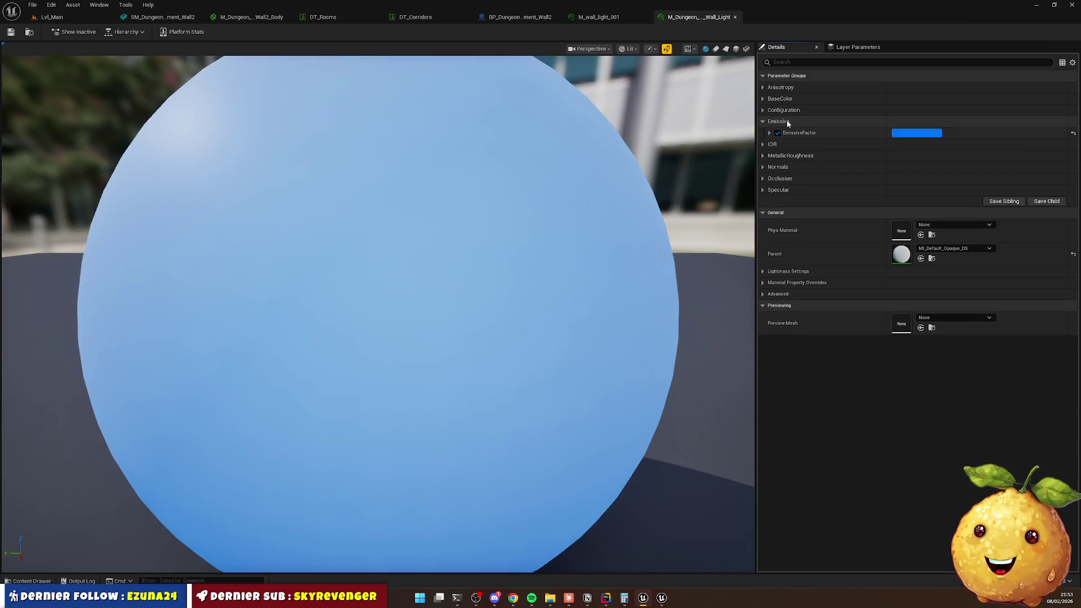
click(917, 133)
drag(770, 208, 814, 196)
click(848, 327)
click(51, 17)
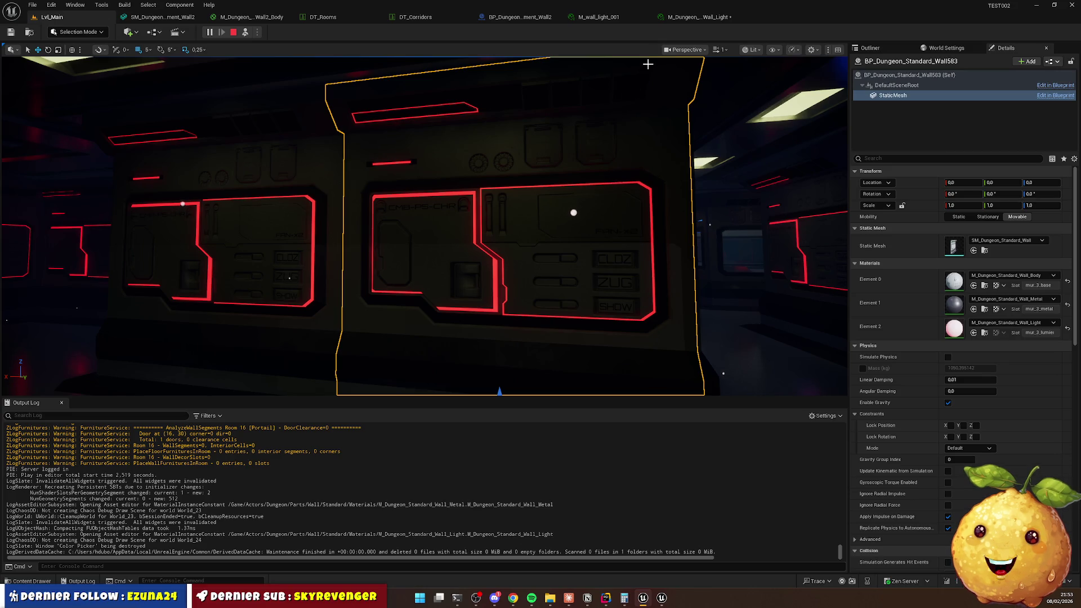
Back in the Wall_Light material editor, expand the Configuration and IOR parameters.
click(688, 21)
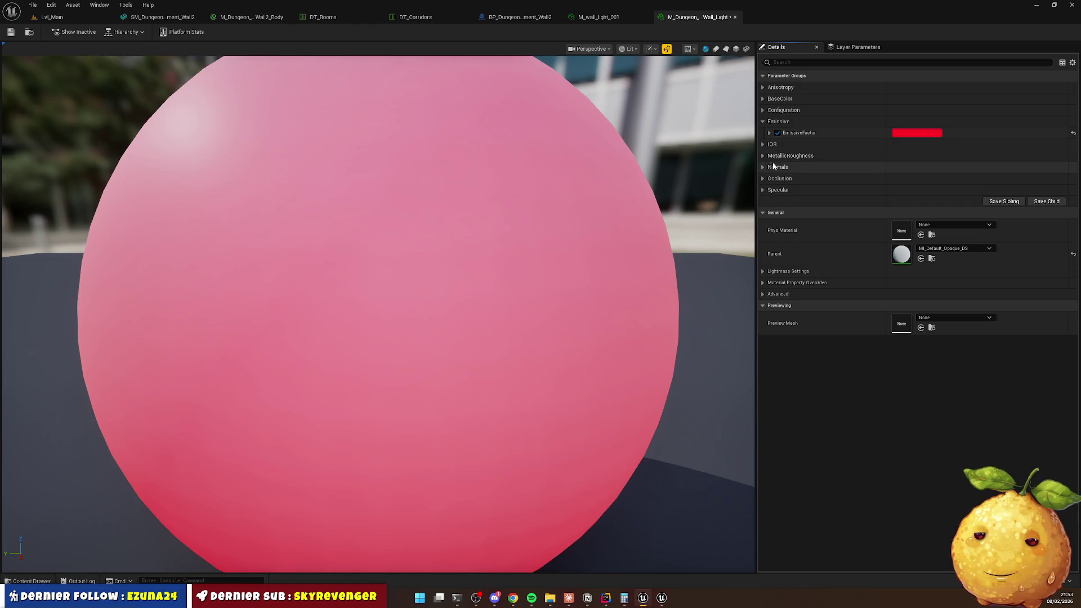
click(763, 110)
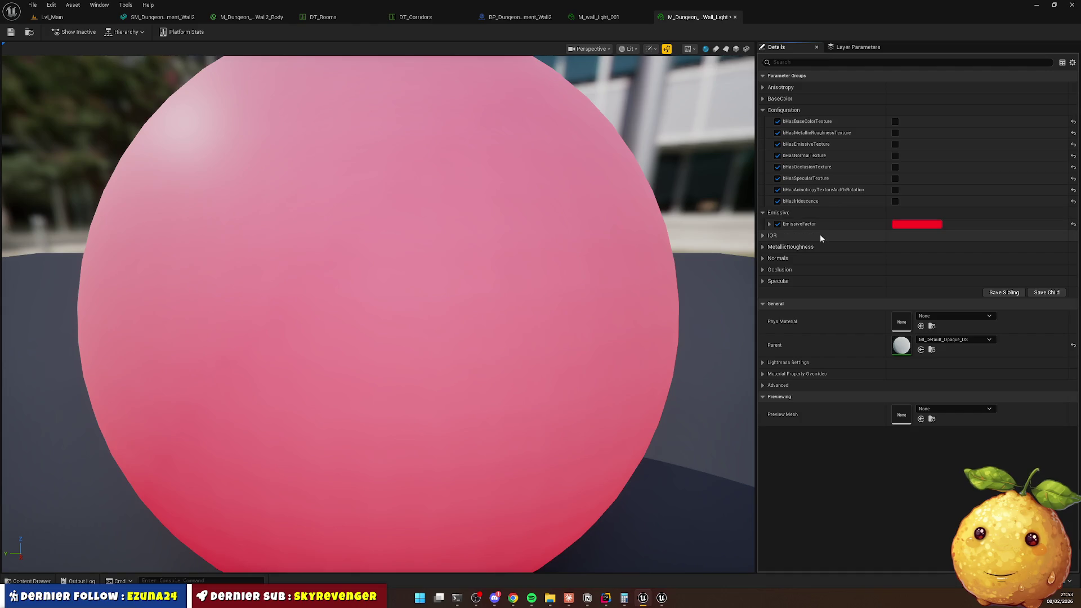
click(764, 236)
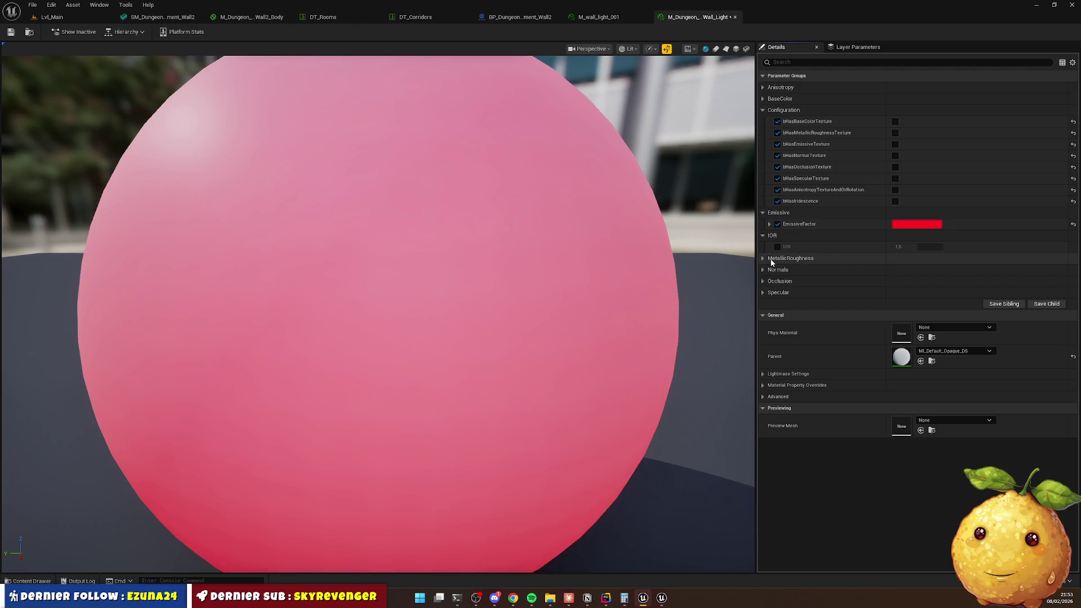
Raise the EmissiveFactor alpha sharply and look along the wall in the level.
click(769, 224)
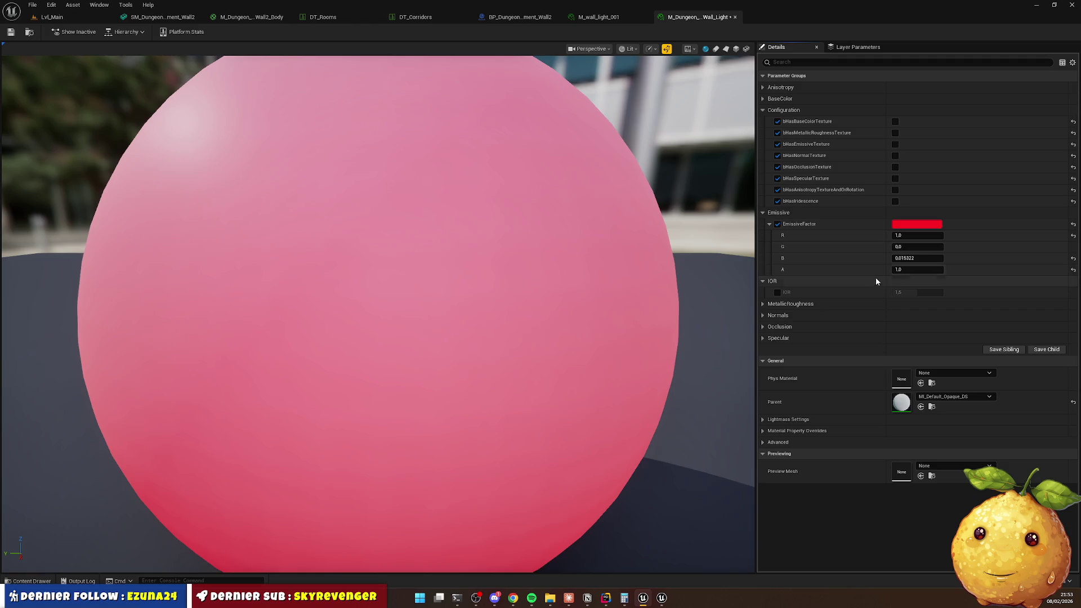
drag(913, 271, 957, 272)
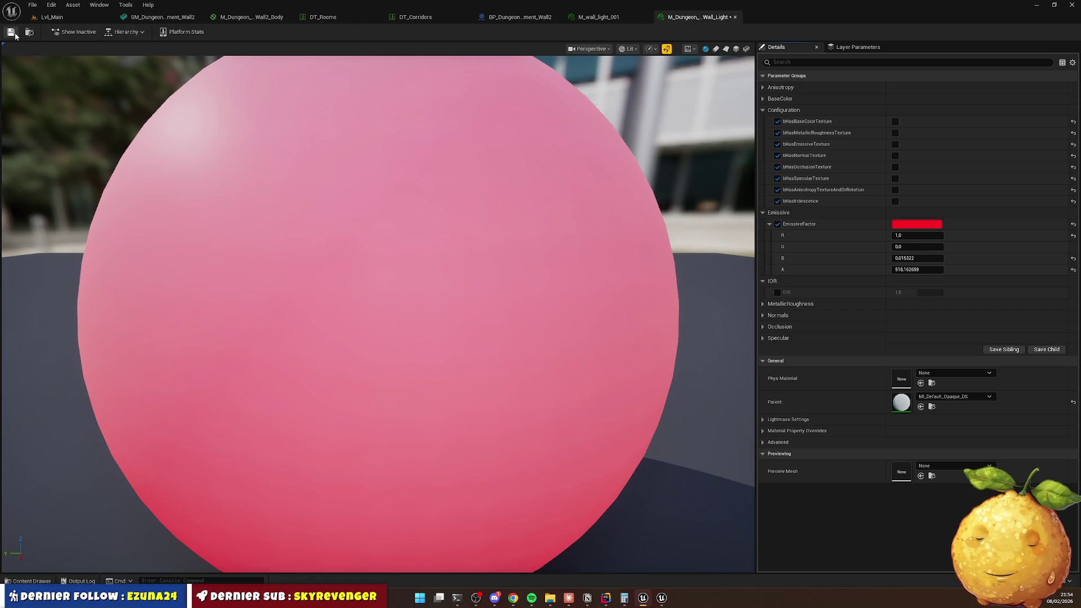
click(60, 18)
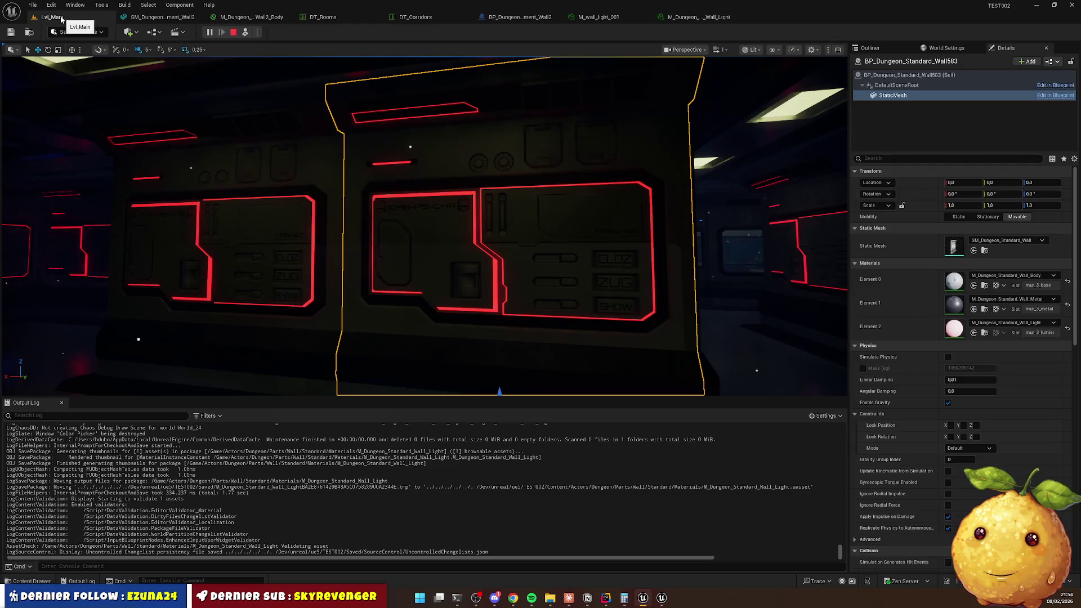
drag(400, 147, 434, 225)
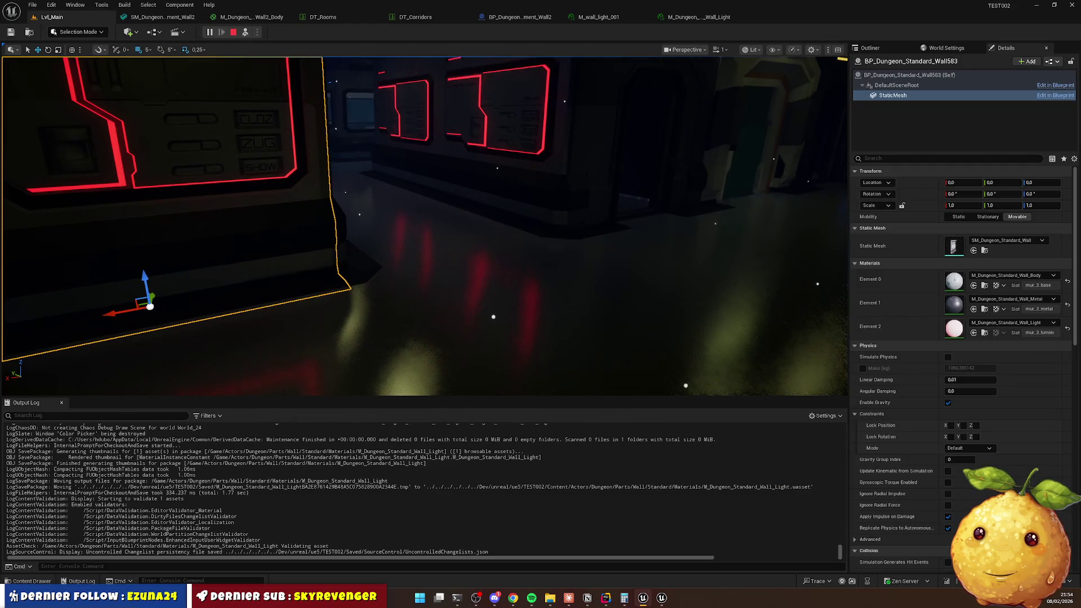
Reset the emissive alpha to 0.0, save Wall_Light, and view the wider corridor room.
click(698, 17)
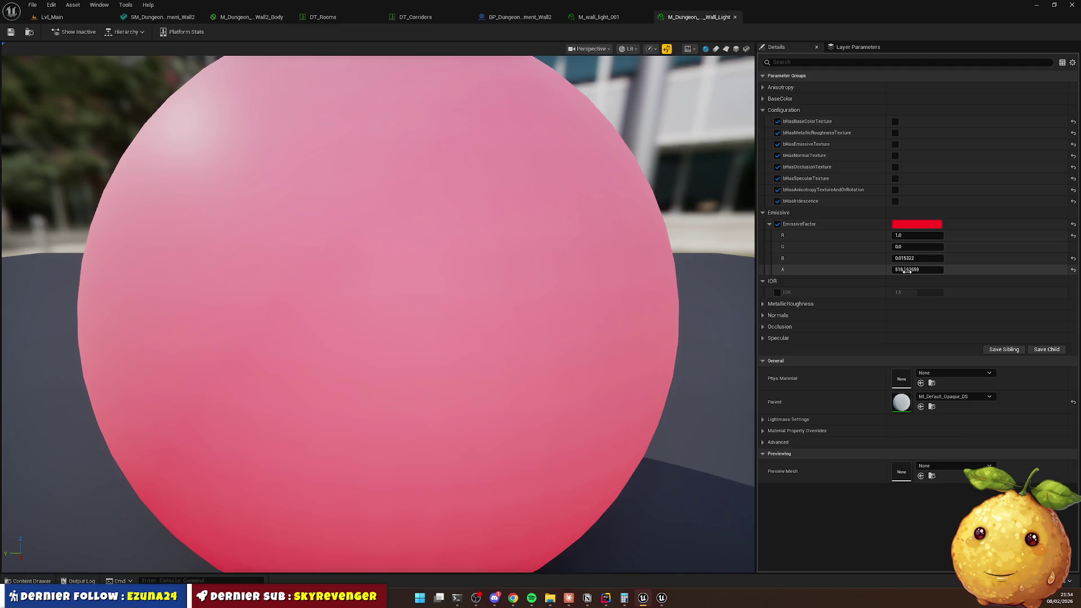
click(1073, 270)
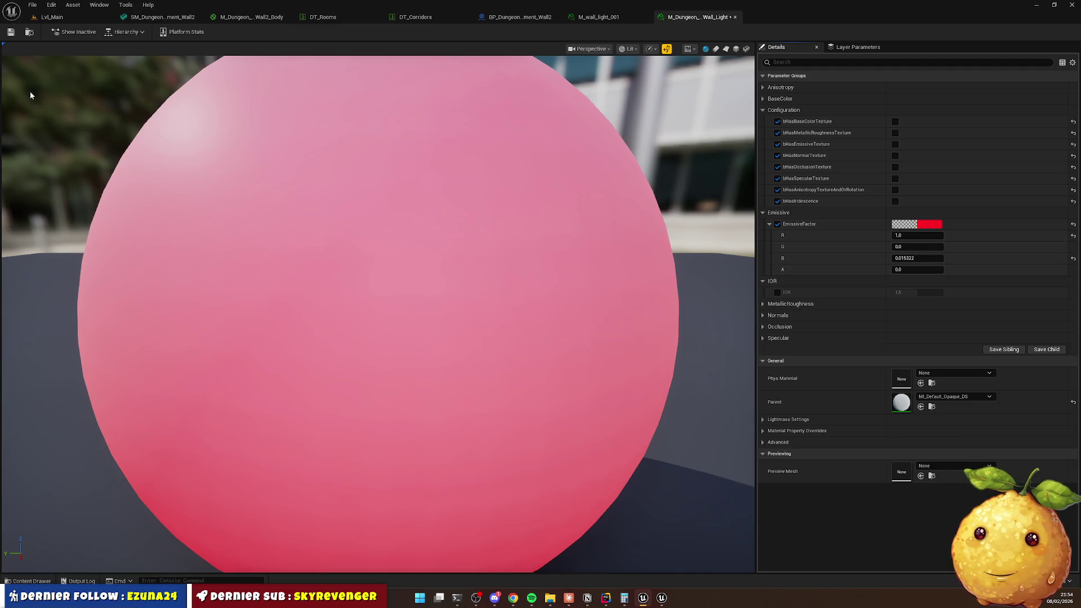
click(10, 33)
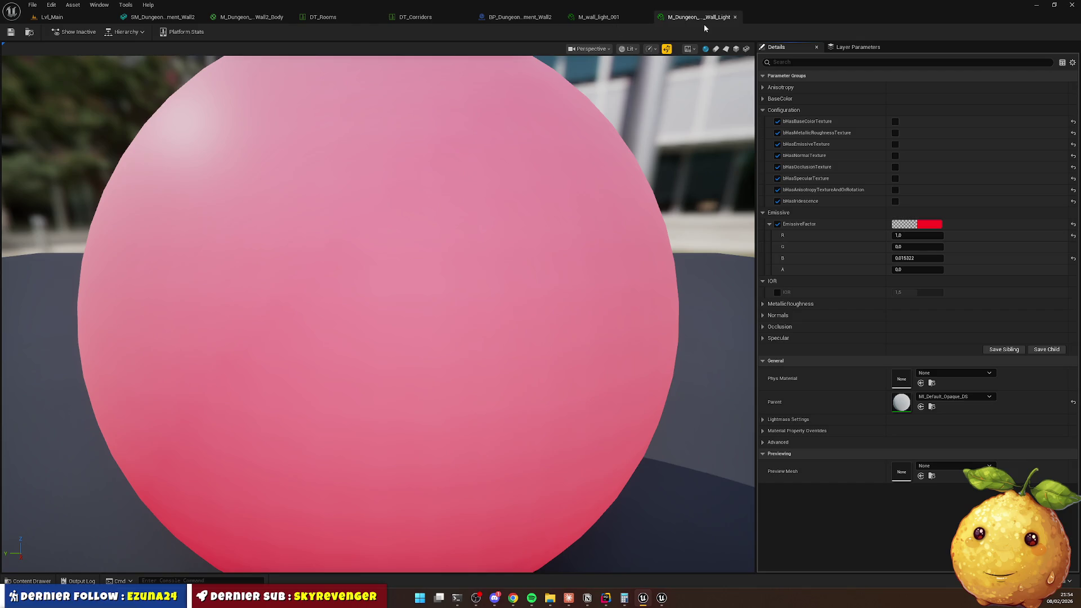
click(62, 17)
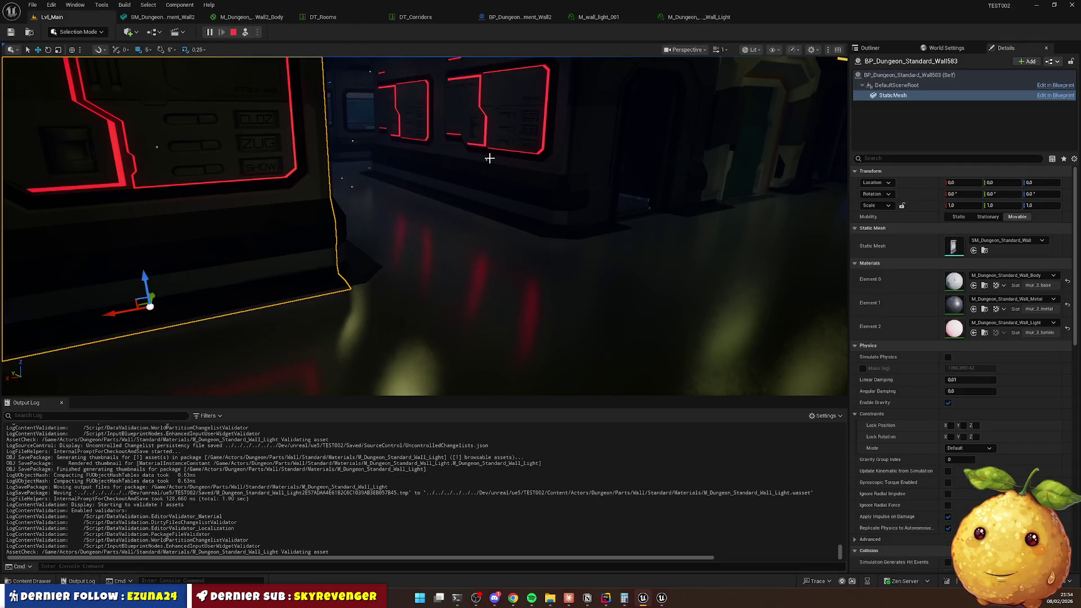
mouse_move(481, 163)
mouse_down()
mouse_move(535, 277)
mouse_move(591, 294)
mouse_move(540, 301)
mouse_move(716, 192)
mouse_move(297, 270)
mouse_move(146, 279)
mouse_move(473, 167)
mouse_up()
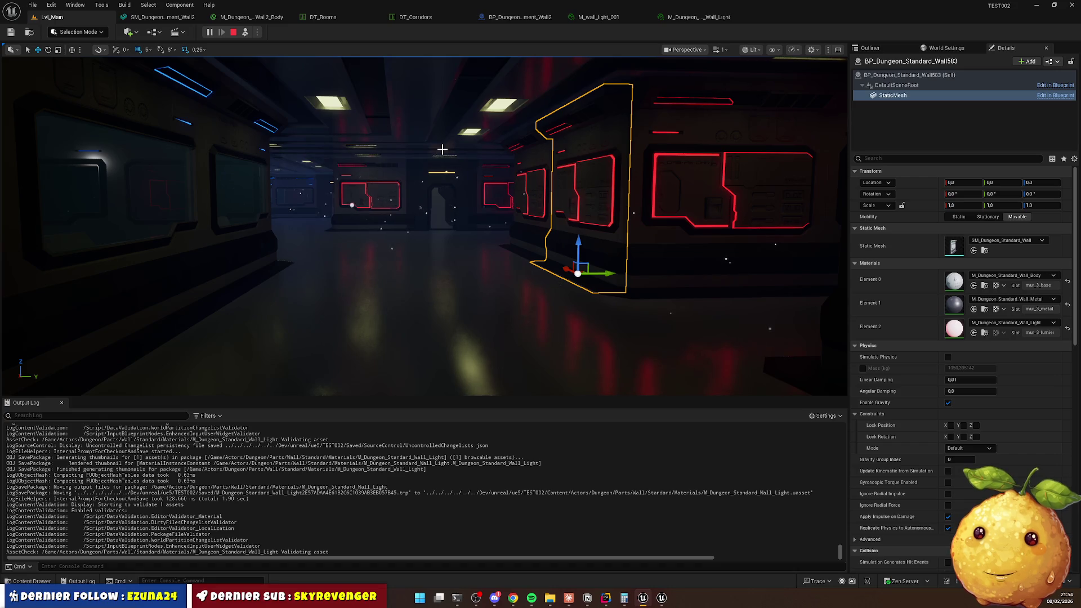
Walk the play camera down the corridor past the red wall lights, then reopen the Wall_Light material.
drag(399, 209, 282, 197)
key(w)
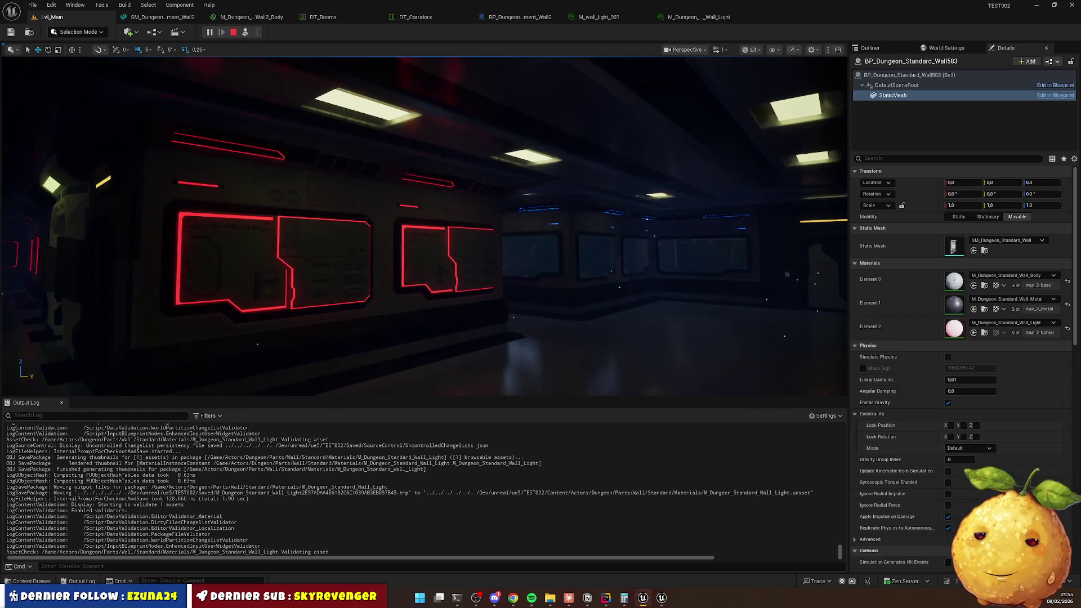
key(w)
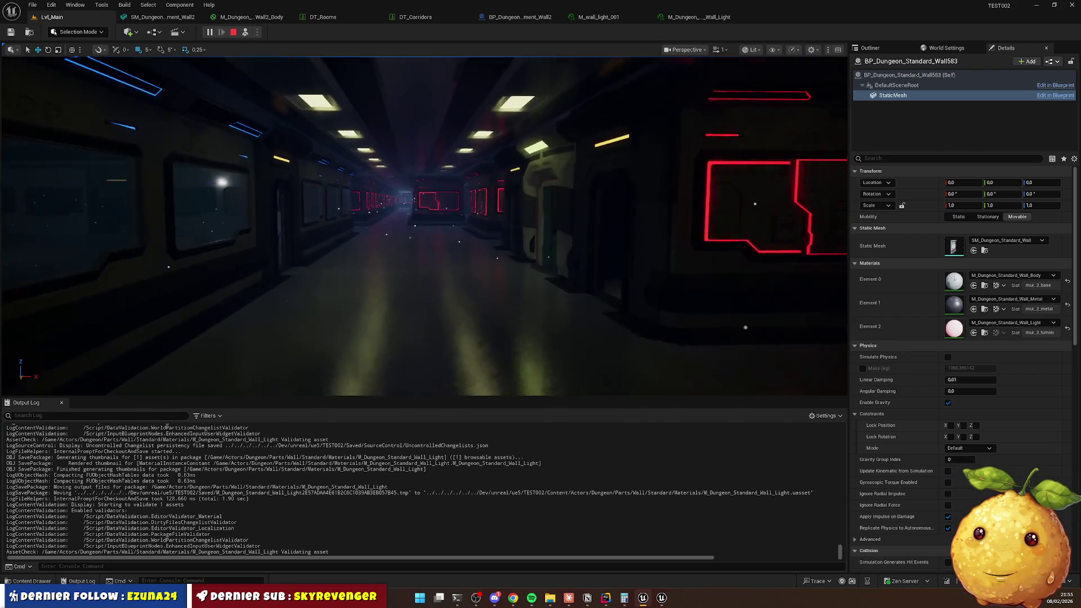
key(w)
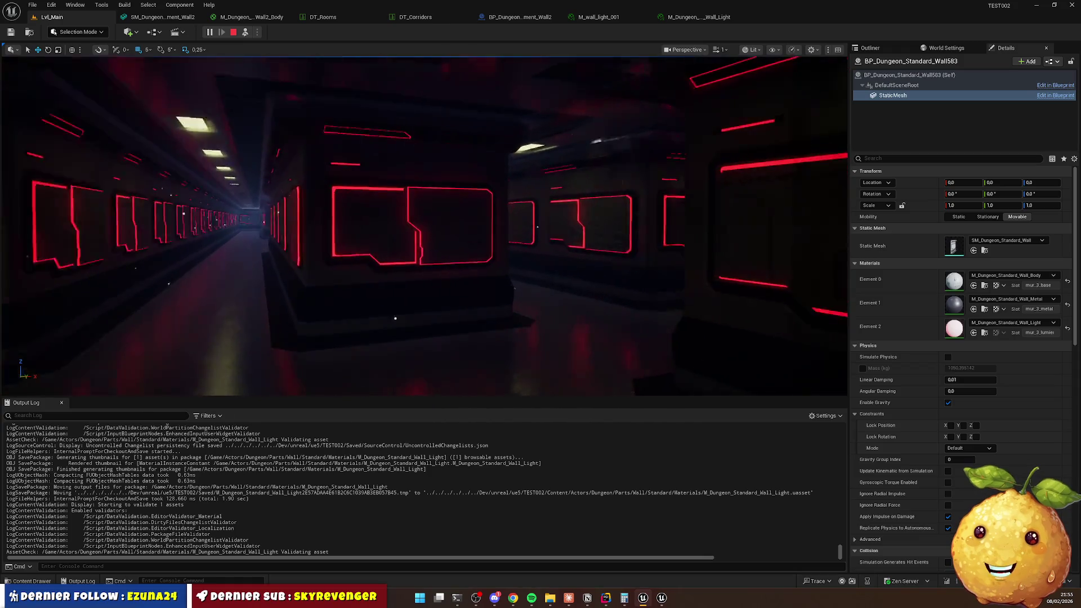
key(w)
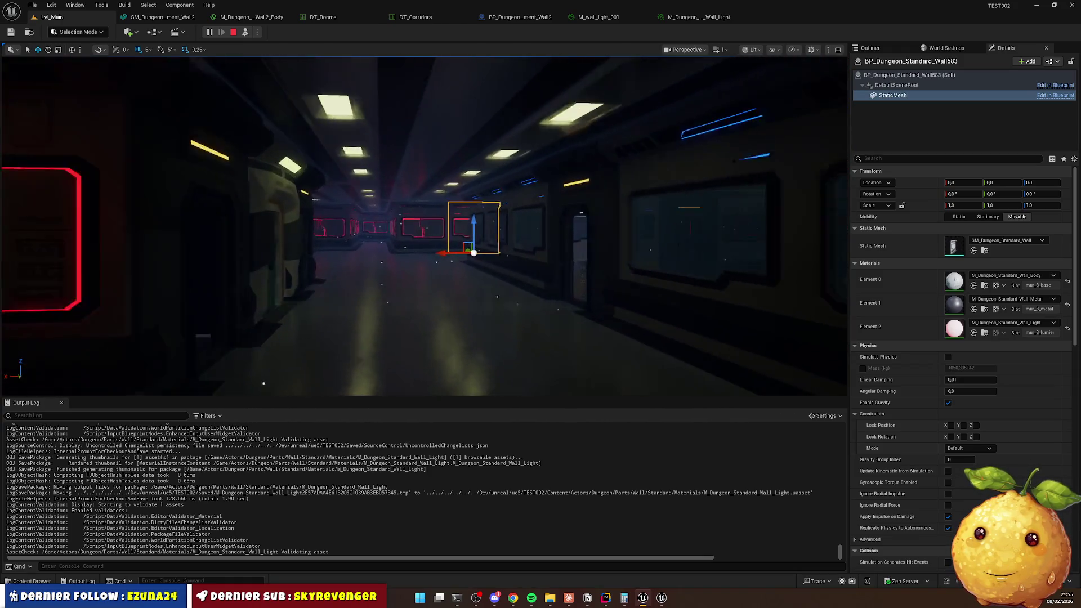
key(w)
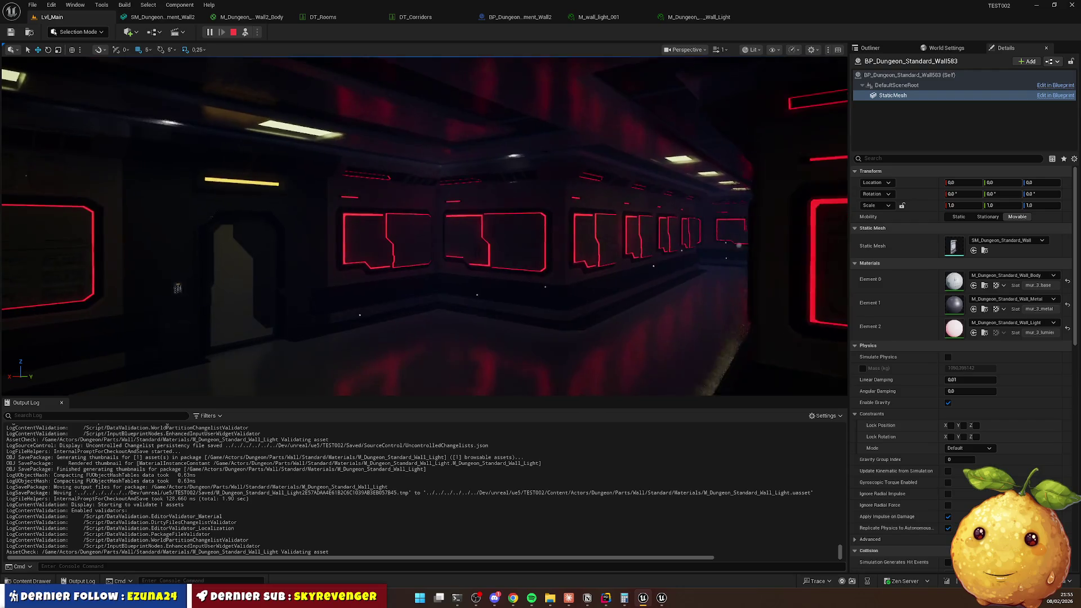
key(shift+F1)
click(681, 20)
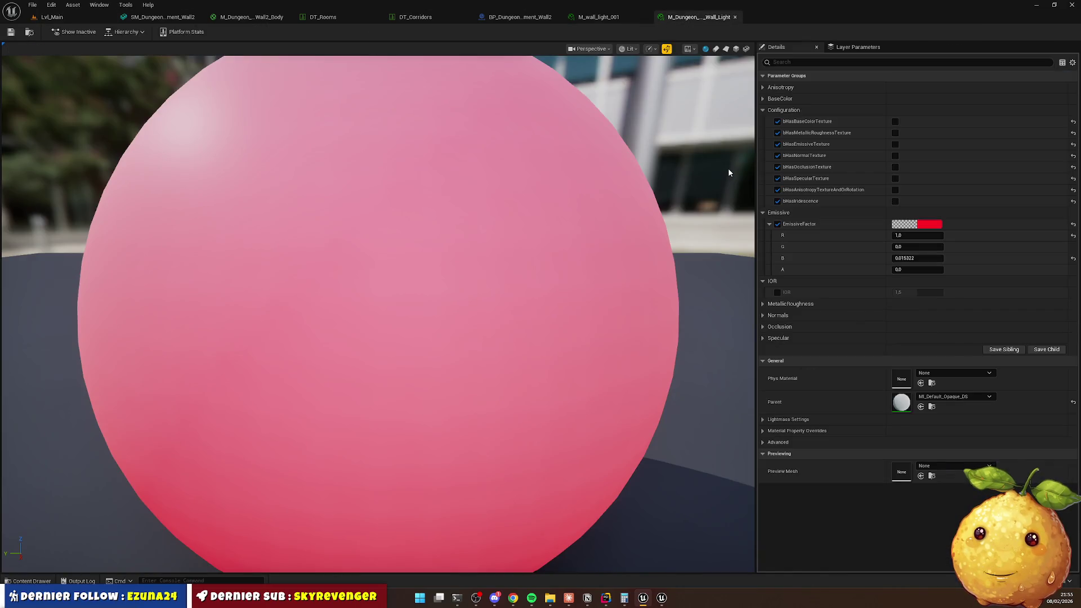
Set the emissive alpha to 1, undo back to blue, and save the wall light material.
drag(898, 270, 877, 271)
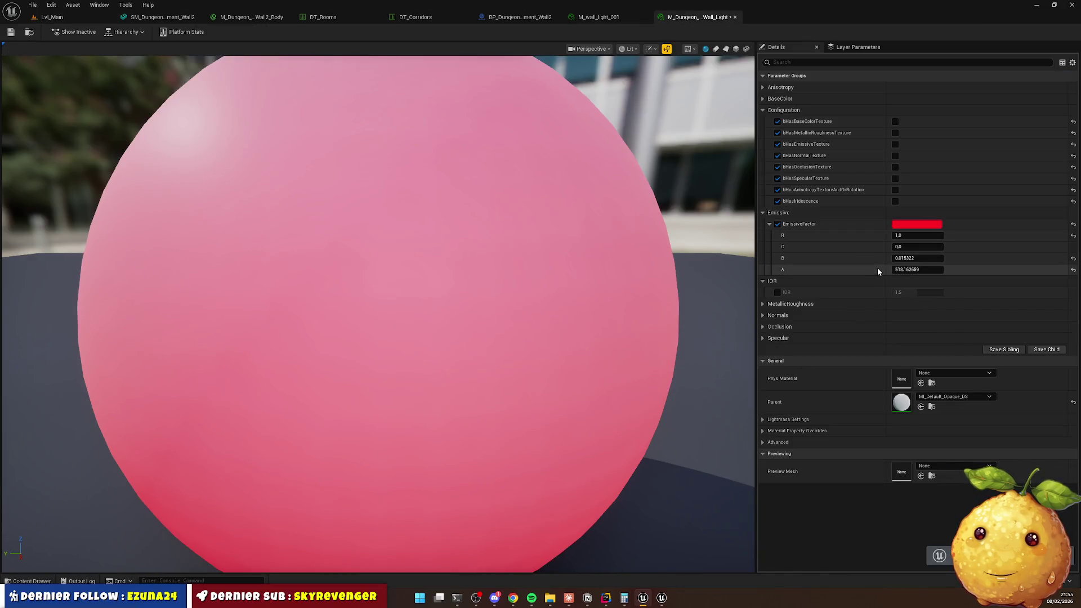
text(1)
key(Return)
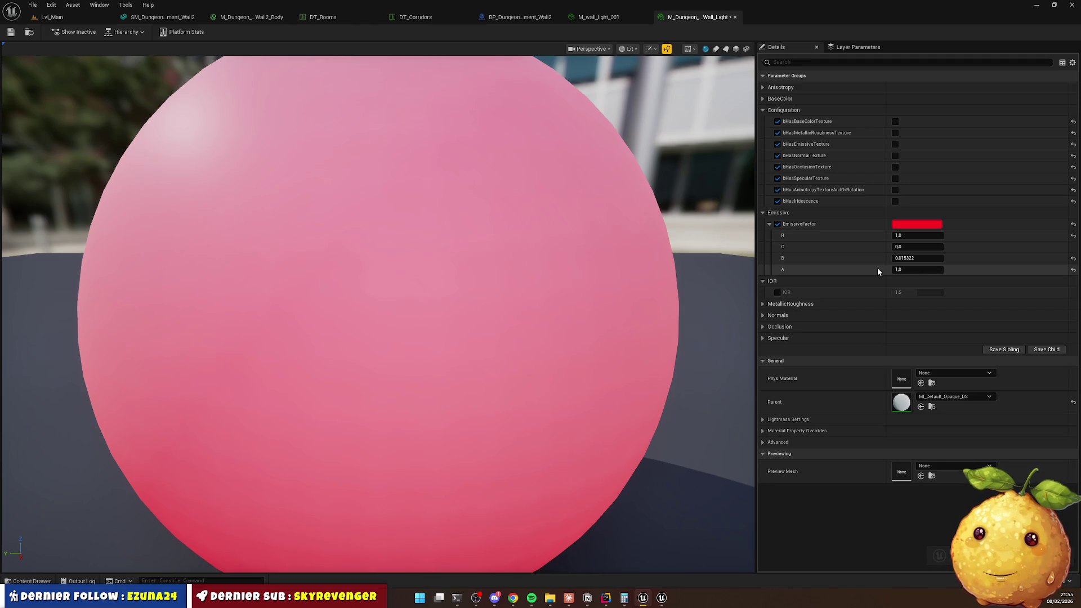
key(ctrl+v)
click(11, 32)
Close the material editor, return to the main level and select the corridor ceiling piece.
click(734, 17)
click(150, 18)
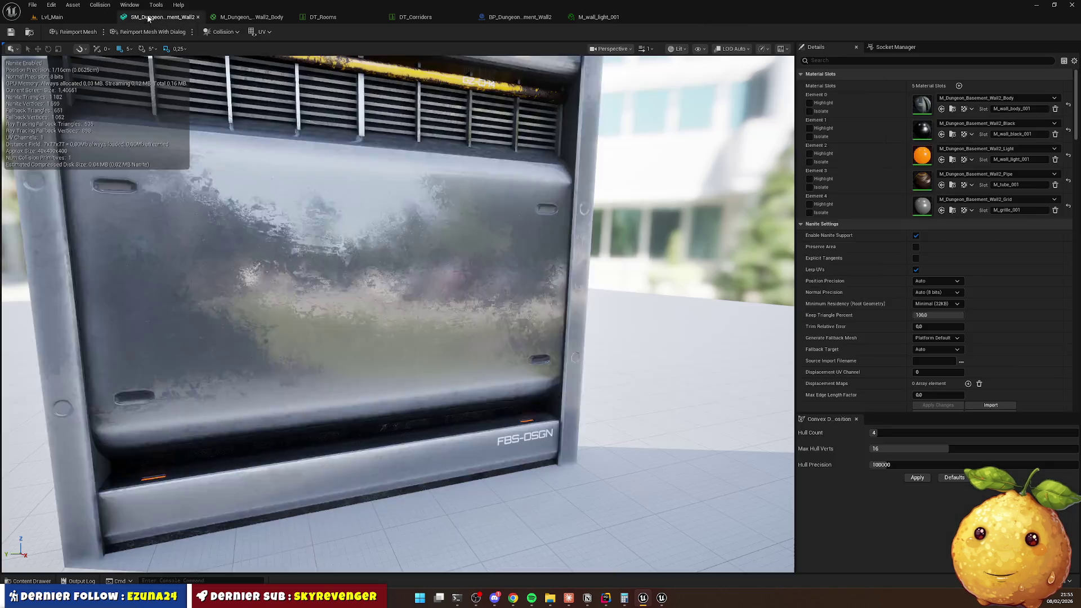
click(51, 17)
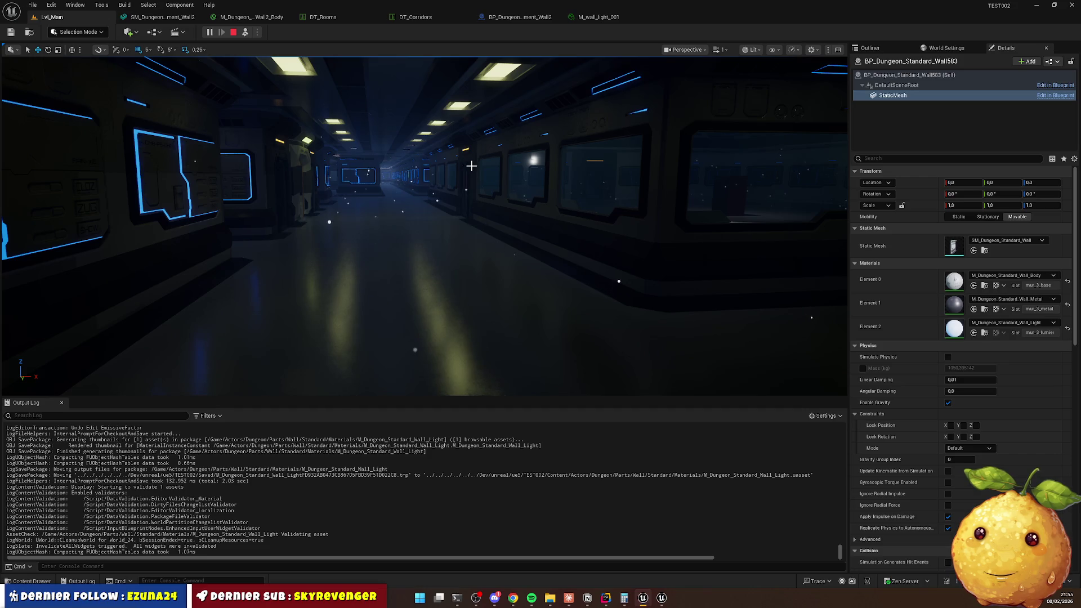
click(496, 81)
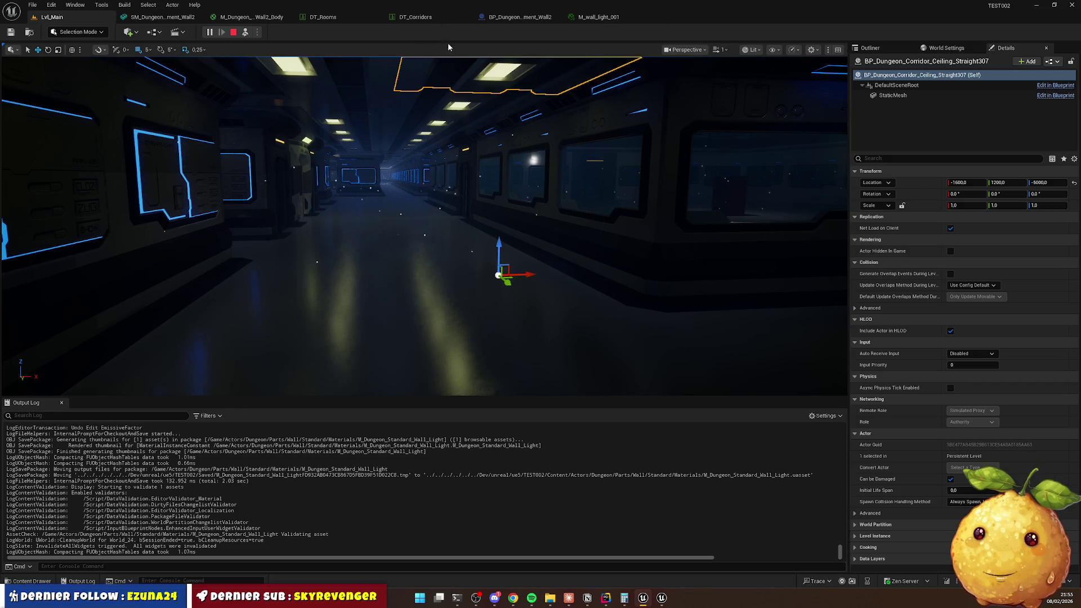
Select the ceiling's StaticMesh component and open its M_Dungeon_Corridor_Ceiling_Light material instance.
drag(533, 174, 693, 136)
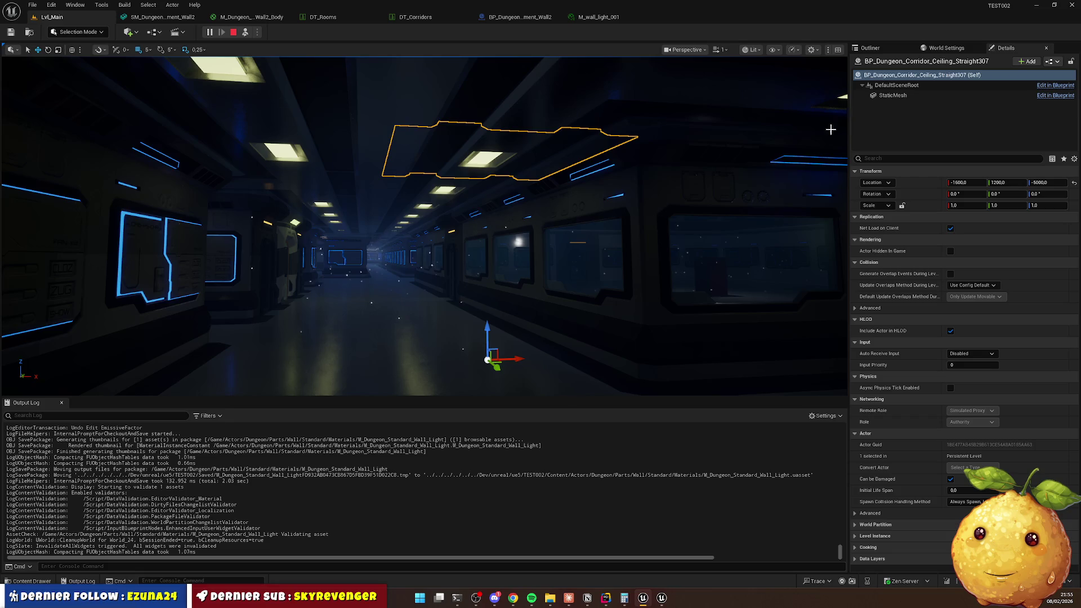
click(897, 96)
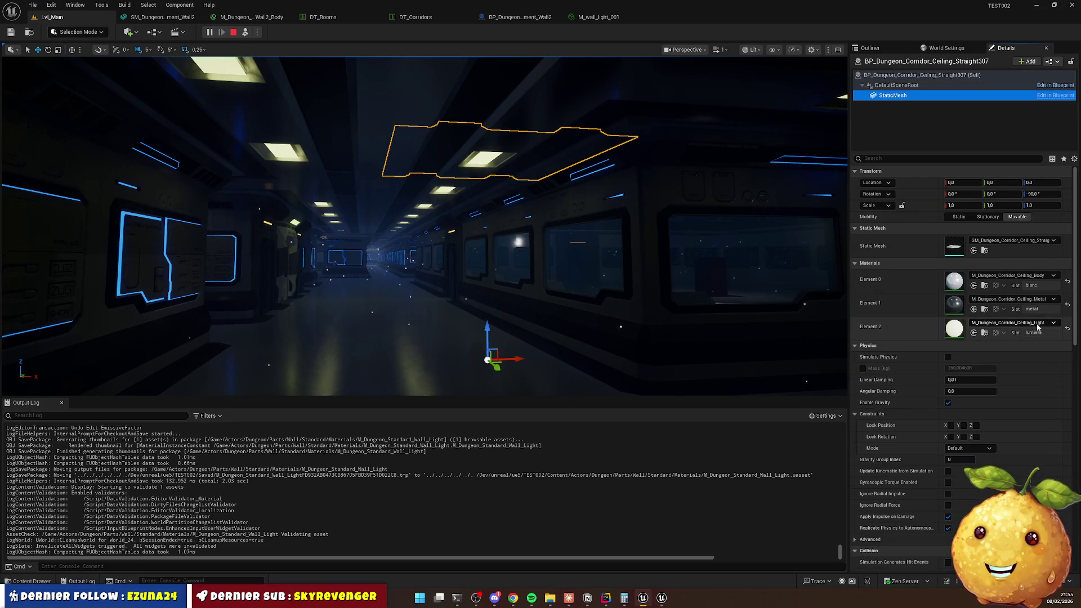
click(984, 332)
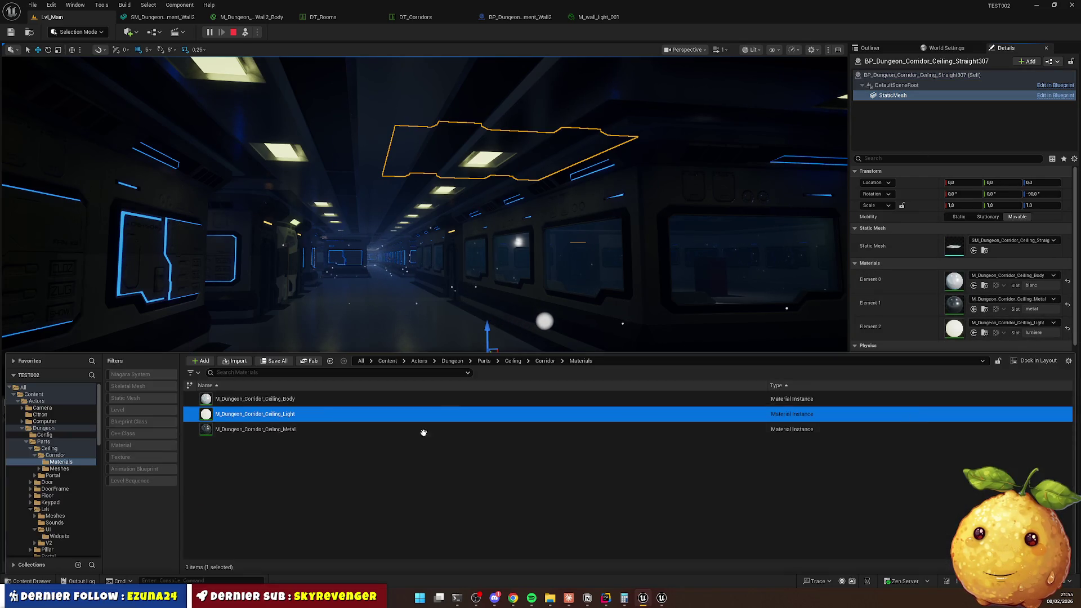
key(Return)
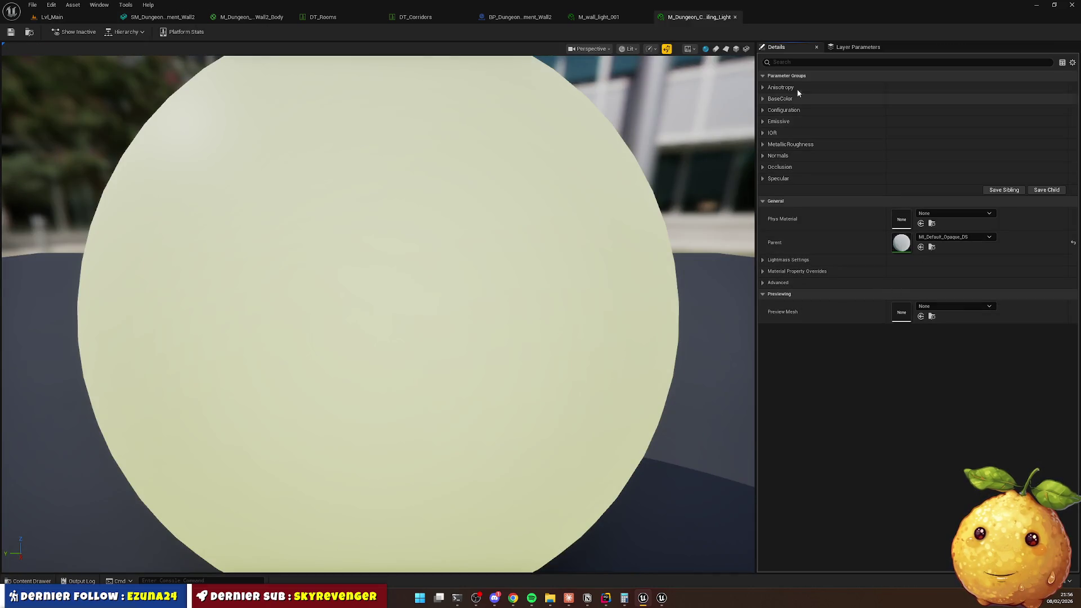
Set the ceiling light EmissiveFactor to white and fly down the corridor to check it.
click(833, 98)
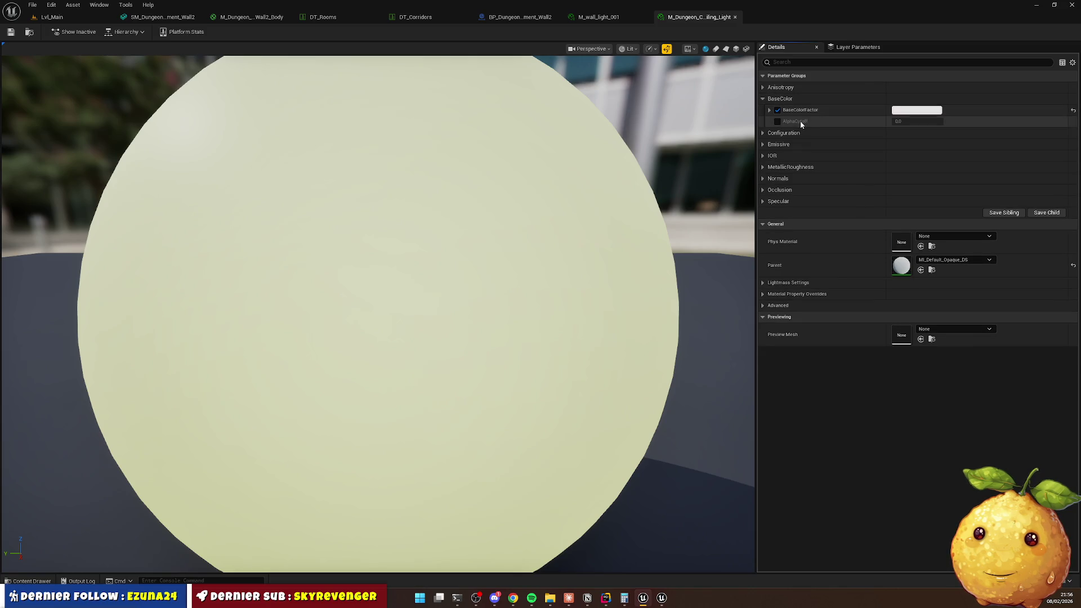
click(767, 145)
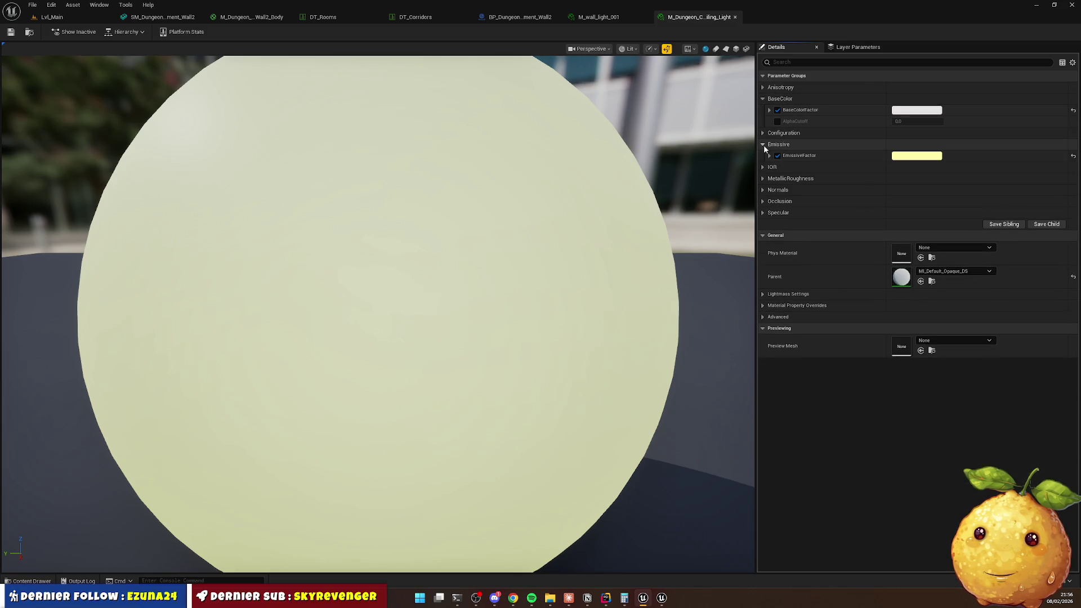
click(769, 156)
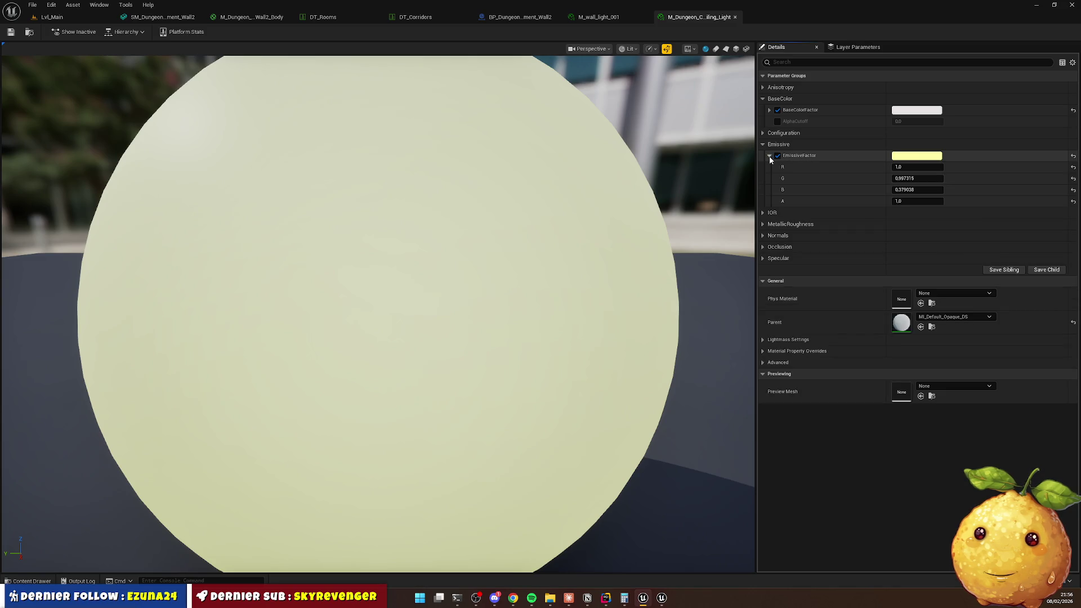
click(912, 156)
drag(778, 223, 767, 218)
click(842, 346)
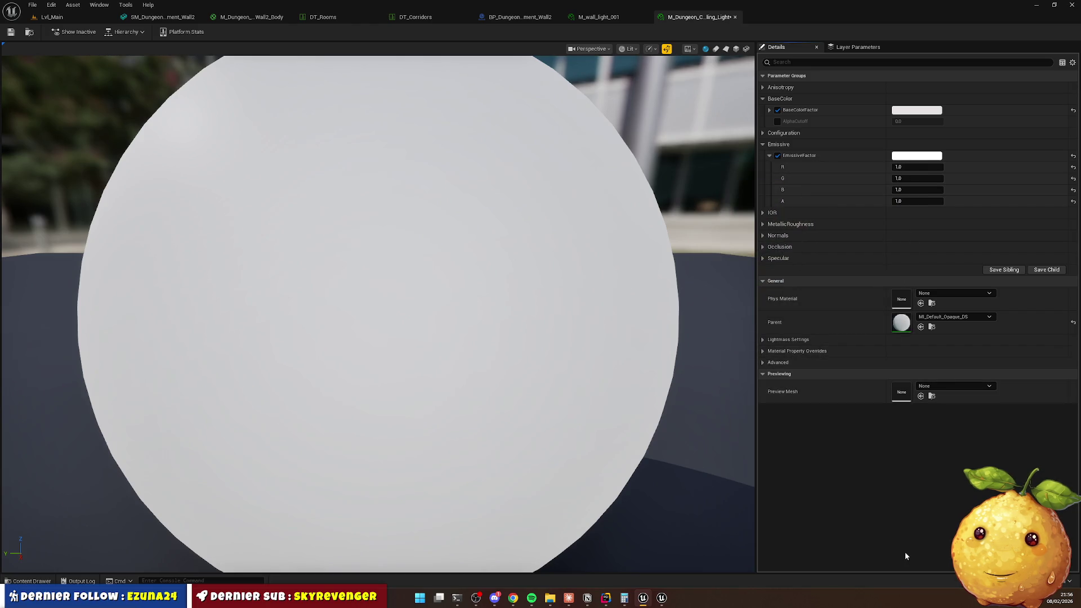
click(78, 21)
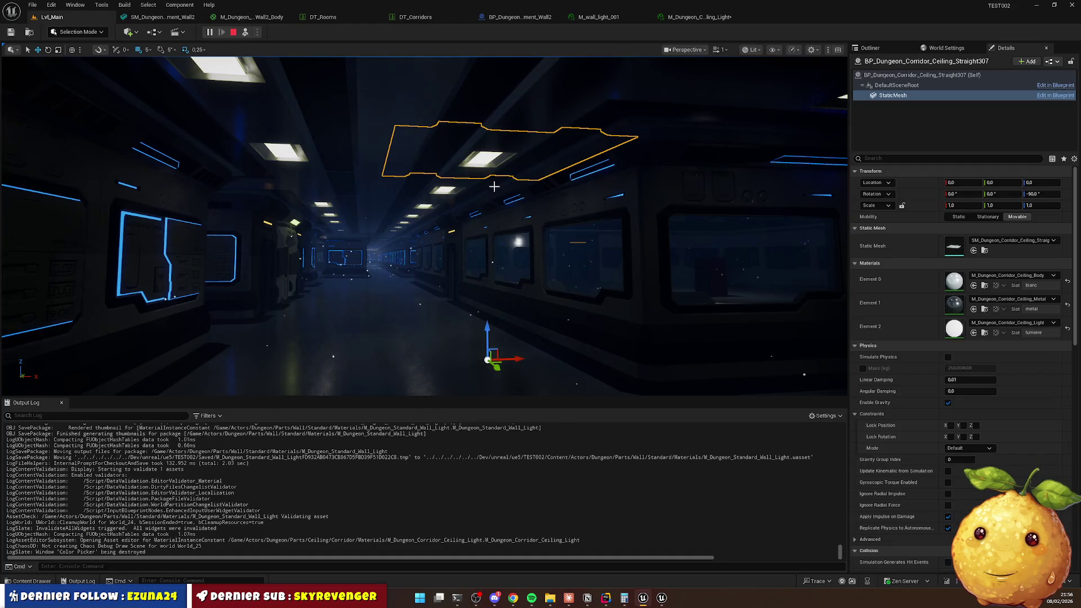
key(w)
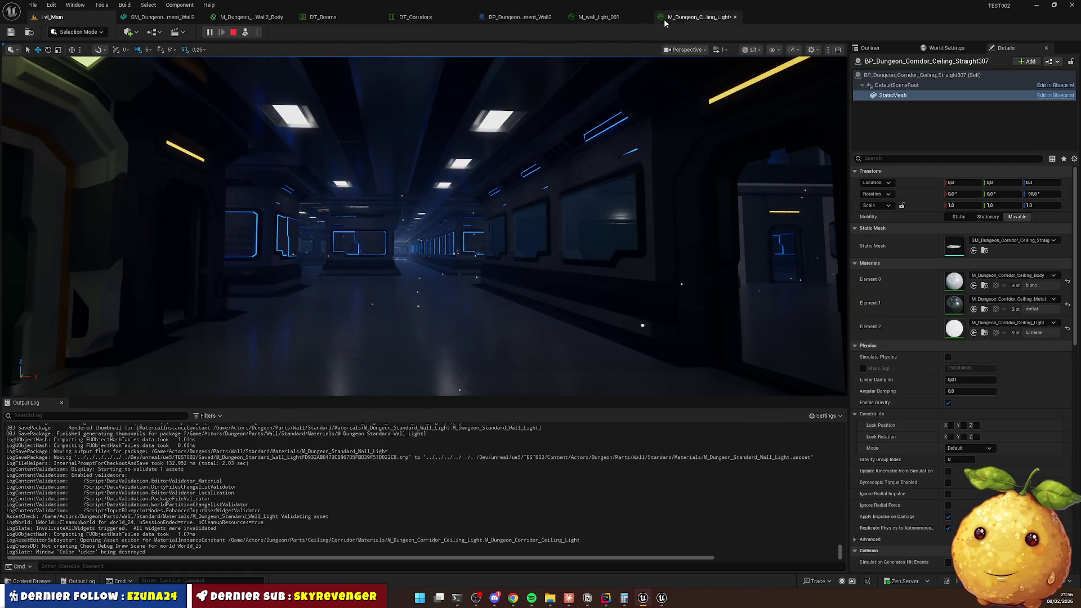
Change the EmissiveFactor to black with alpha 1.0, save the material, and return to Lvl_Main.
click(688, 20)
click(896, 158)
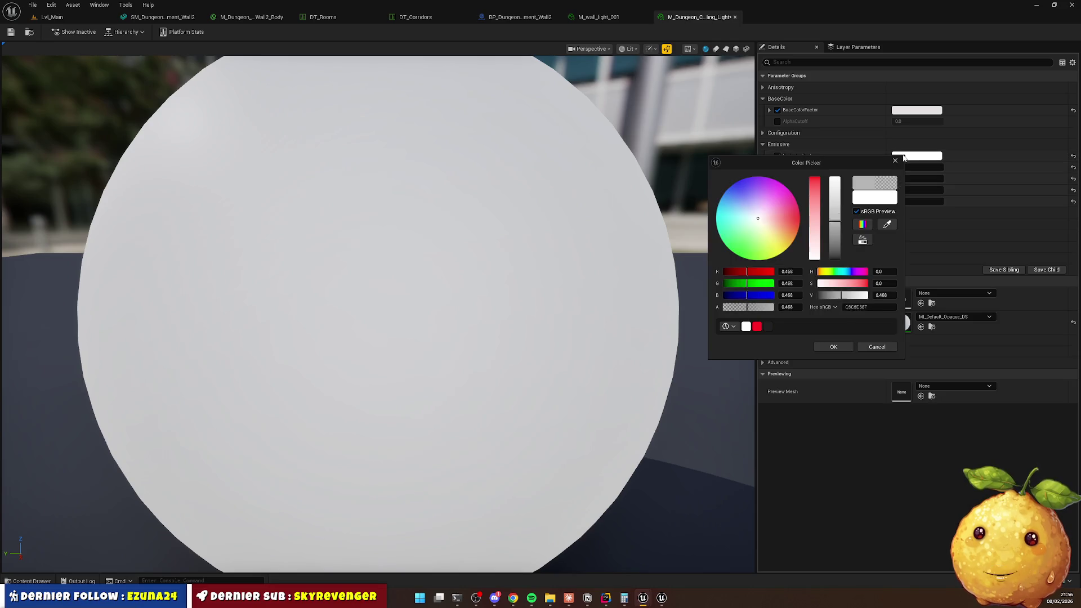
drag(834, 179, 833, 260)
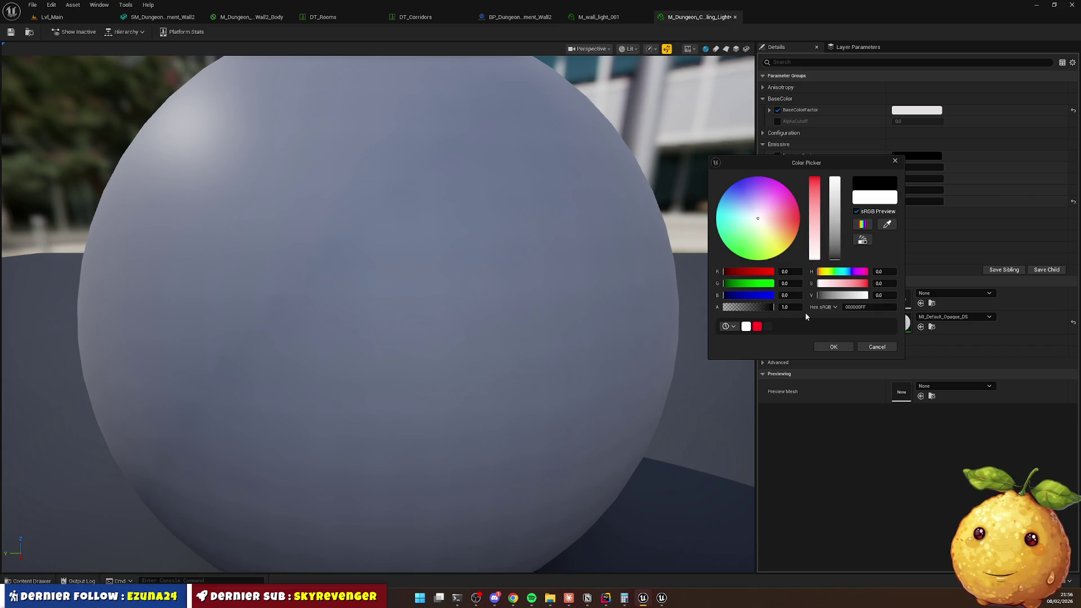
text(0)
key(Return)
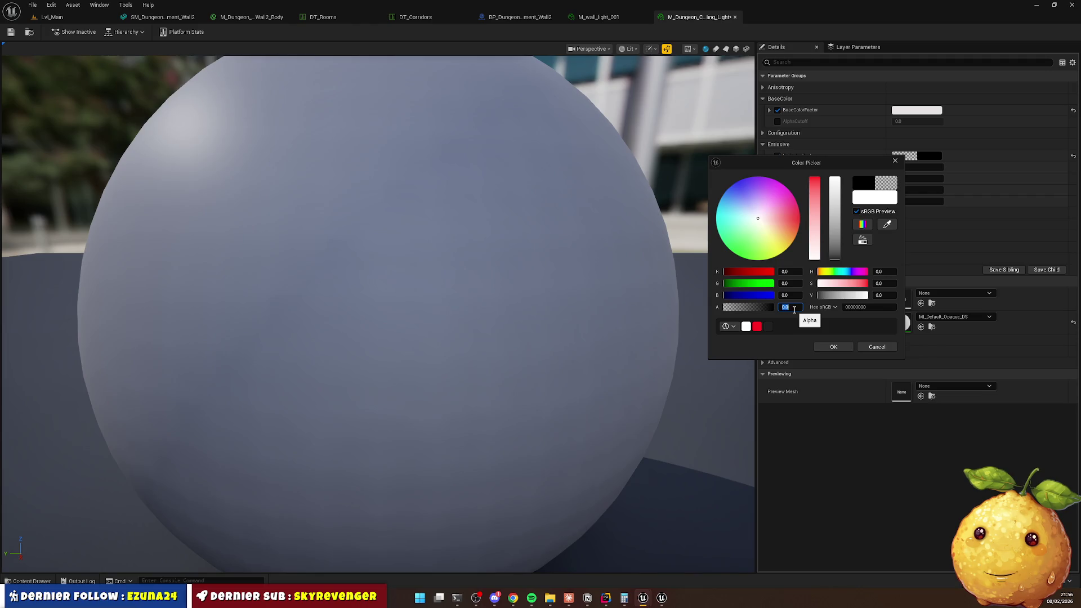
text(1)
key(Return)
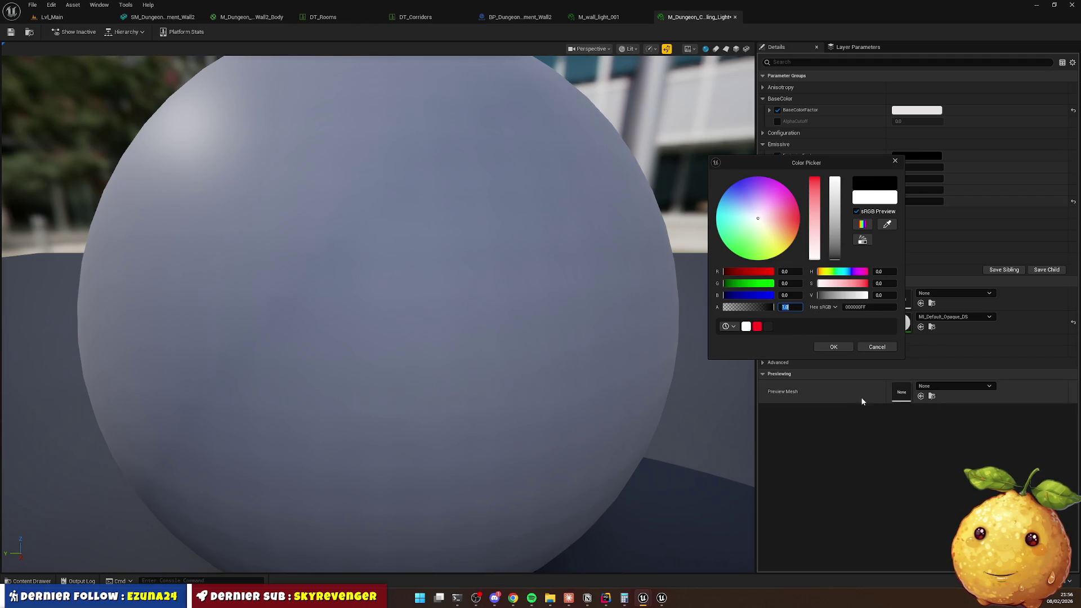
click(833, 347)
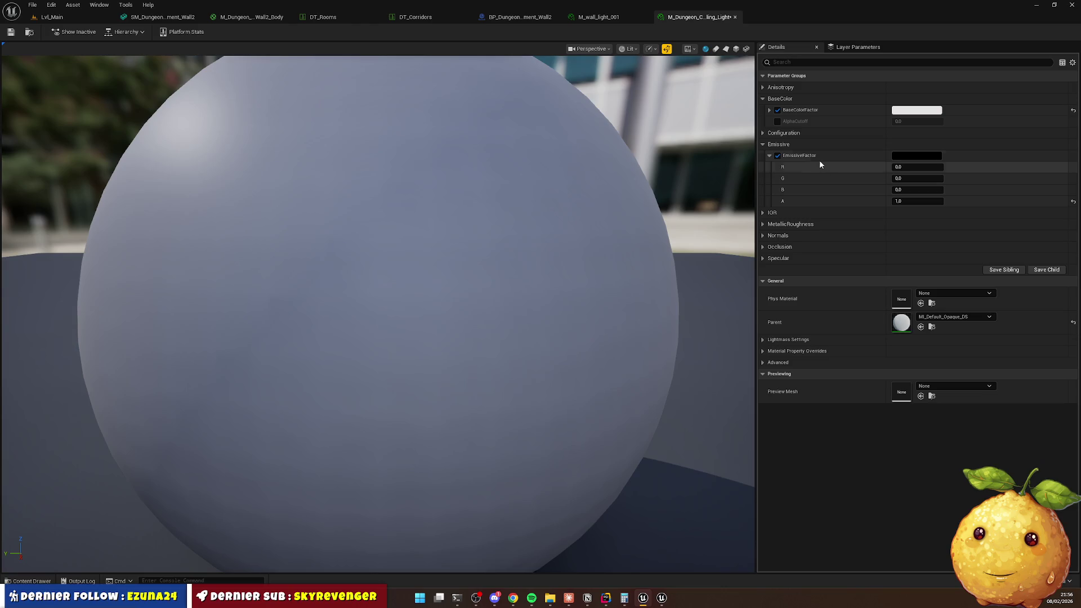
click(778, 155)
click(777, 155)
click(10, 32)
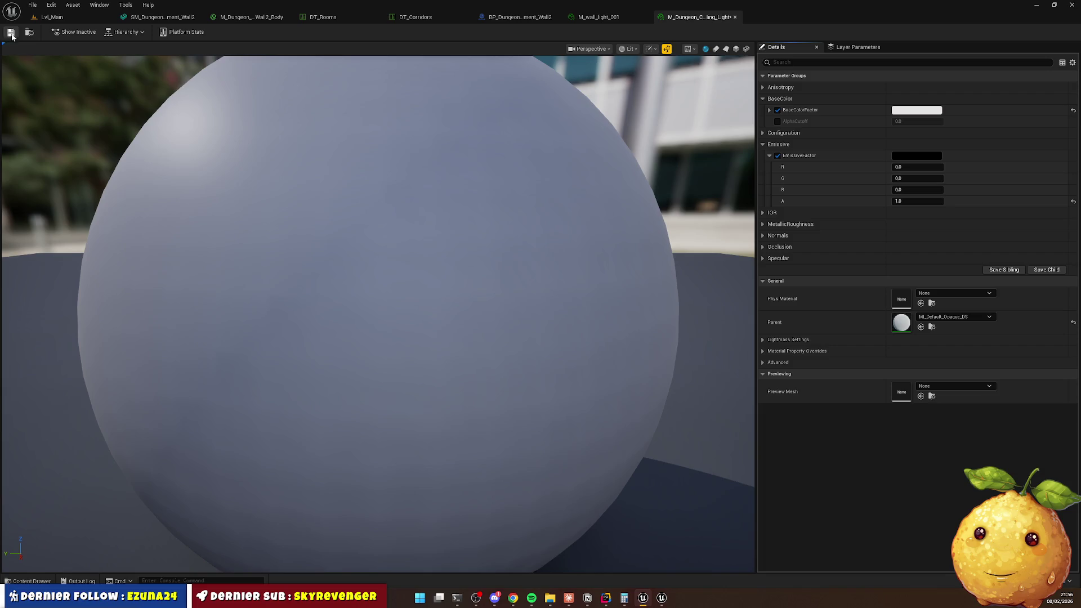
click(81, 21)
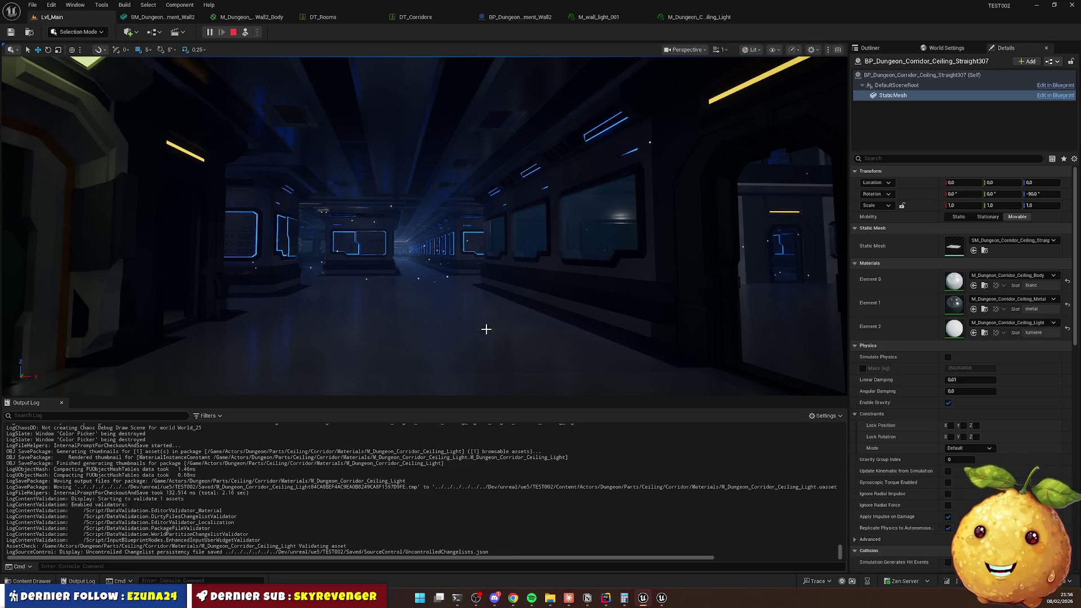
Set the ceiling light EmissiveFactor R, G and B to 1.
click(702, 18)
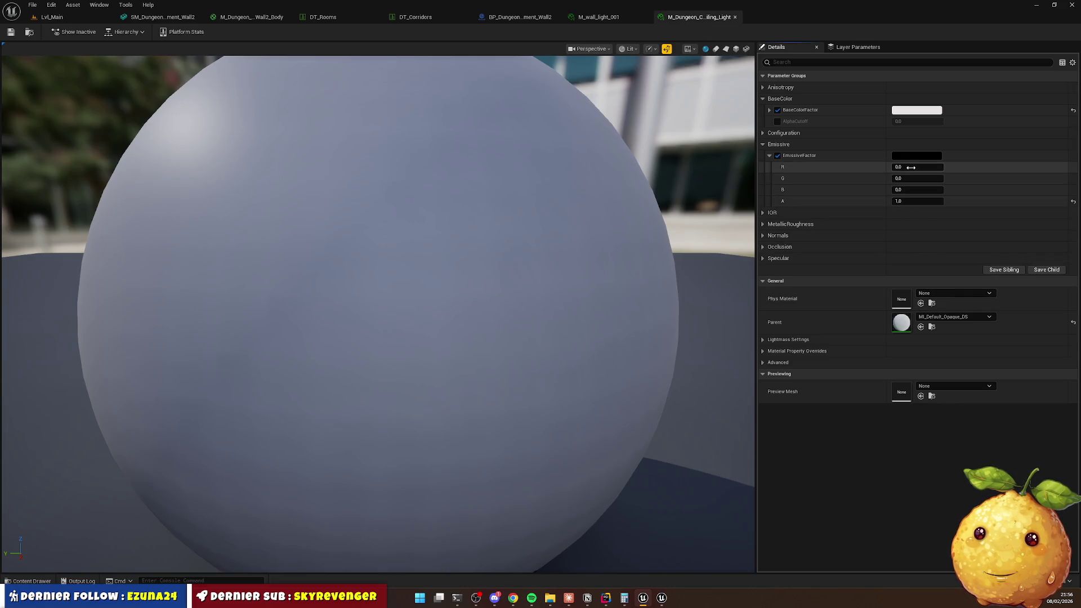
click(910, 167)
text(1)
key(Tab)
text(1)
key(Tab)
text(1)
key(Return)
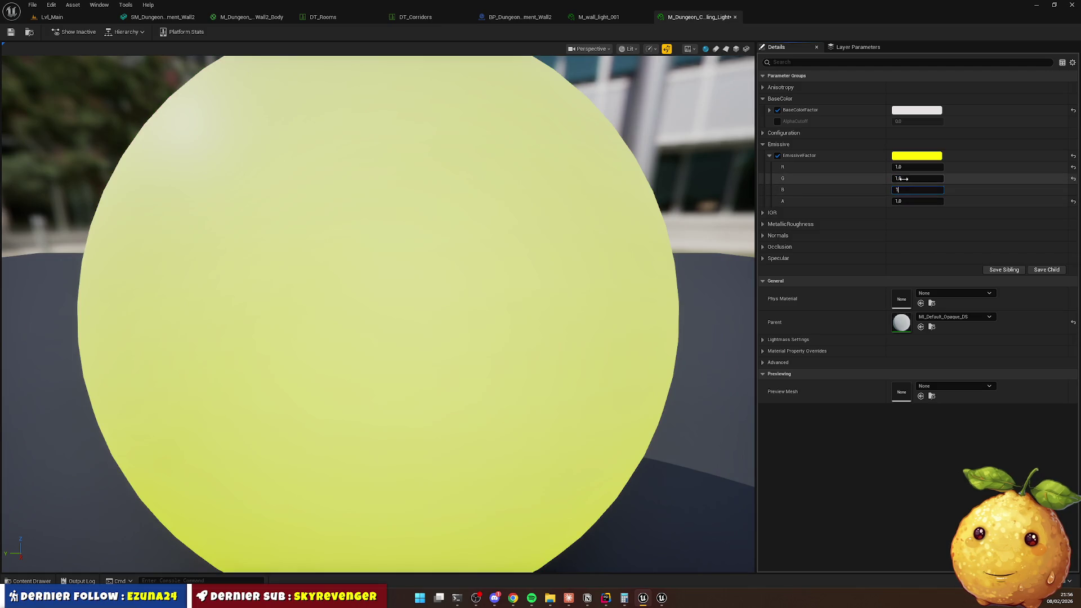
Play the main level and take control inside the game view to test the lighting.
click(52, 17)
key(alt+p)
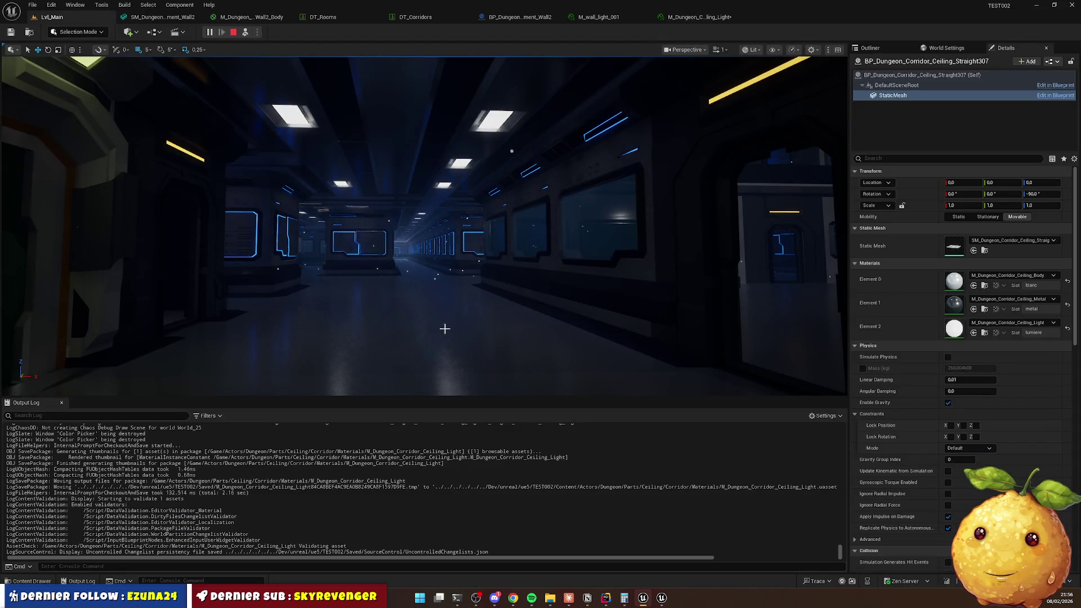
click(483, 314)
key(w)
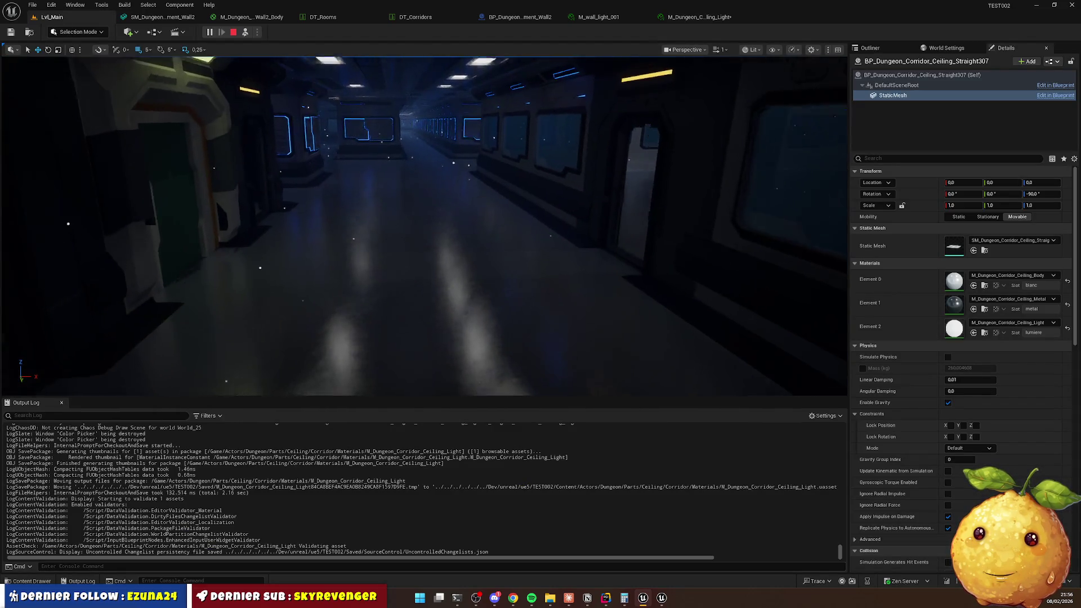
key(w)
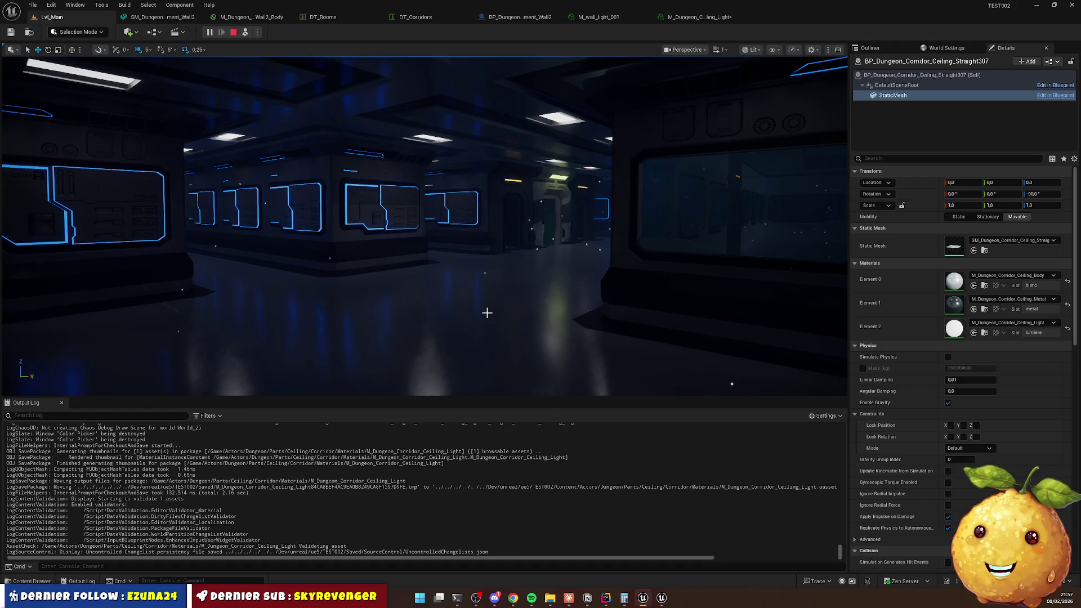
drag(533, 278, 360, 279)
key(w)
key(w)
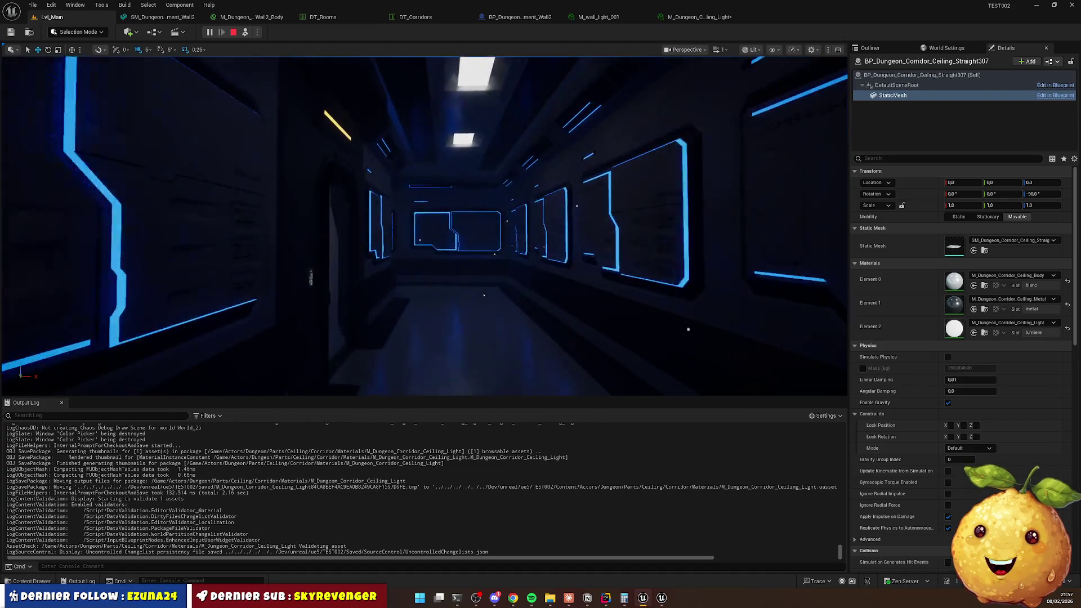
mouse_move(456, 279)
mouse_down()
mouse_move(360, 279)
mouse_move(383, 278)
mouse_up()
key(w)
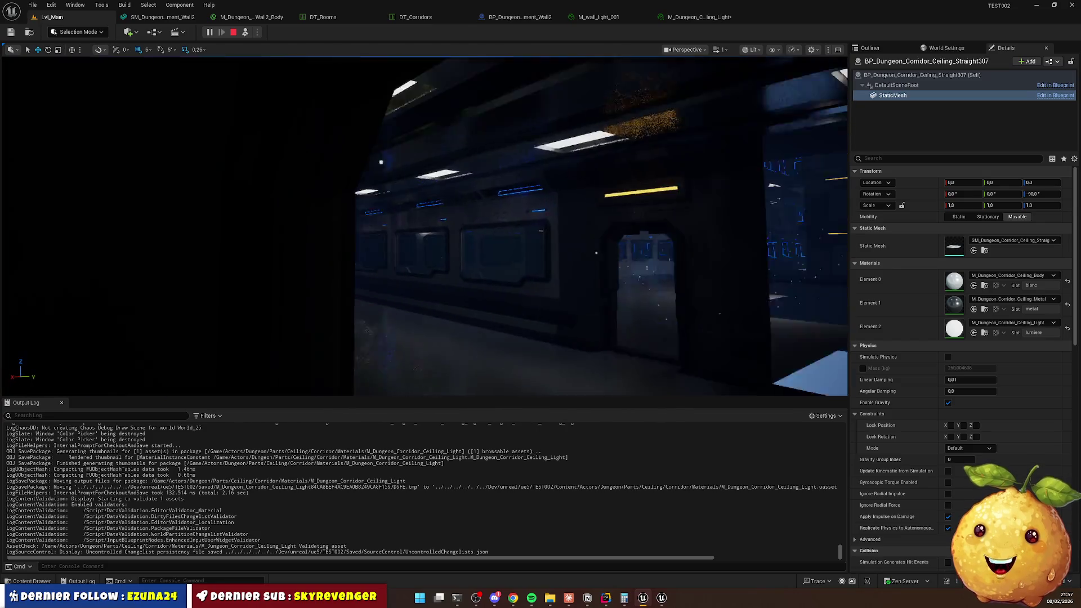
key(w)
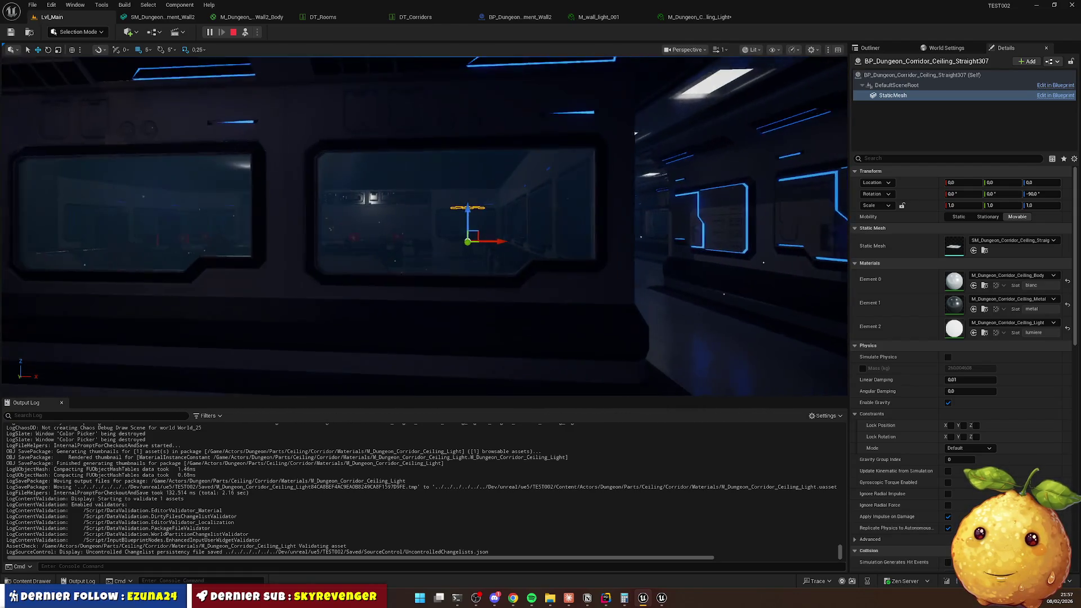
click(391, 294)
Delete the two corridor and two room window actors, walk into the desk room, then switch to Notion.
key(Delete)
click(352, 279)
key(Delete)
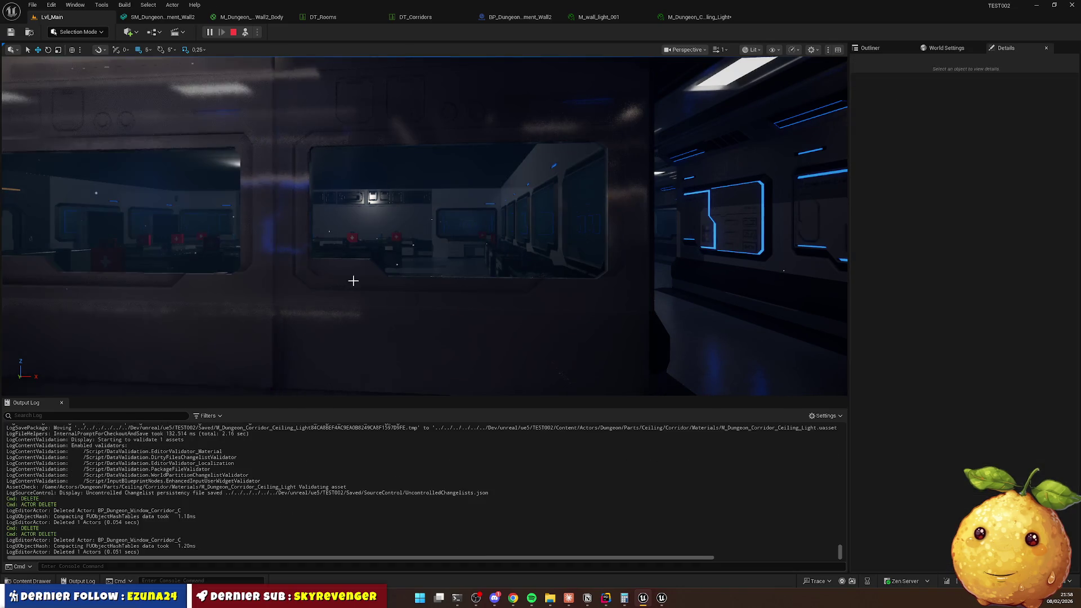
click(293, 290)
key(Delete)
click(248, 299)
key(Delete)
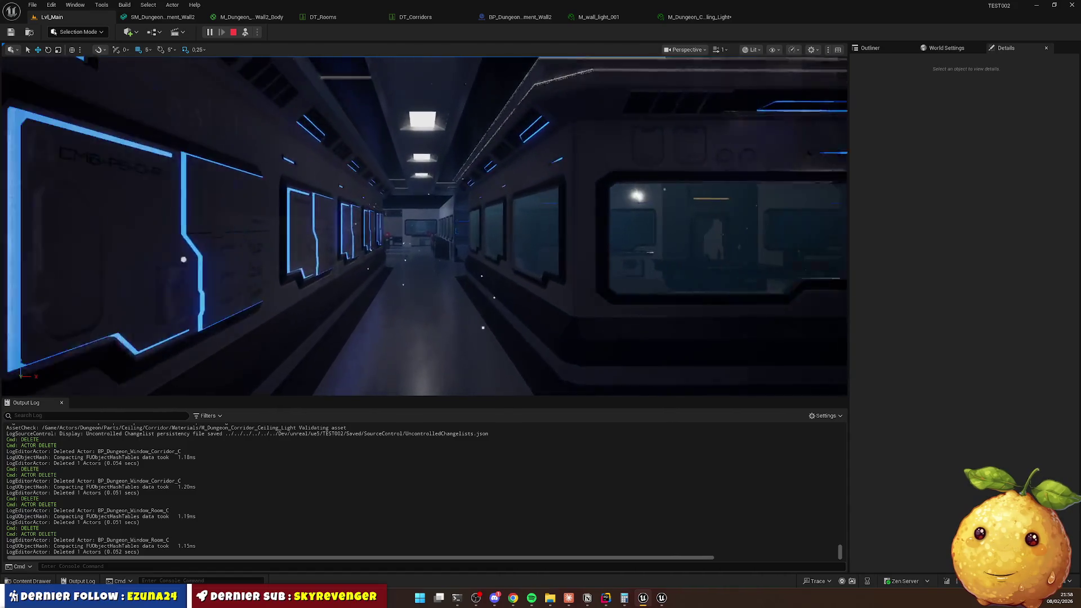
key(w)
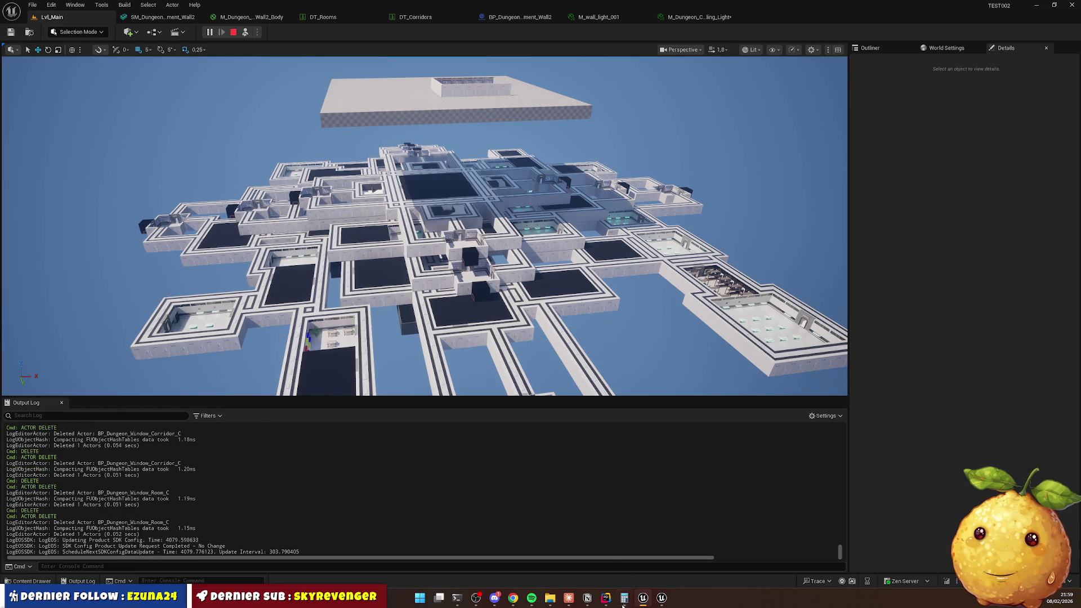
click(587, 598)
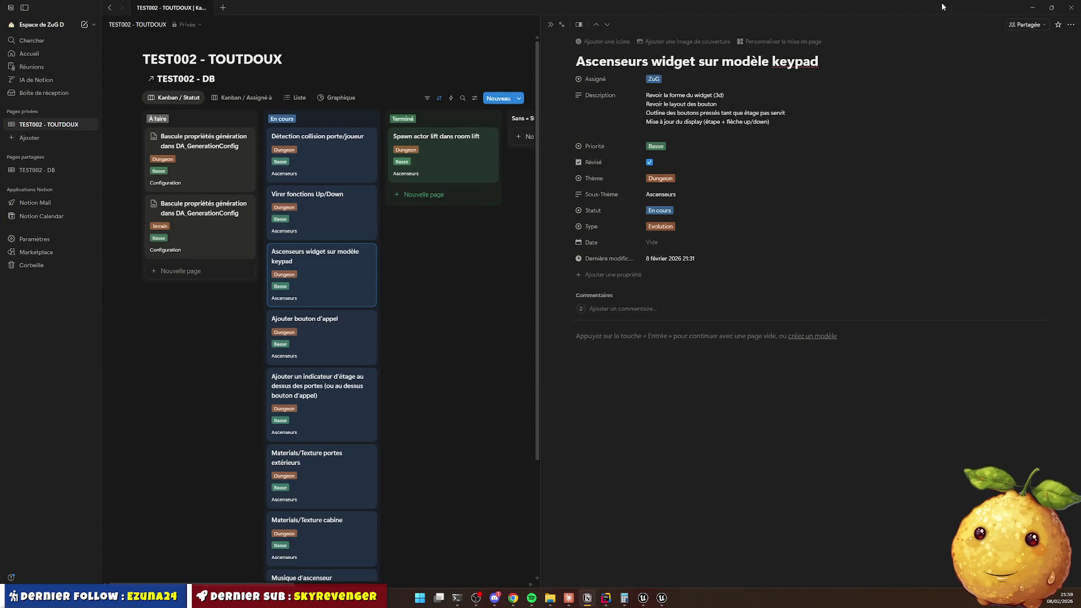
Close the task panel and open TEST002 - DB in its Période view.
key(Escape)
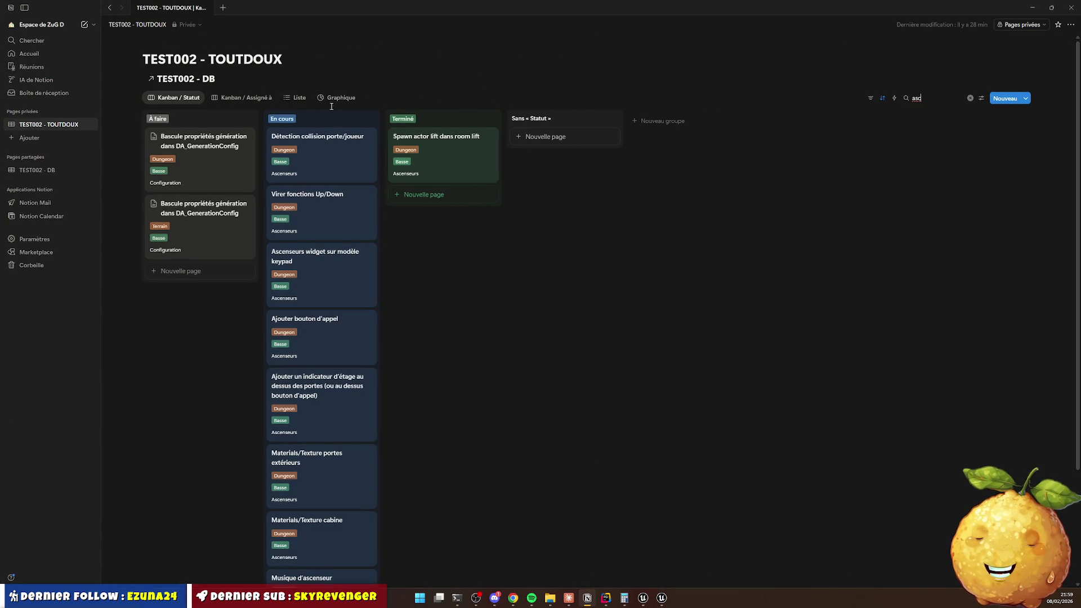
click(66, 171)
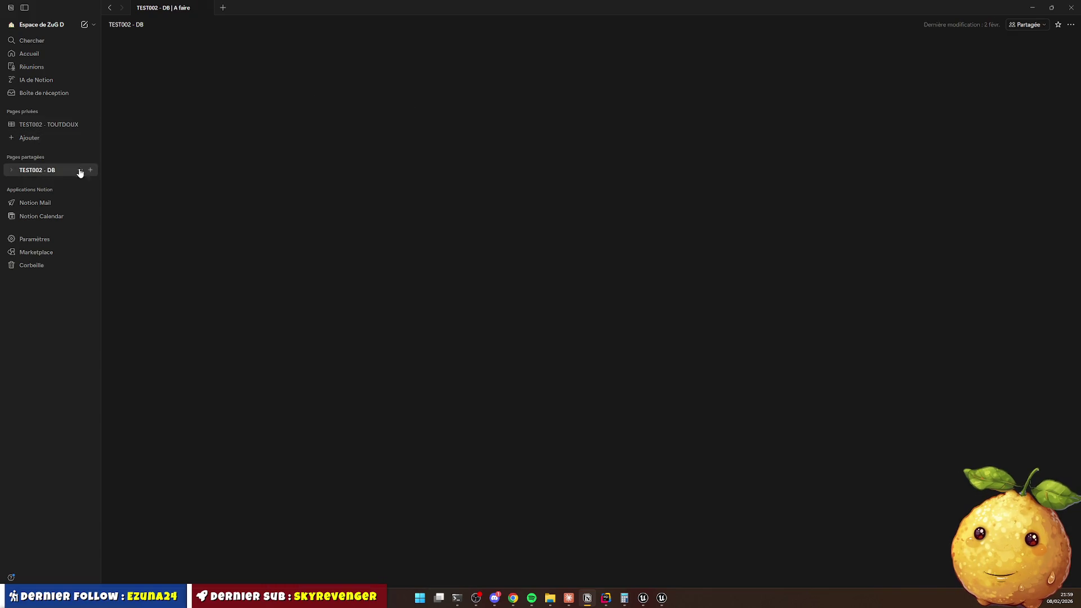
click(359, 79)
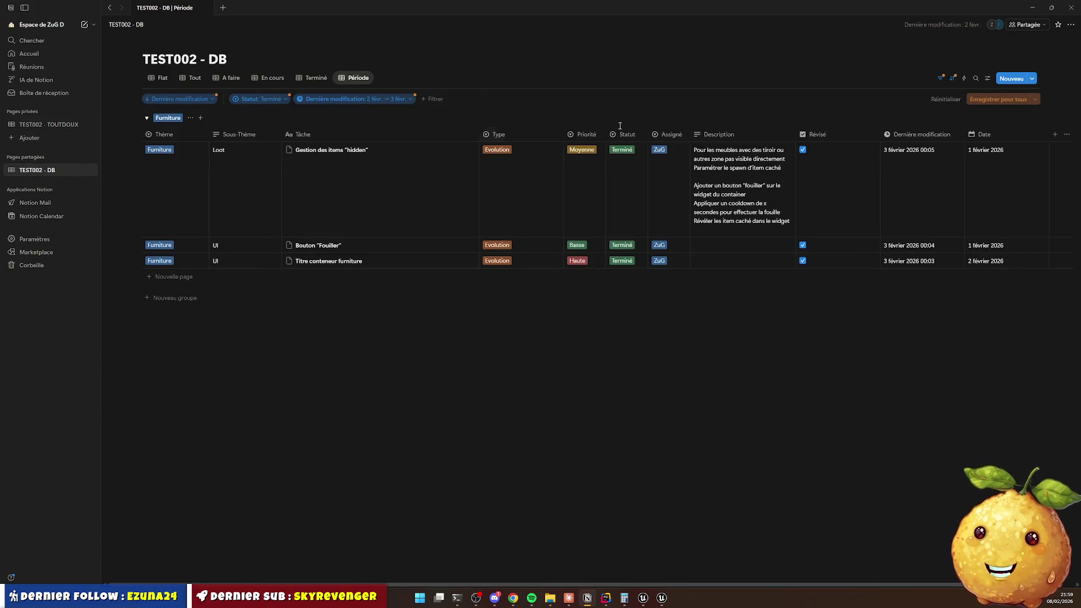
Filter Dernière modification to 8 févr. → 8 févr., then return to Unreal.
click(355, 99)
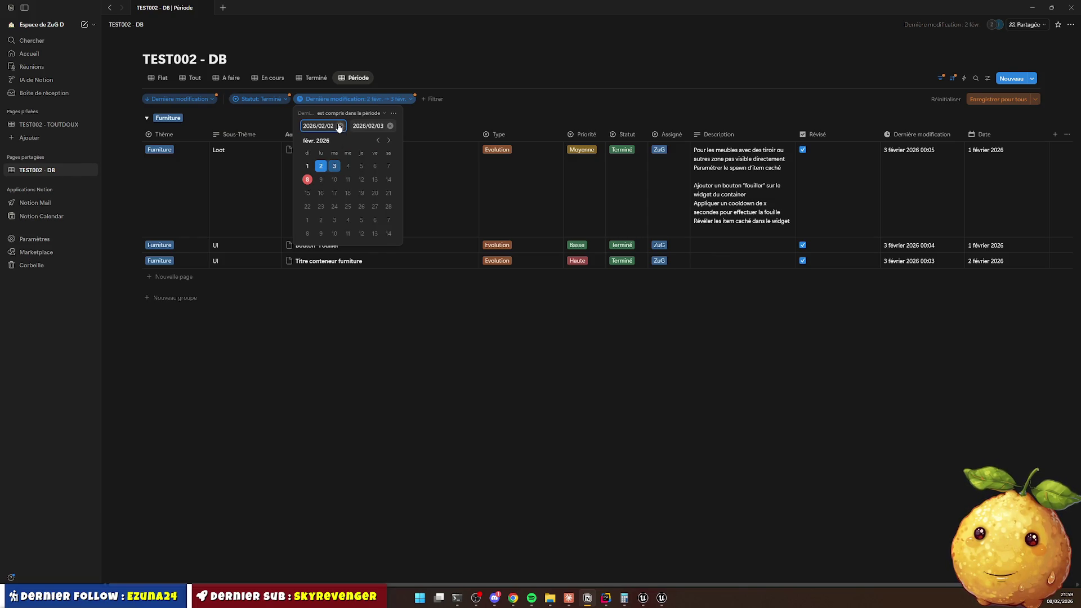
click(340, 126)
click(391, 126)
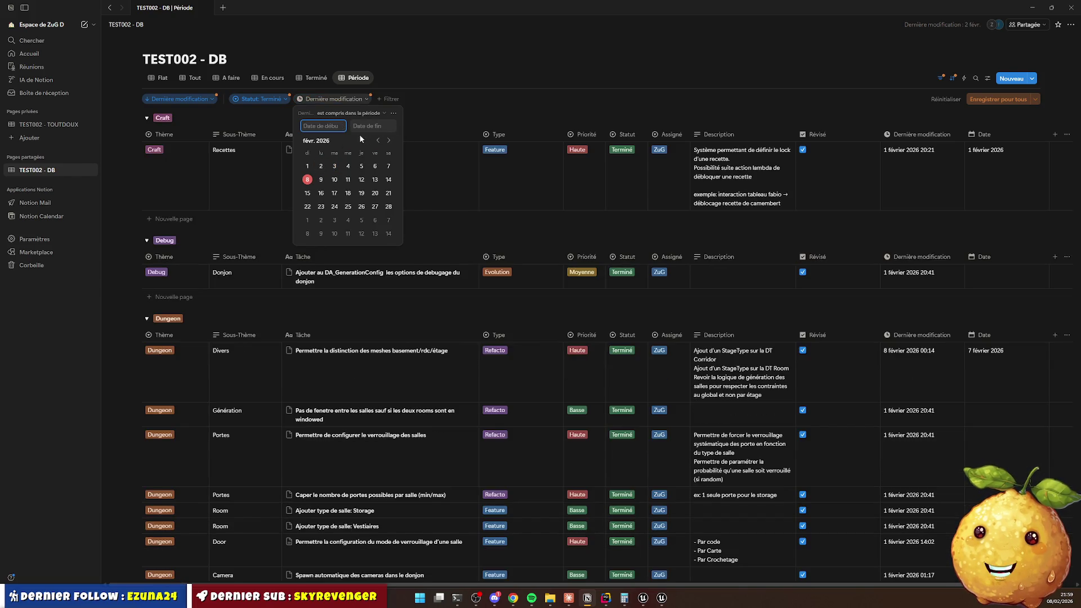
click(308, 182)
click(308, 182)
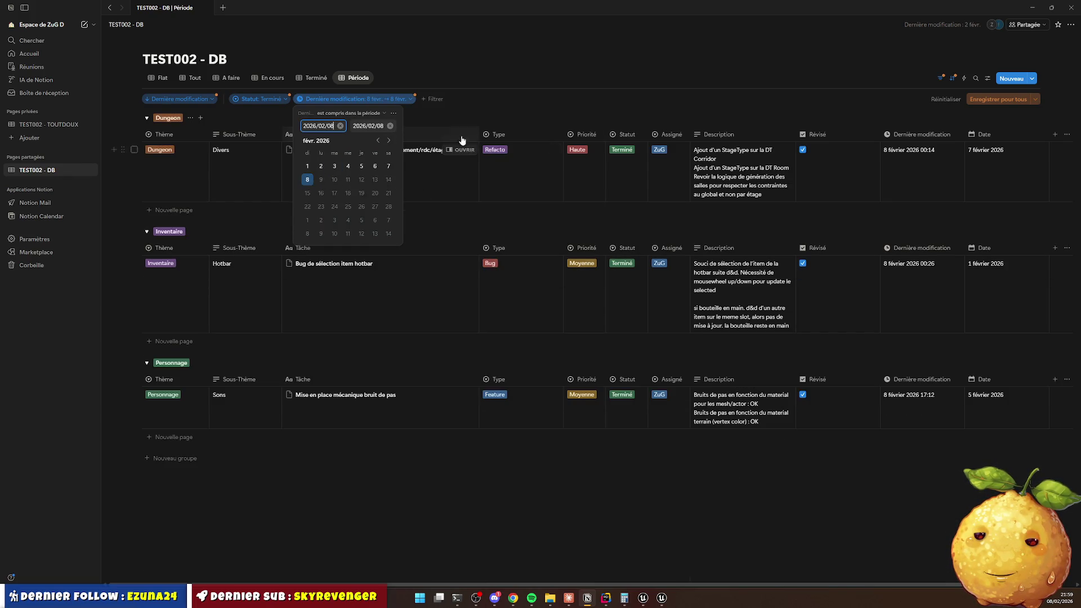
click(585, 96)
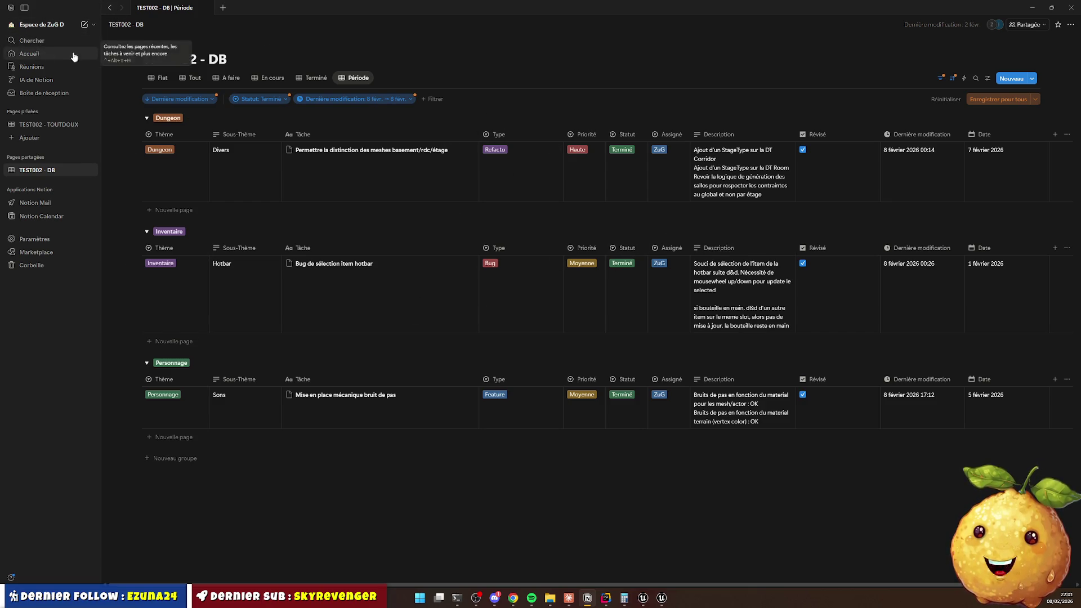
key(alt+Tab)
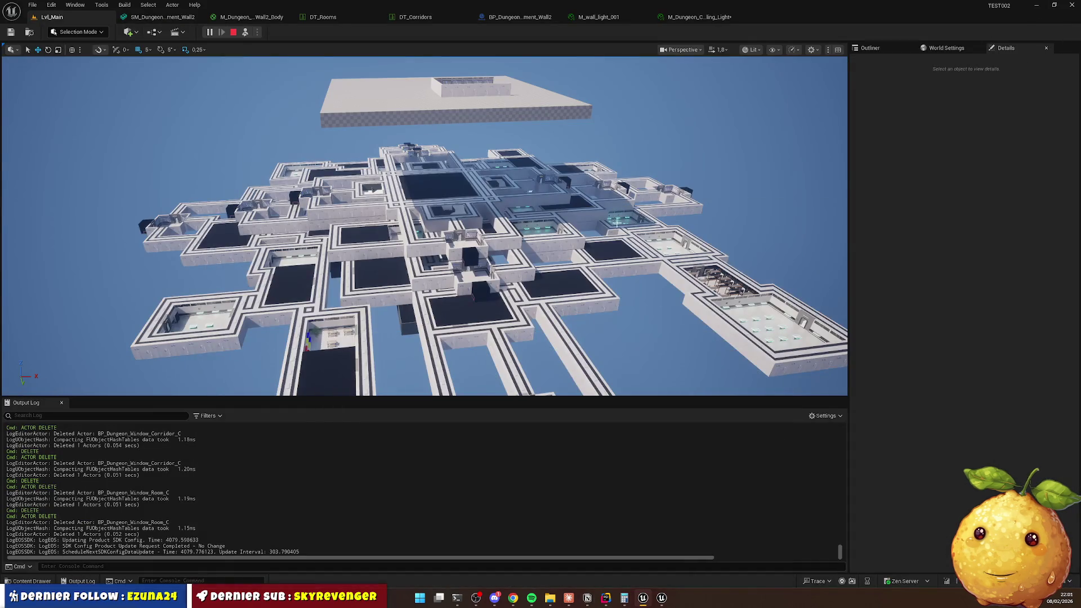
Leave the Unreal dungeon view and bring the Twitch stream window forward.
scroll(425, 225, up, 2)
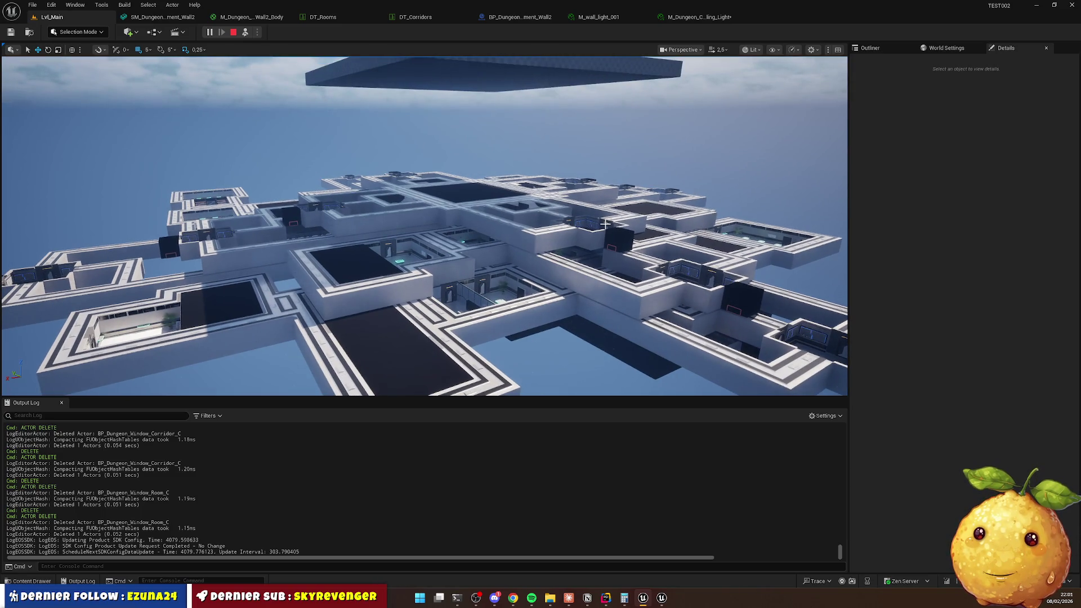
key(alt+Tab)
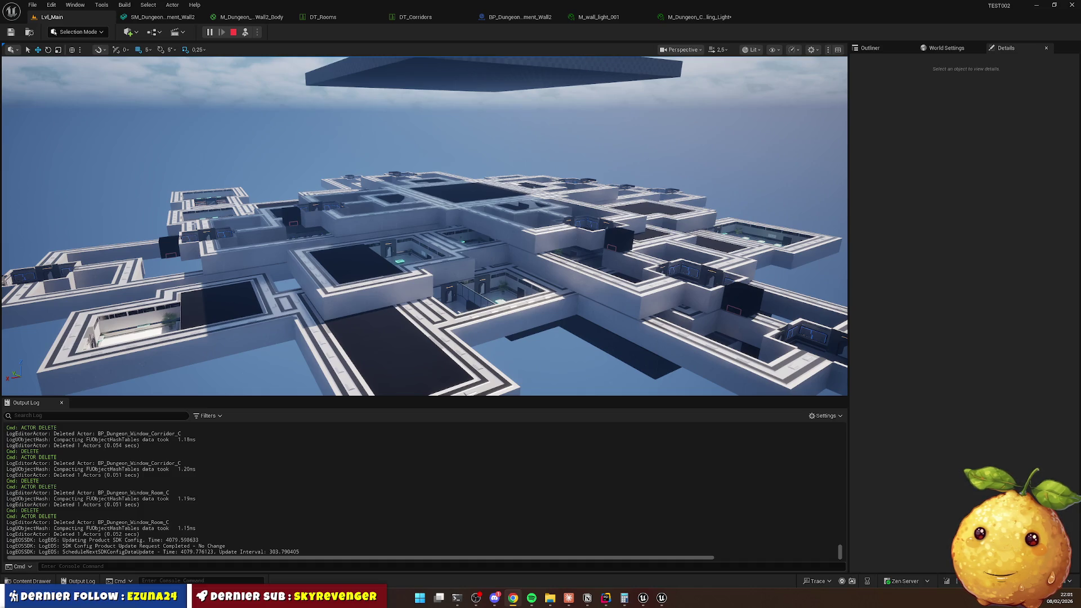
key(alt+Tab)
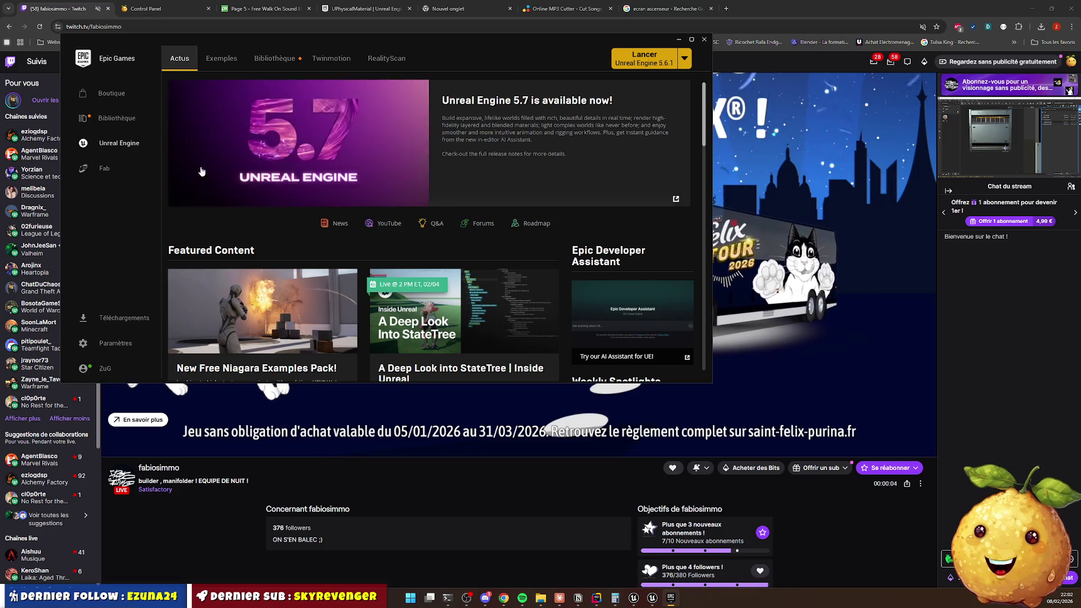
Open the Epic launcher's Bibliothèque, minimize the launcher, then return to Notion.
click(110, 117)
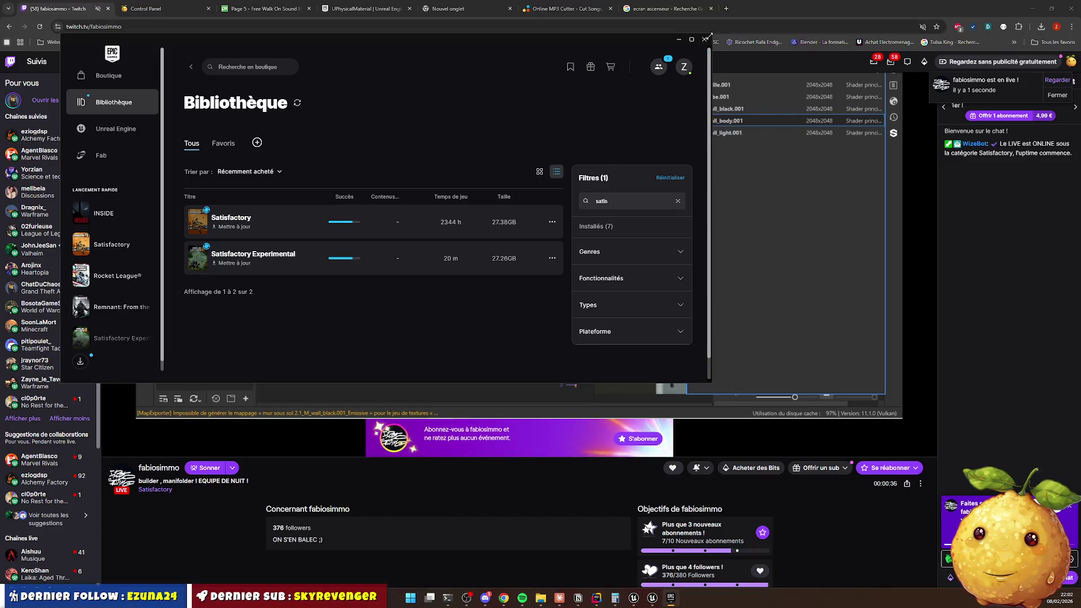
click(679, 39)
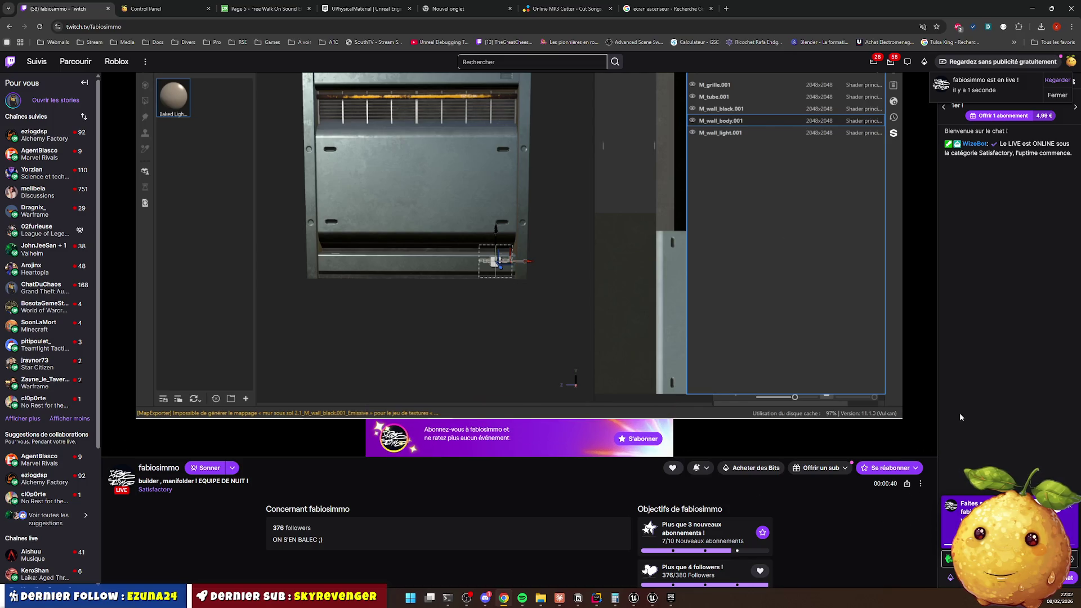
scroll(708, 272, up, 2)
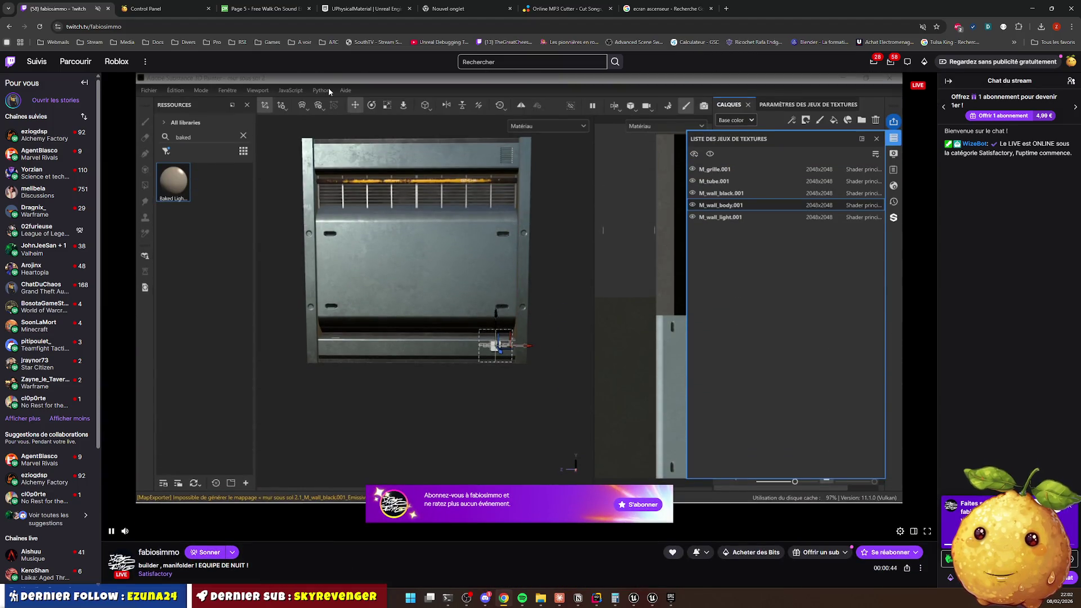
click(578, 598)
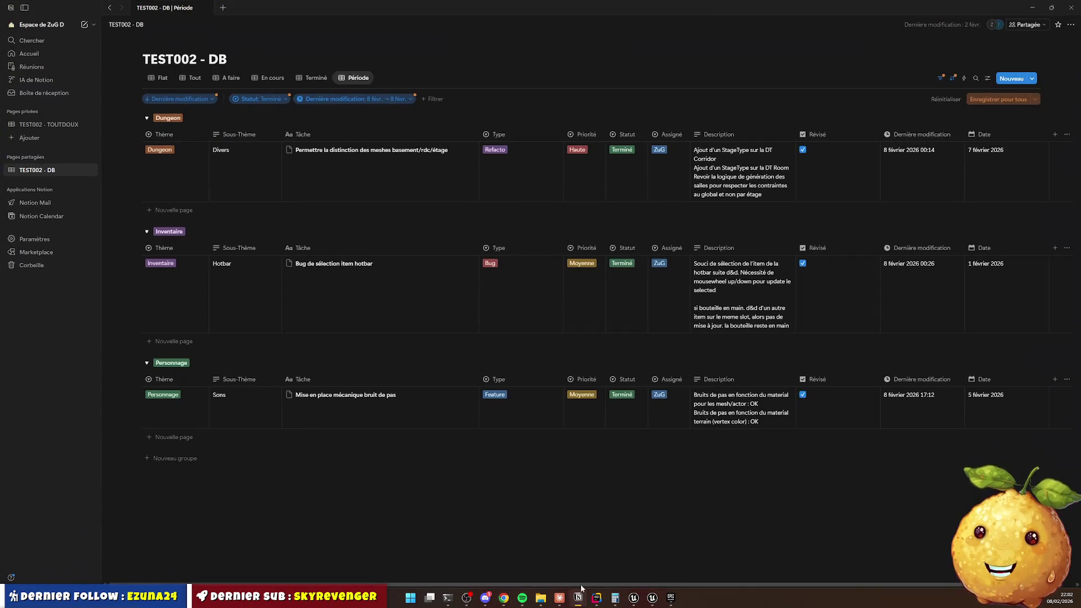
Open TEST002 - TOUTDOUX and scroll through its À faire, En cours and Terminé cards.
click(45, 124)
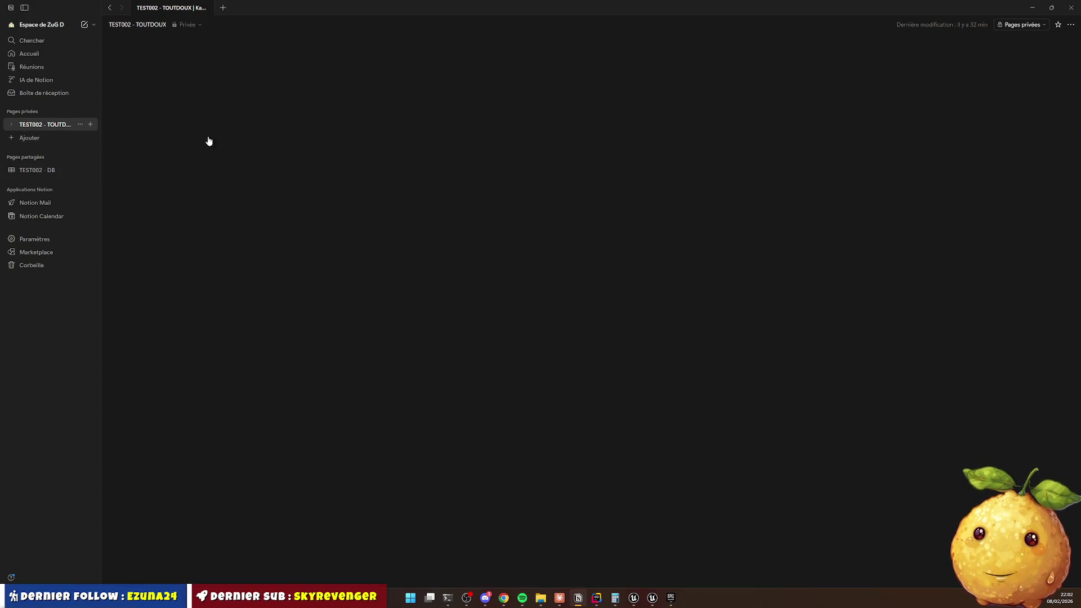
scroll(352, 277, down, 5)
scroll(304, 258, down, 5)
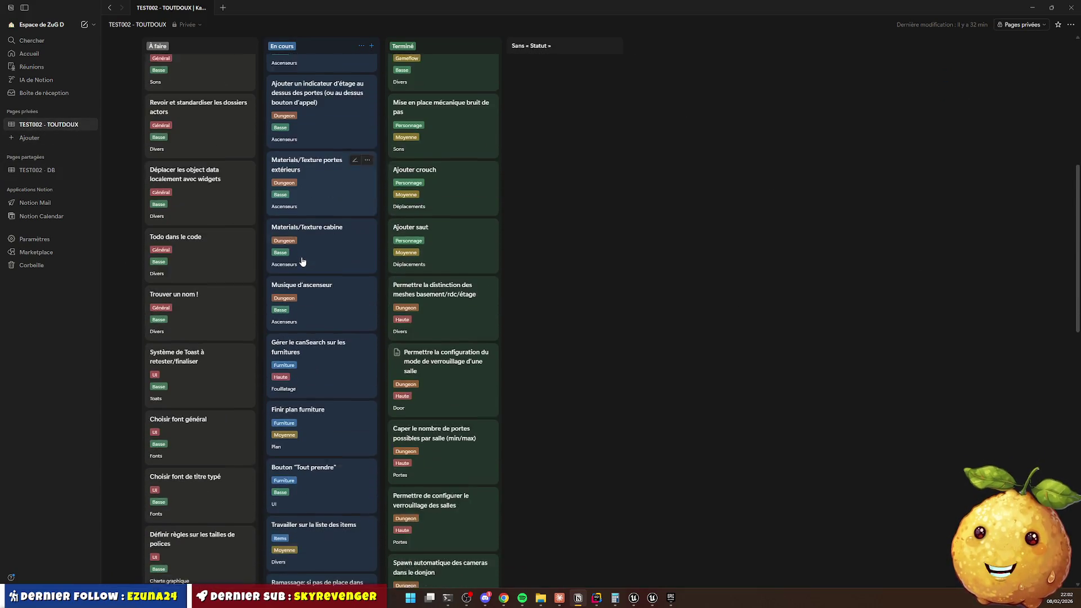
scroll(331, 400, up, 10)
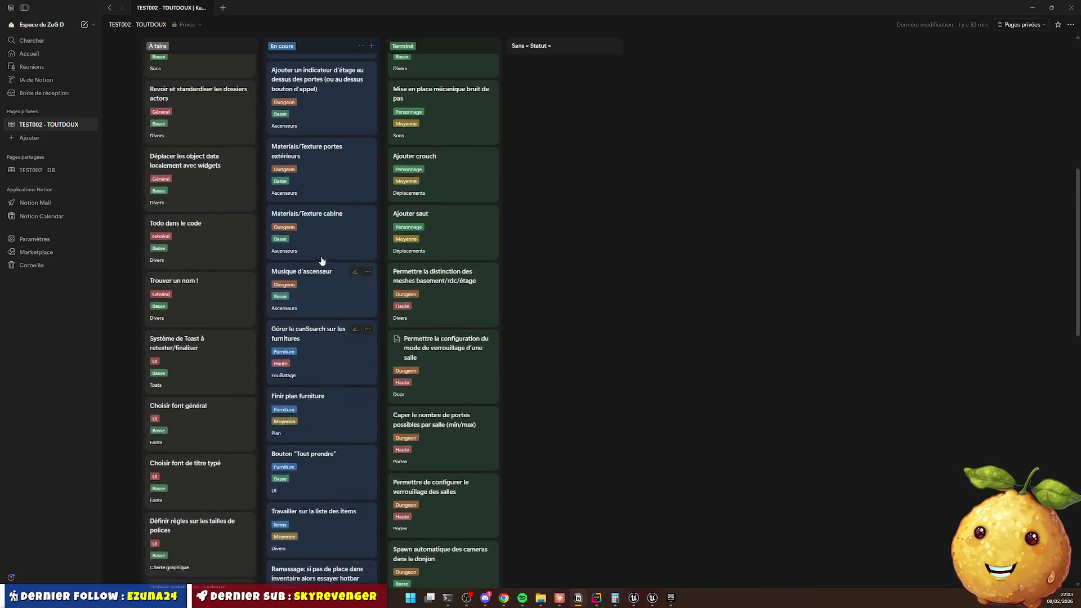